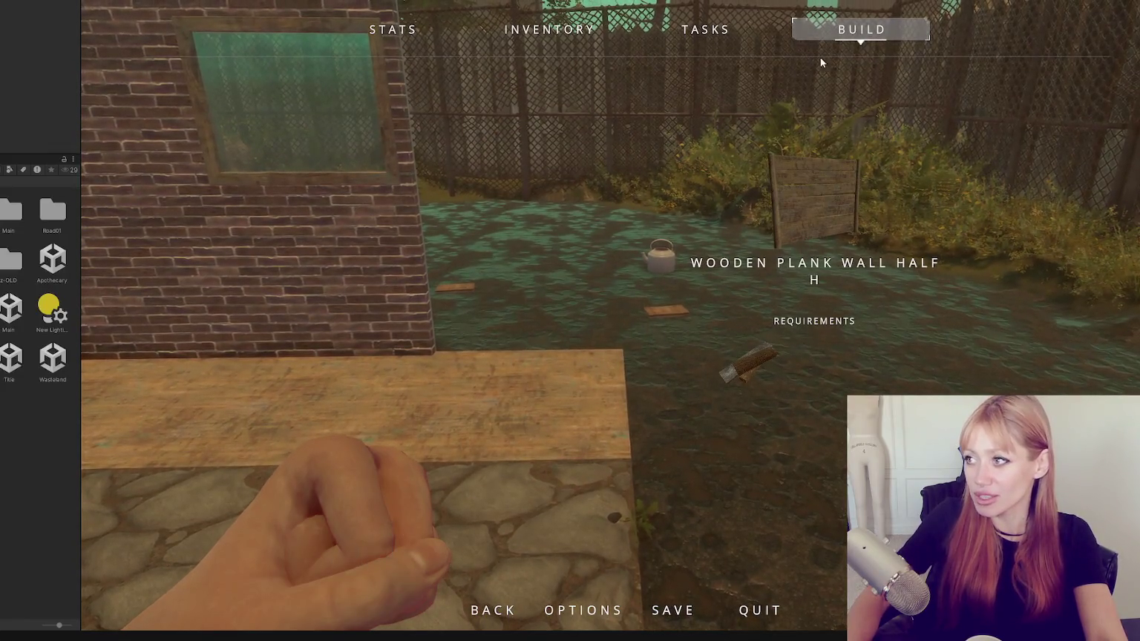
Place a Post at the wooden plank floor's edge beside the brick wall, then leave placement mode.
{"action": "left_click", "coordinate": [820, 37]}
{"action": "scroll", "coordinate": [560, 182], "scroll_direction": "down", "scroll_amount": 4}
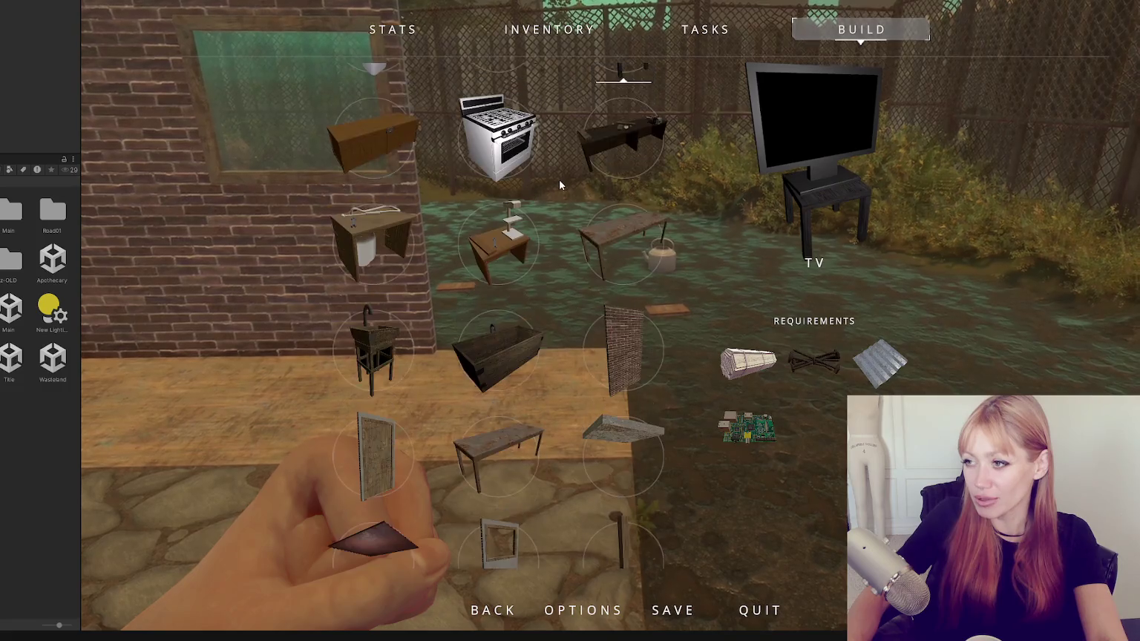
{"action": "scroll", "coordinate": [497, 178], "scroll_direction": "down", "scroll_amount": 2}
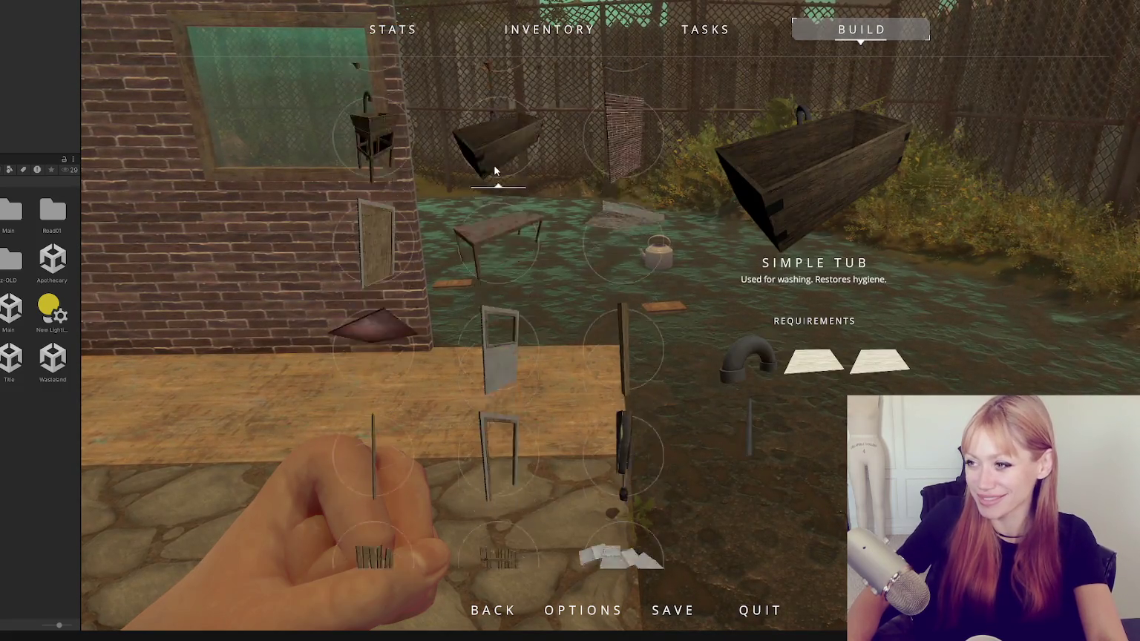
{"action": "left_click", "coordinate": [655, 250]}
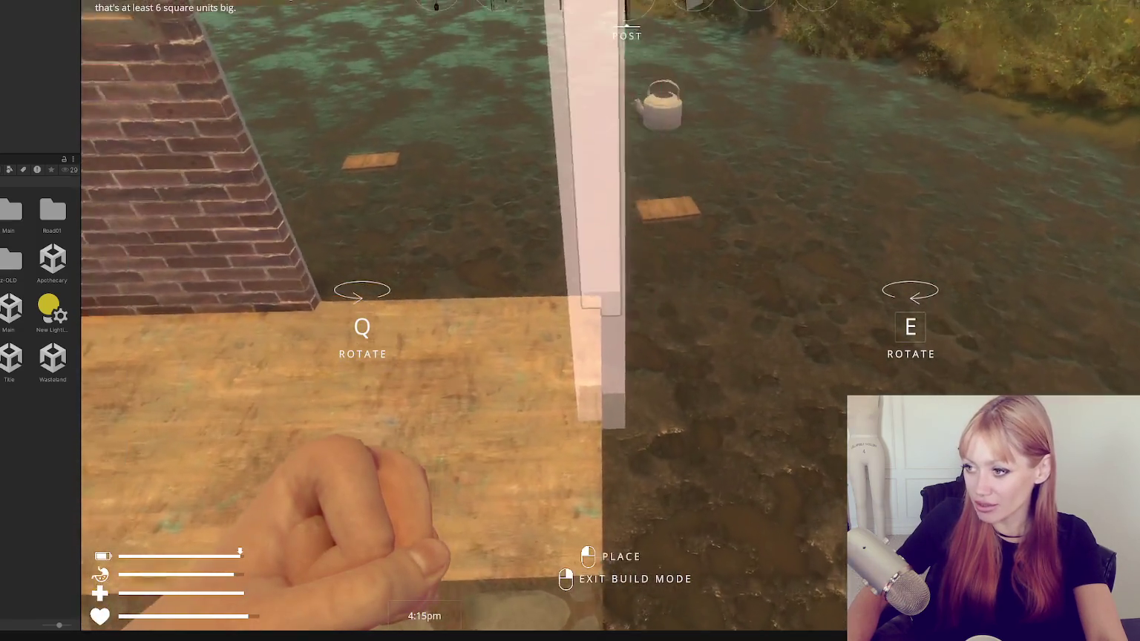
{"action": "left_click", "coordinate": [569, 320]}
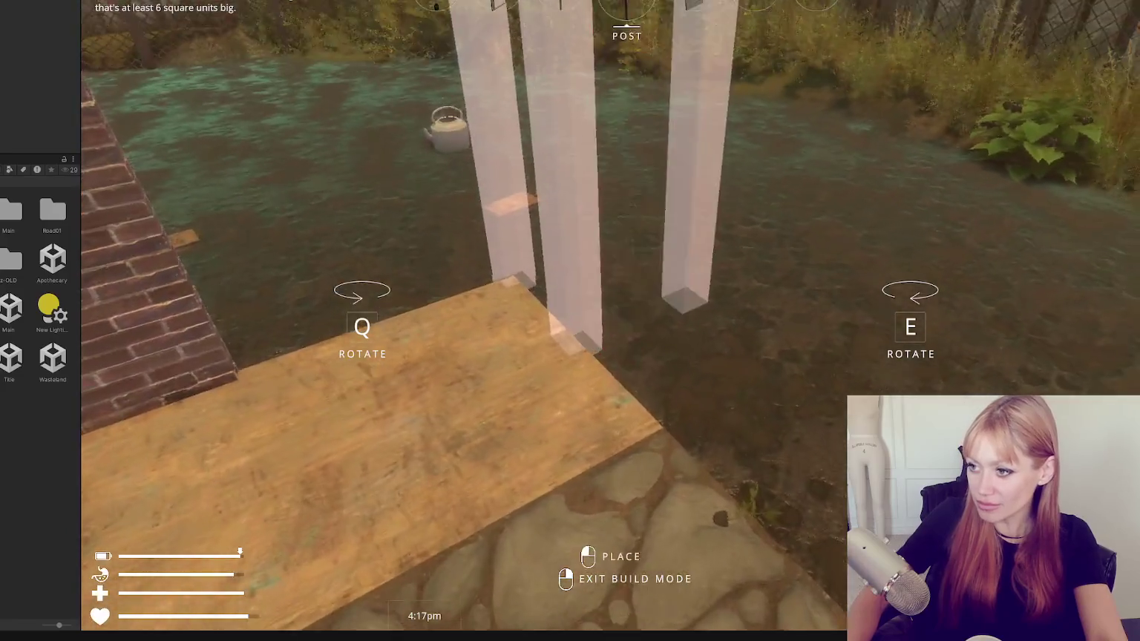
{"action": "right_click", "coordinate": [626, 293]}
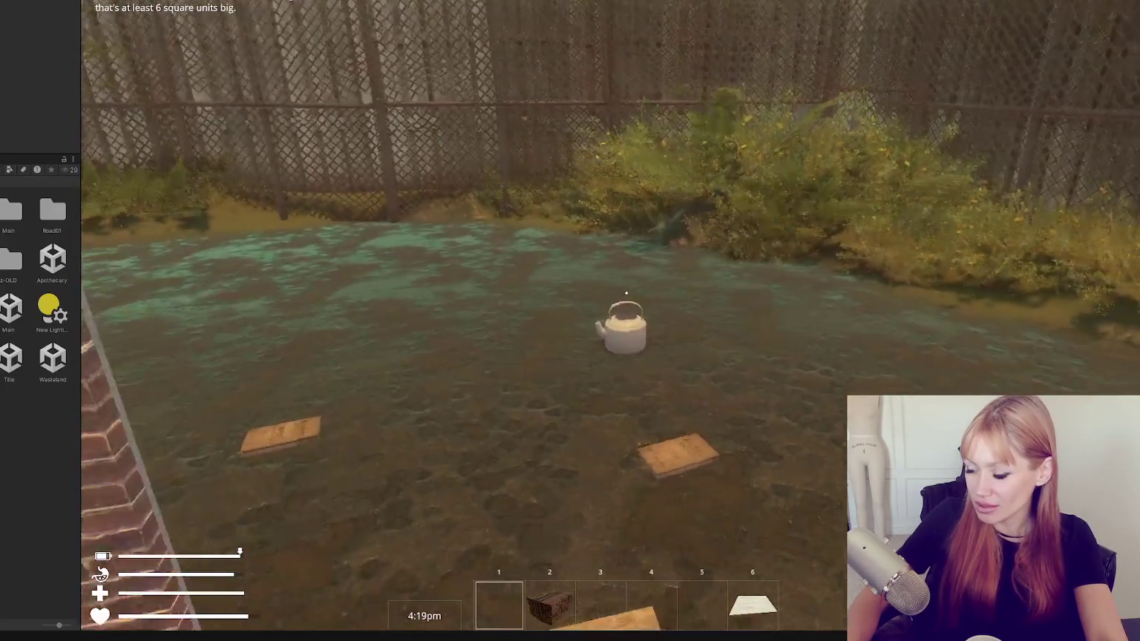
Select the Post again and step back to view the whole floor, then cancel and face the walls.
{"action": "key", "text": "b"}
{"action": "scroll", "coordinate": [536, 385], "scroll_direction": "down", "scroll_amount": 5}
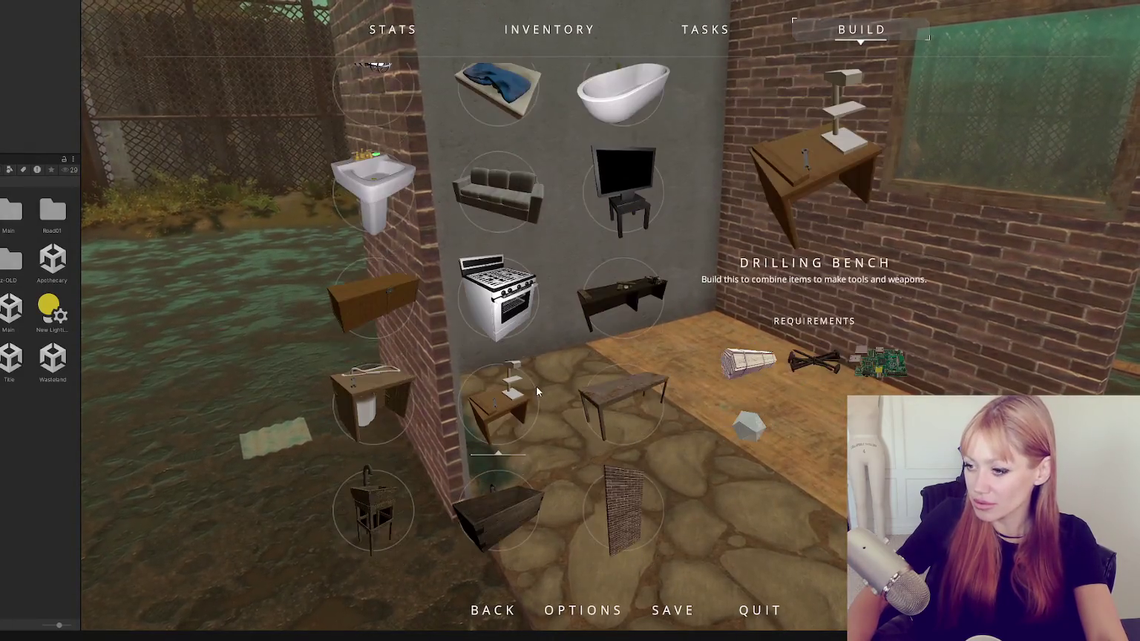
{"action": "left_click", "coordinate": [623, 441]}
{"action": "key", "text": "s"}
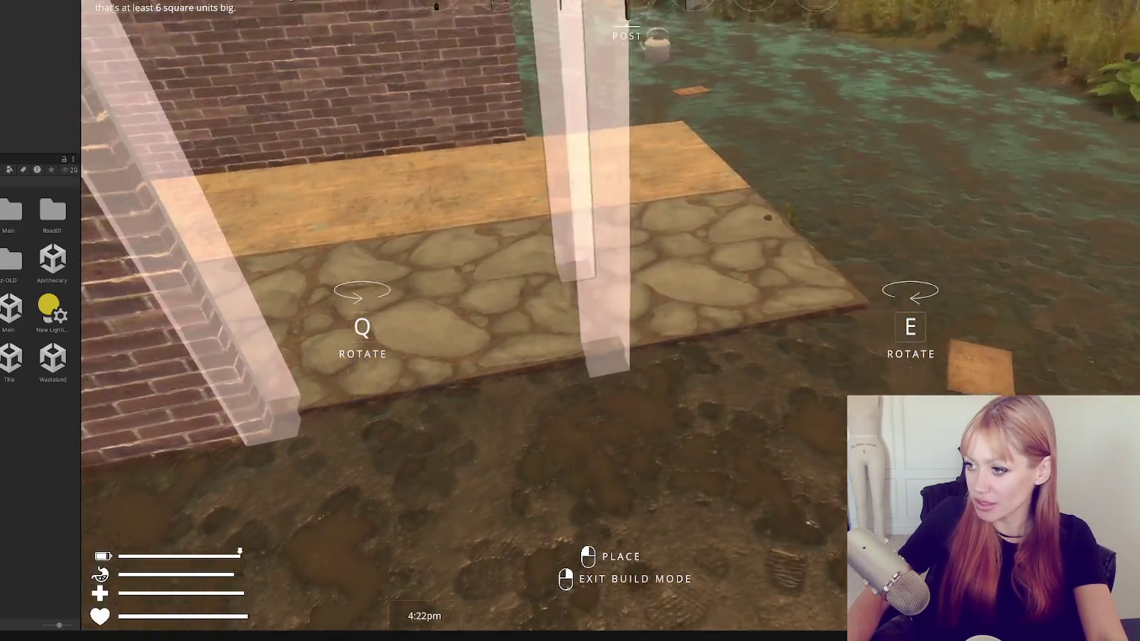
{"action": "right_click", "coordinate": [626, 292]}
{"action": "key", "text": "a"}
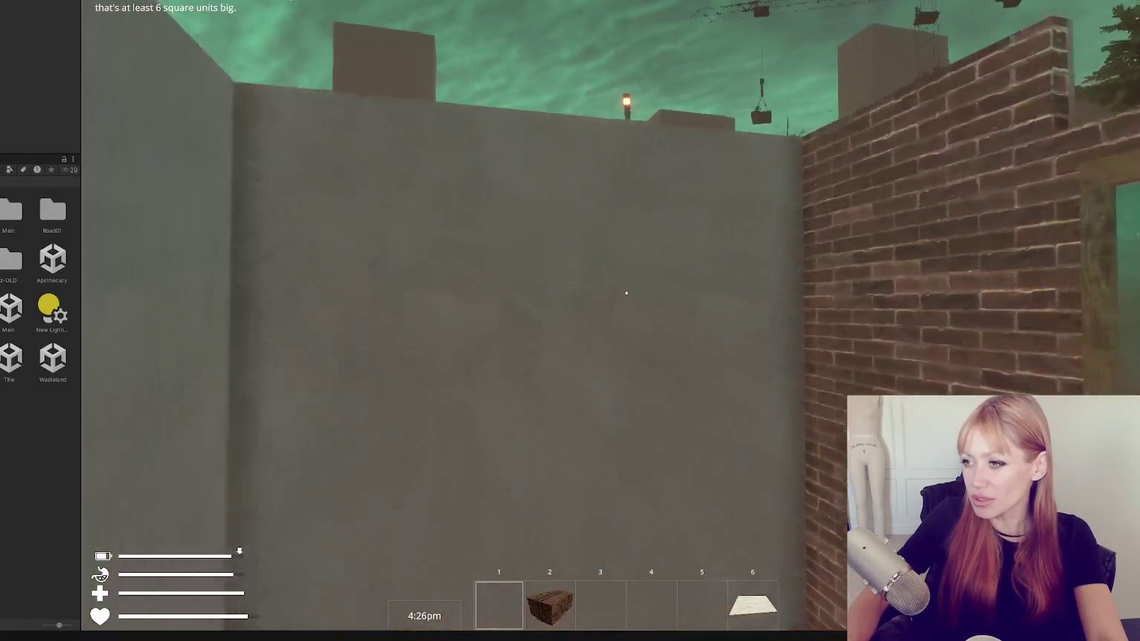
Find and select the Ceiling Old piece in the build catalogue.
{"action": "key", "text": "Escape"}
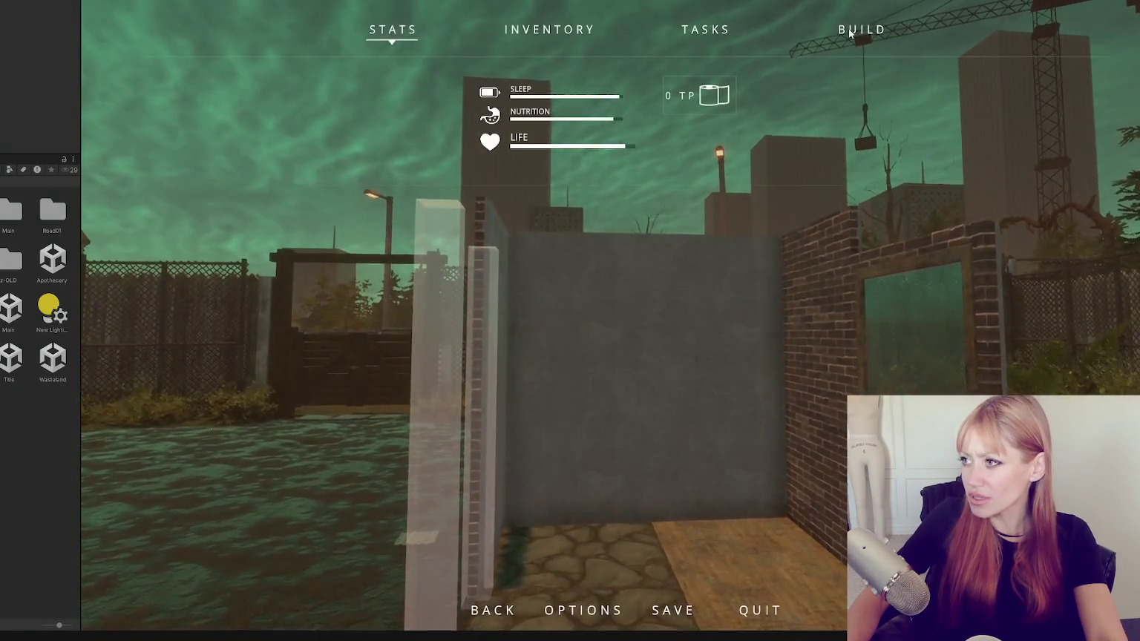
{"action": "left_click", "coordinate": [847, 28]}
{"action": "scroll", "coordinate": [542, 393], "scroll_direction": "down", "scroll_amount": 3}
{"action": "scroll", "coordinate": [520, 397], "scroll_direction": "down", "scroll_amount": 10}
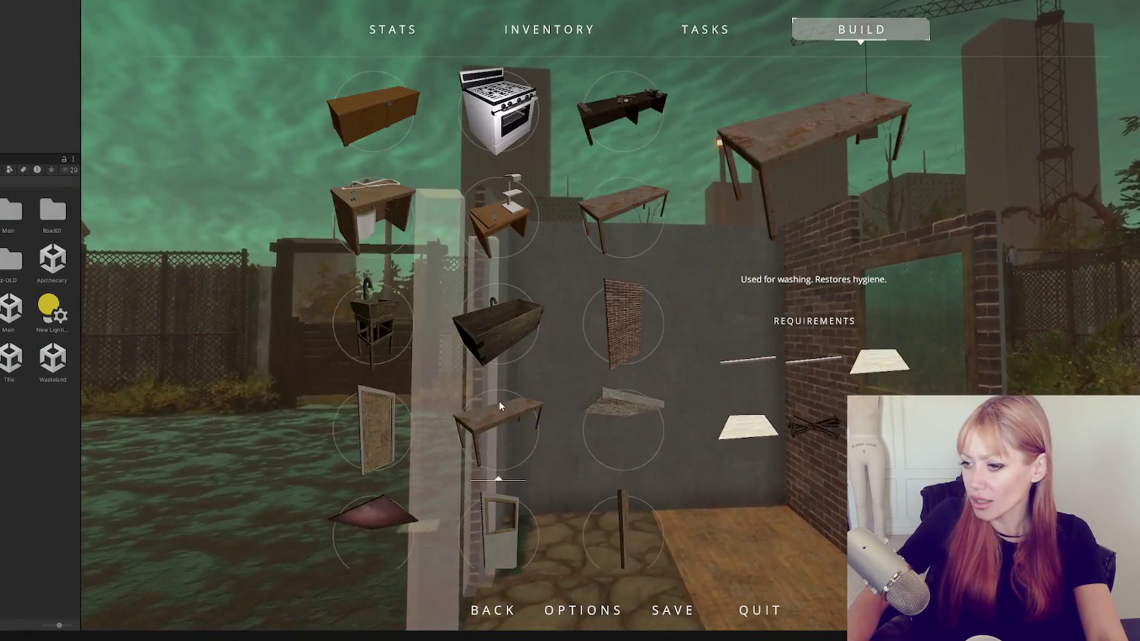
{"action": "scroll", "coordinate": [491, 393], "scroll_direction": "down", "scroll_amount": 3}
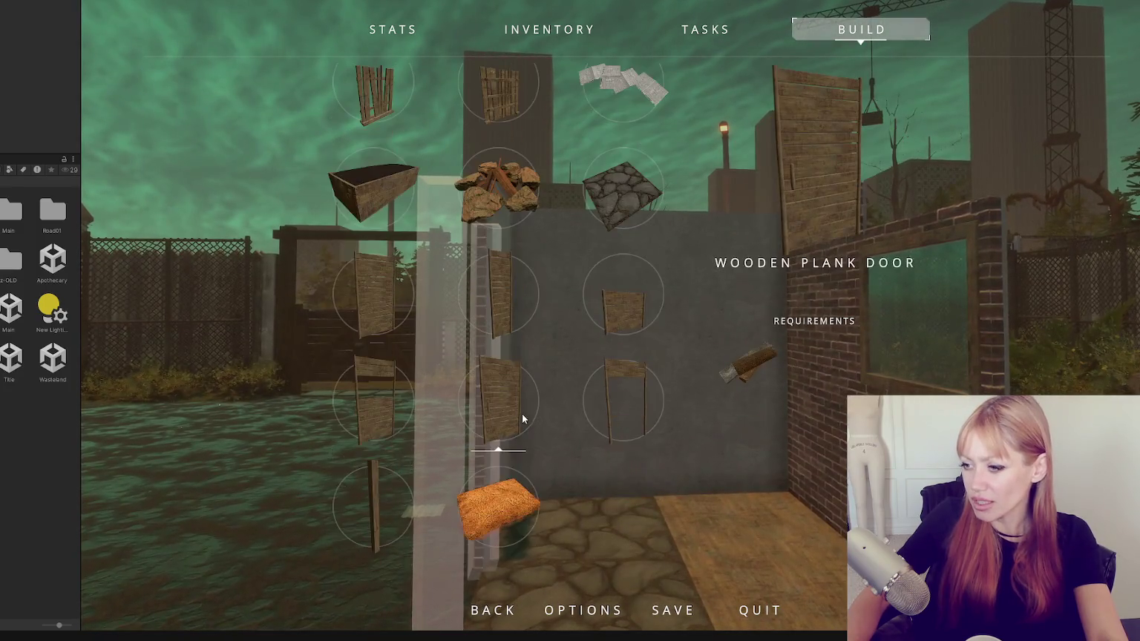
{"action": "scroll", "coordinate": [492, 388], "scroll_direction": "up", "scroll_amount": 4}
{"action": "scroll", "coordinate": [547, 379], "scroll_direction": "up", "scroll_amount": 8}
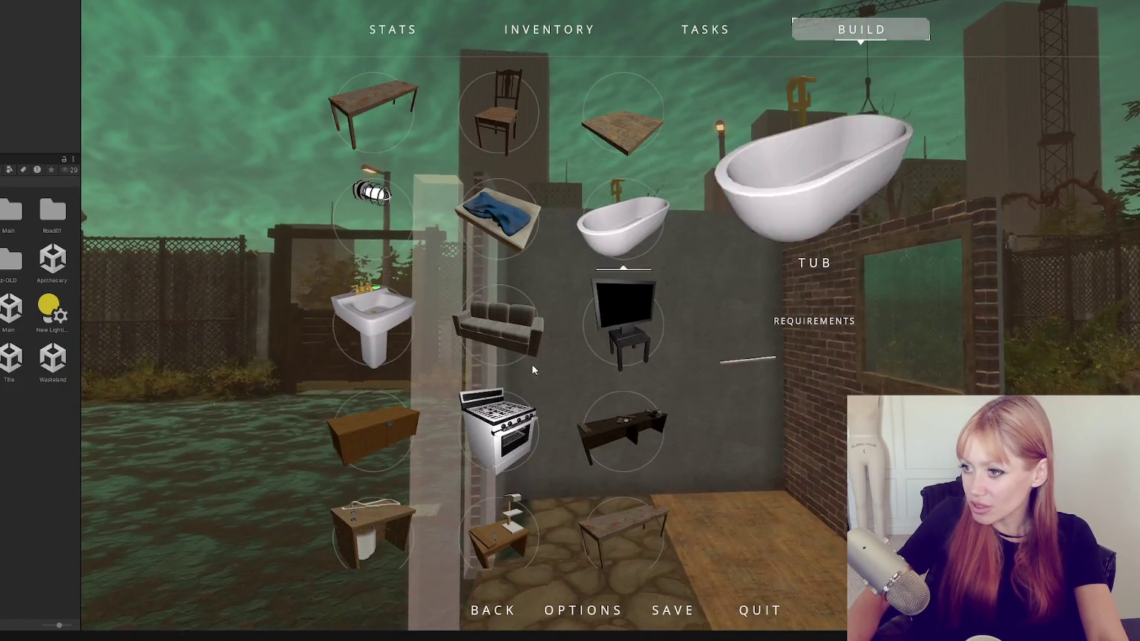
{"action": "scroll", "coordinate": [548, 349], "scroll_direction": "down", "scroll_amount": 2}
{"action": "scroll", "coordinate": [548, 343], "scroll_direction": "down", "scroll_amount": 5}
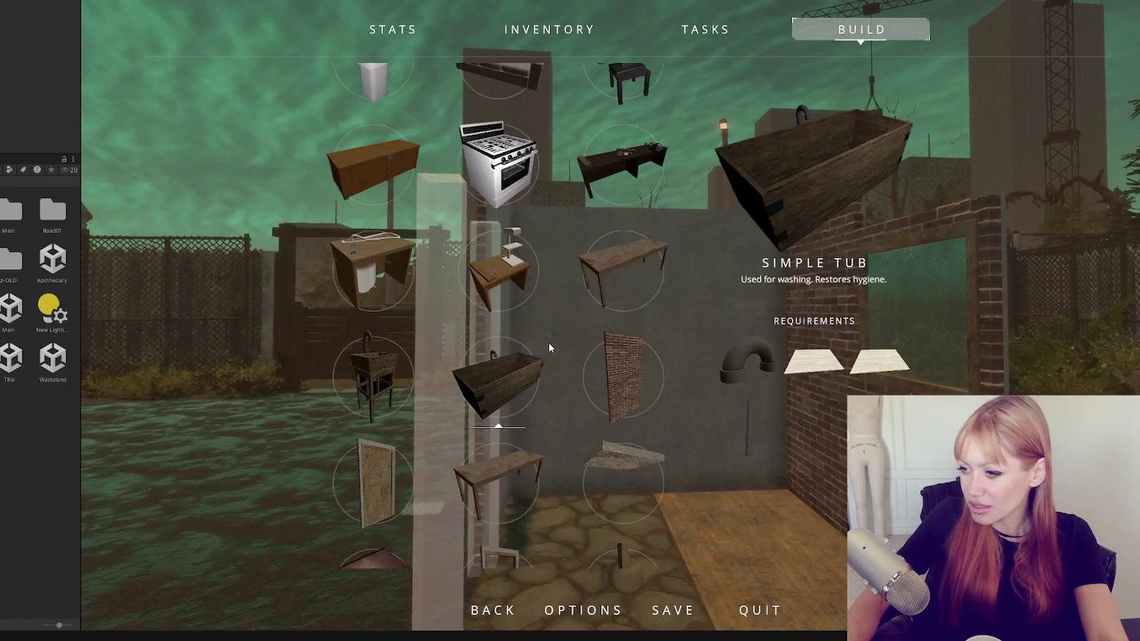
{"action": "left_click", "coordinate": [651, 242]}
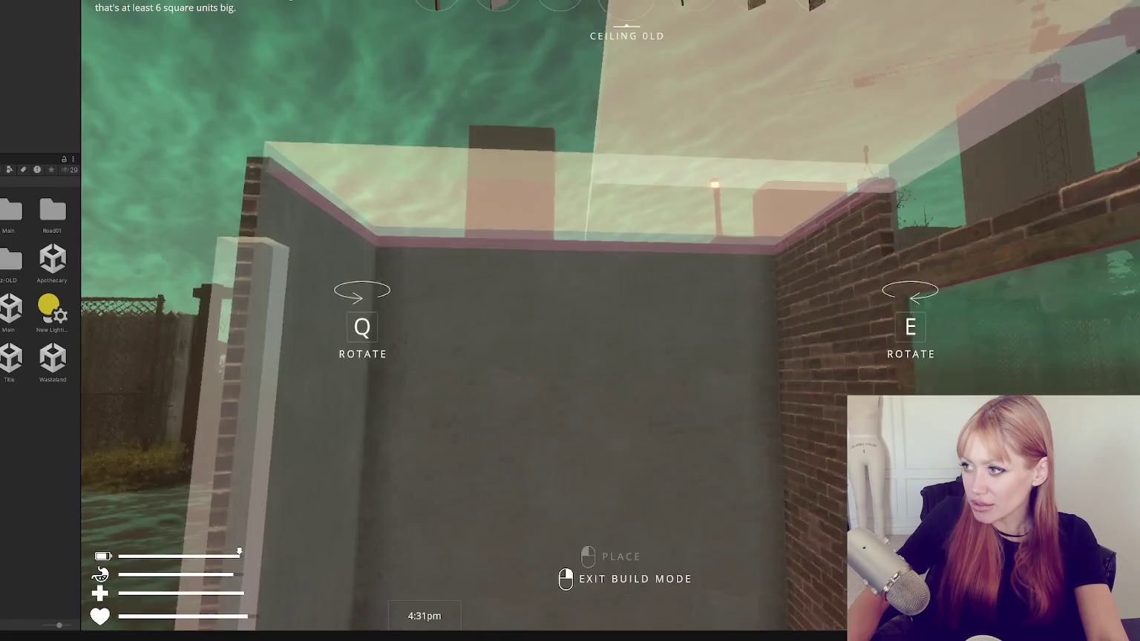
Lay the Ceiling Old panel across the grey and brick walls and resume play.
{"action": "left_click", "coordinate": [624, 293]}
{"action": "key", "text": "Escape"}
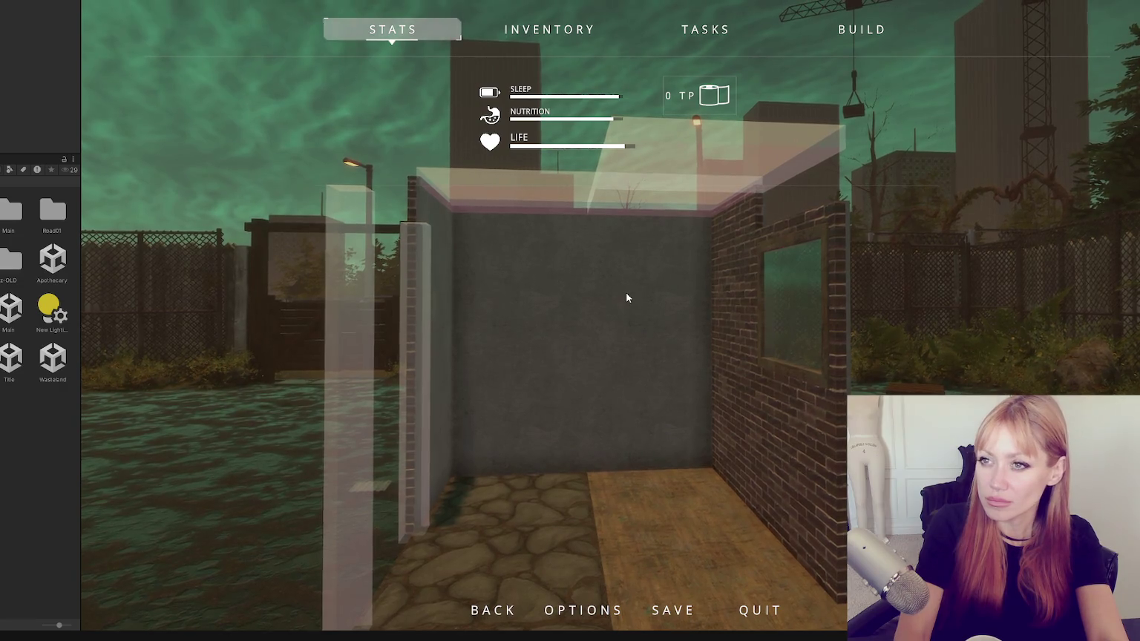
{"action": "key", "text": "Escape"}
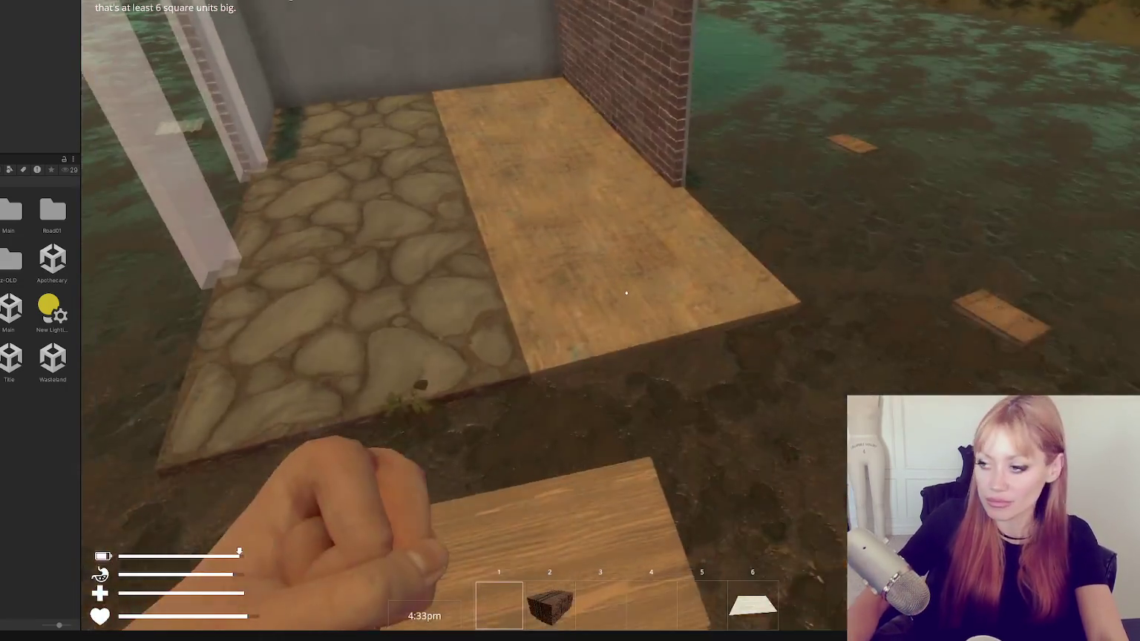
Pick up a wooden board and build the ceiling panels solid with it.
{"action": "key", "text": "e"}
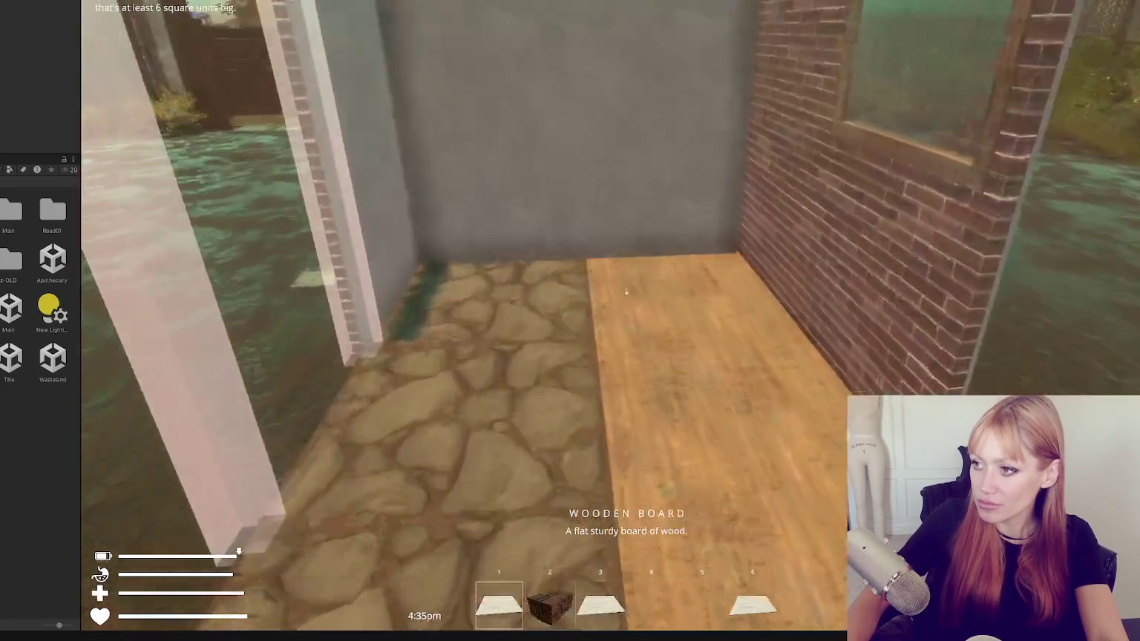
{"action": "left_click", "coordinate": [625, 293]}
{"action": "left_click", "coordinate": [626, 293]}
{"action": "left_click", "coordinate": [626, 293]}
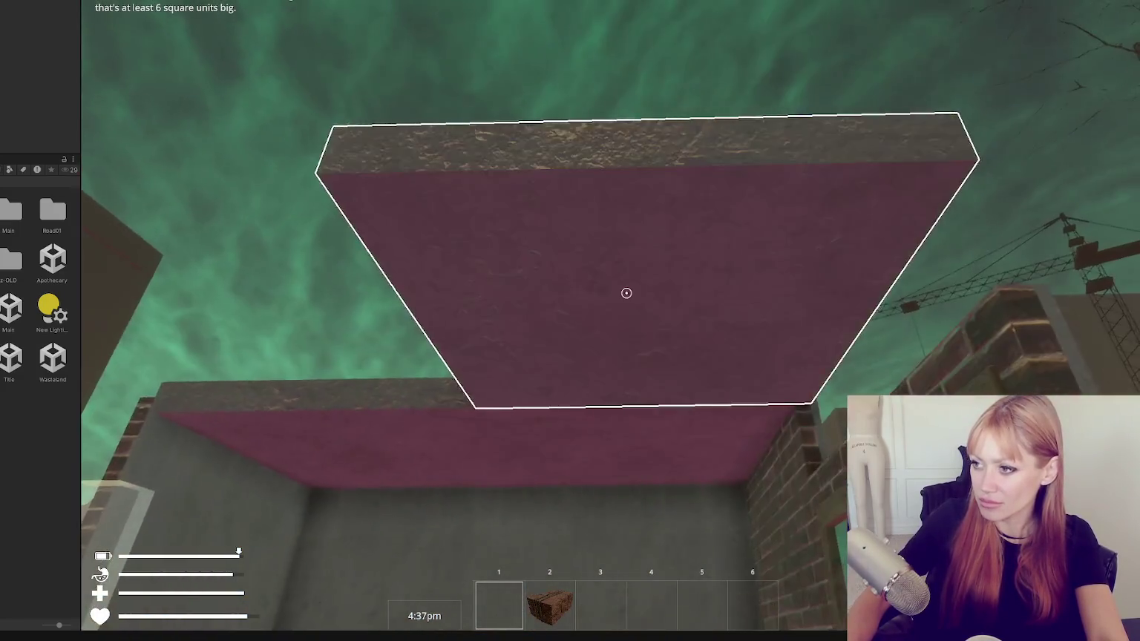
Choose Door Frame from the build catalogue and place it at the brick wall's end.
{"action": "key", "text": "Escape"}
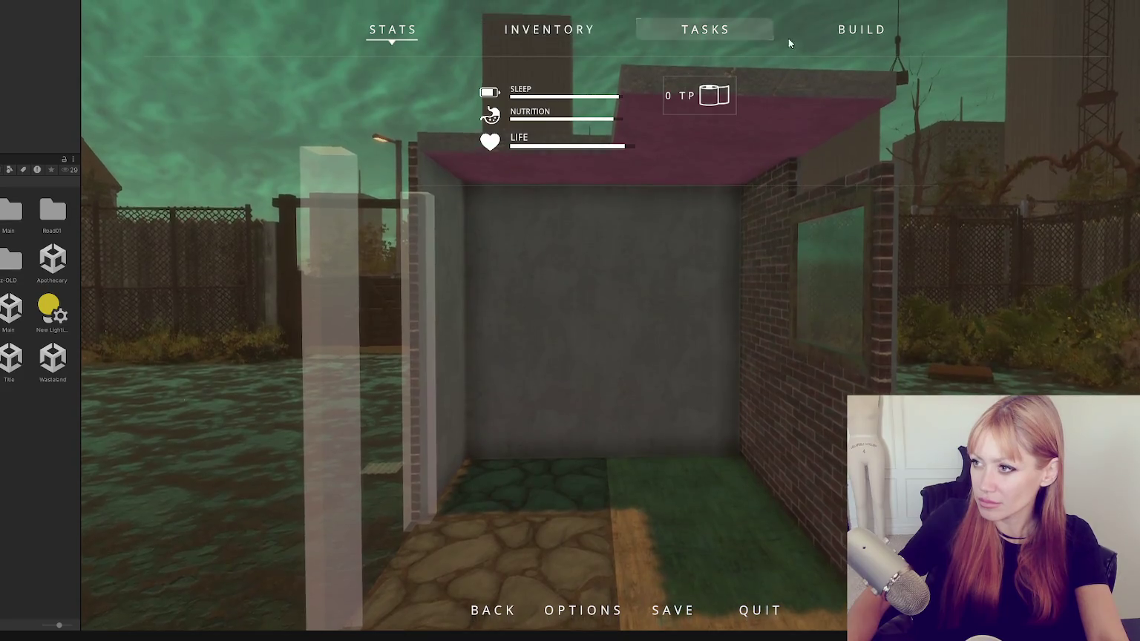
{"action": "left_click", "coordinate": [846, 28]}
{"action": "scroll", "coordinate": [497, 337], "scroll_direction": "down", "scroll_amount": 5}
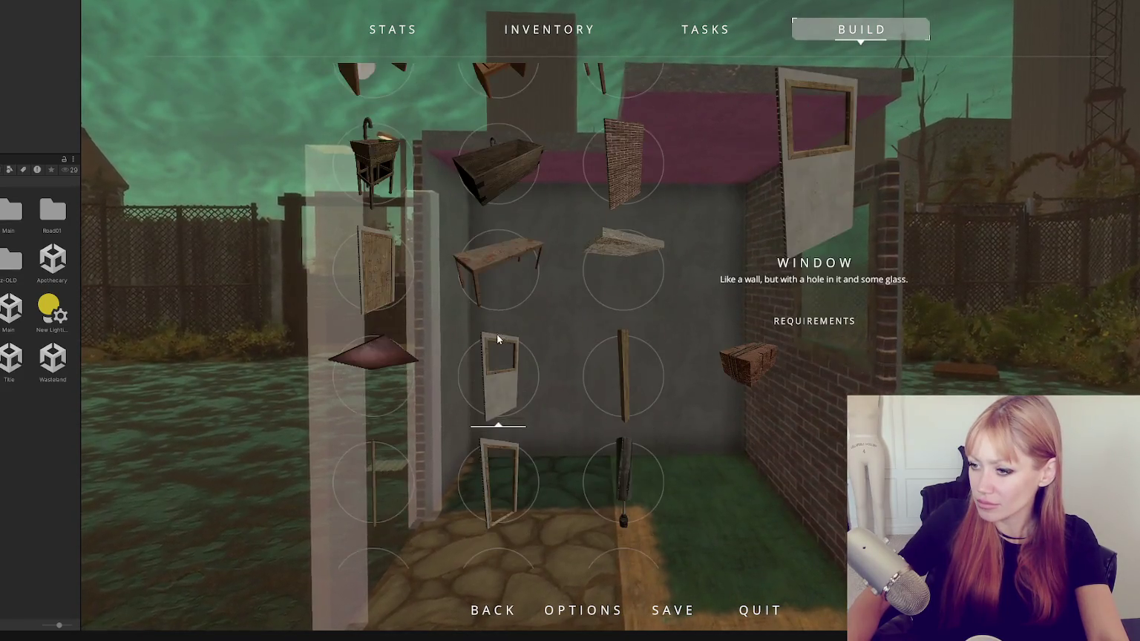
{"action": "scroll", "coordinate": [493, 333], "scroll_direction": "down", "scroll_amount": 3}
{"action": "left_click", "coordinate": [496, 203]}
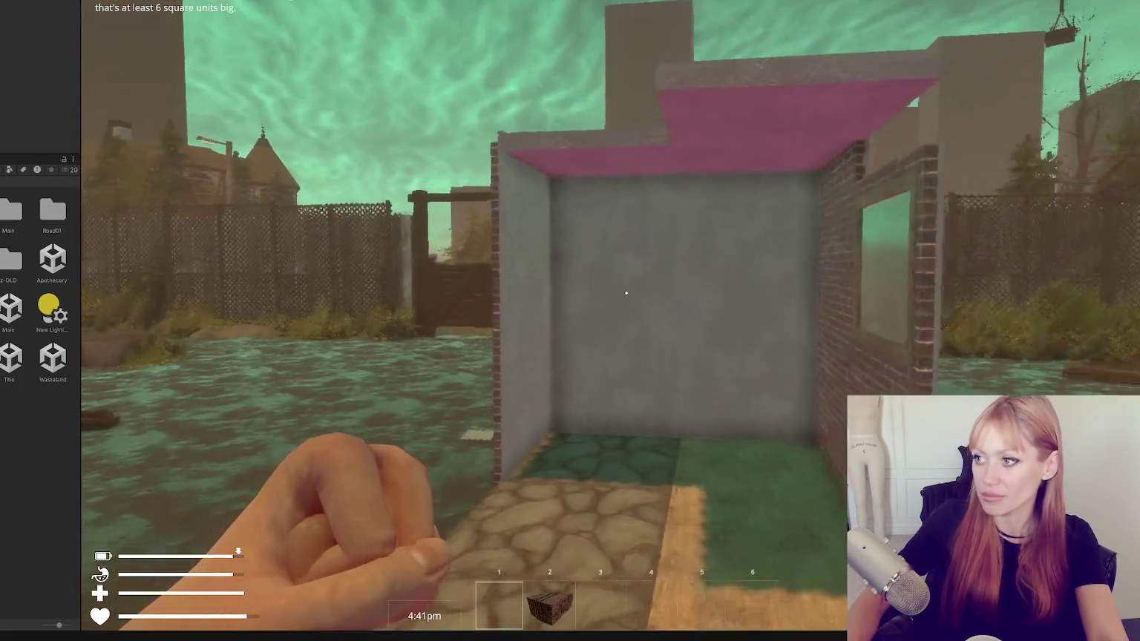
{"action": "key", "text": "Escape"}
{"action": "left_click", "coordinate": [849, 32]}
{"action": "scroll", "coordinate": [492, 337], "scroll_direction": "down", "scroll_amount": 3}
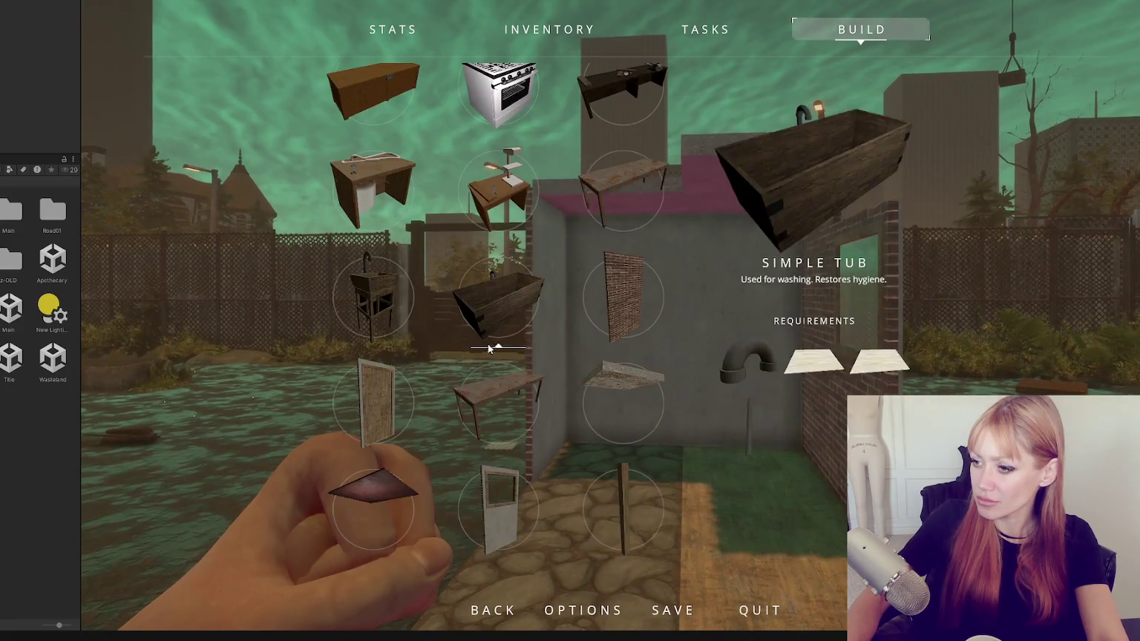
{"action": "left_click", "coordinate": [497, 483]}
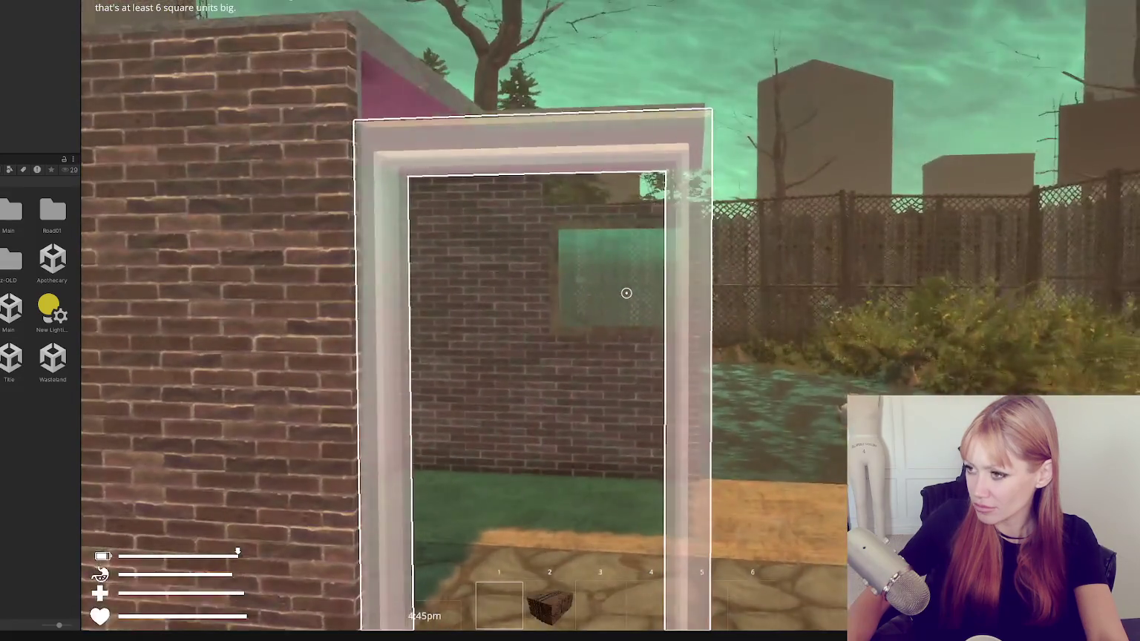
{"action": "left_click", "coordinate": [625, 293]}
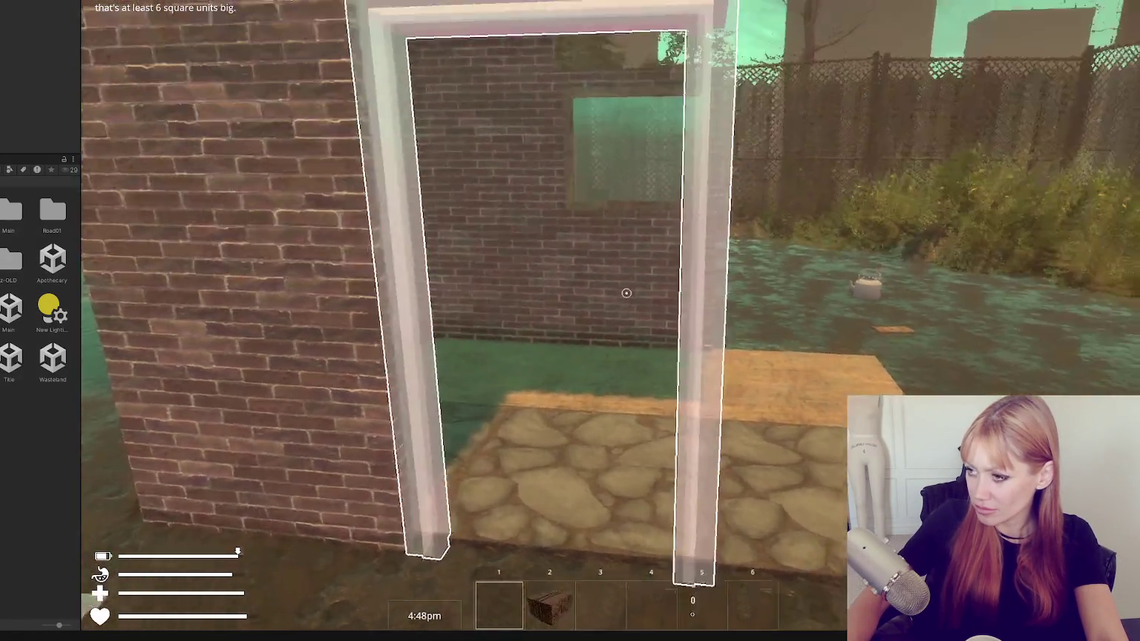
{"action": "left_click", "coordinate": [625, 293]}
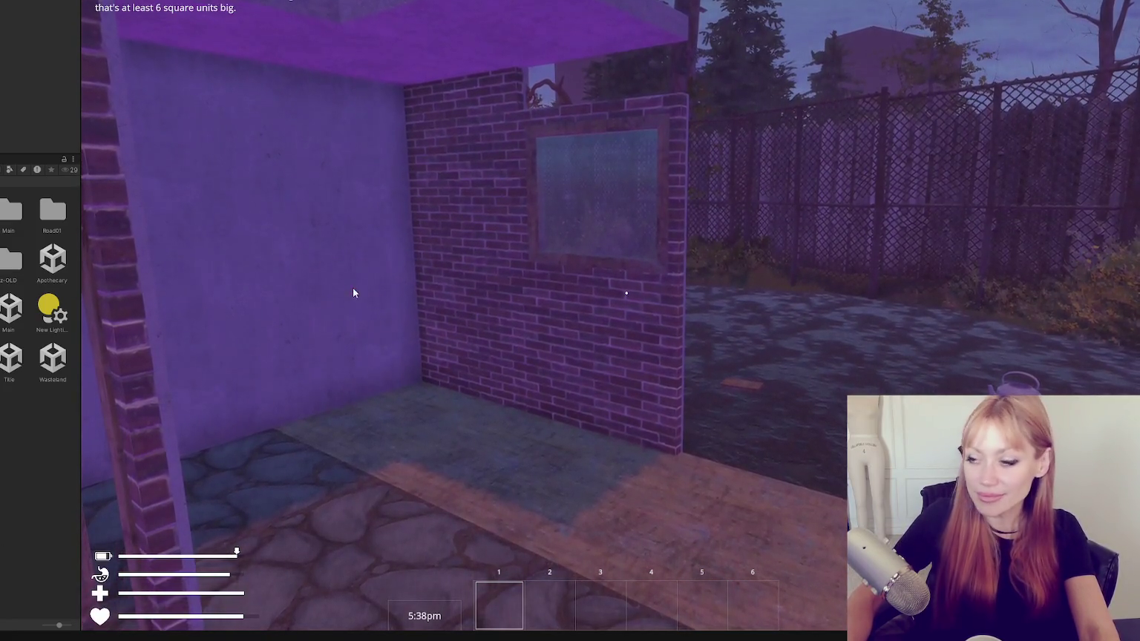
Build a Wooden Plank Wall beside the brick shelter.
{"action": "key", "text": "w"}
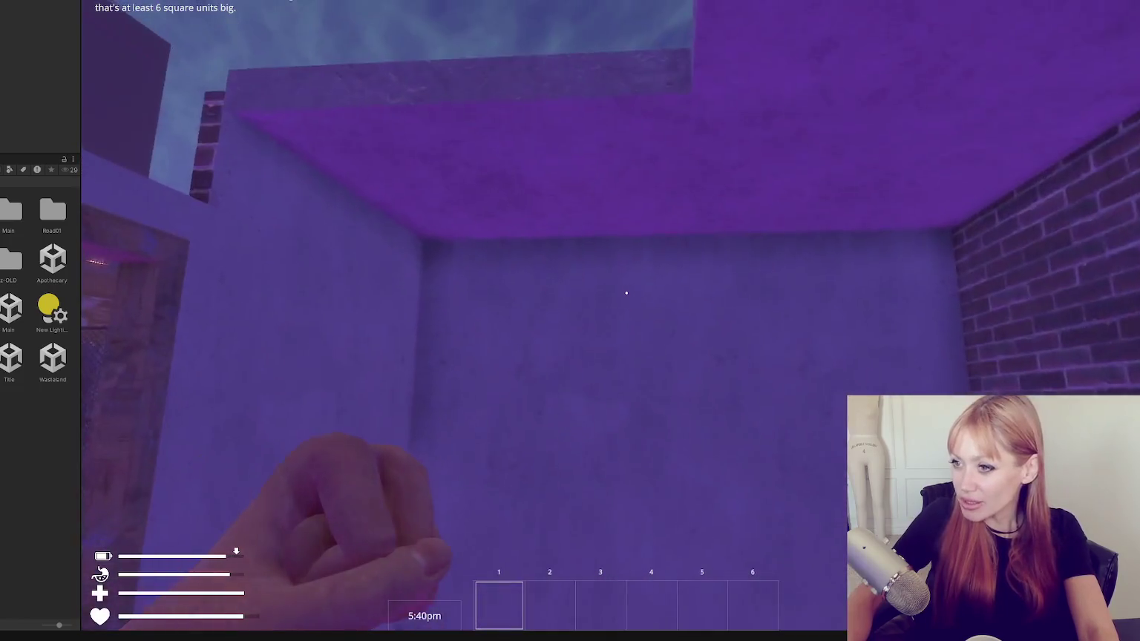
{"action": "key", "text": "s"}
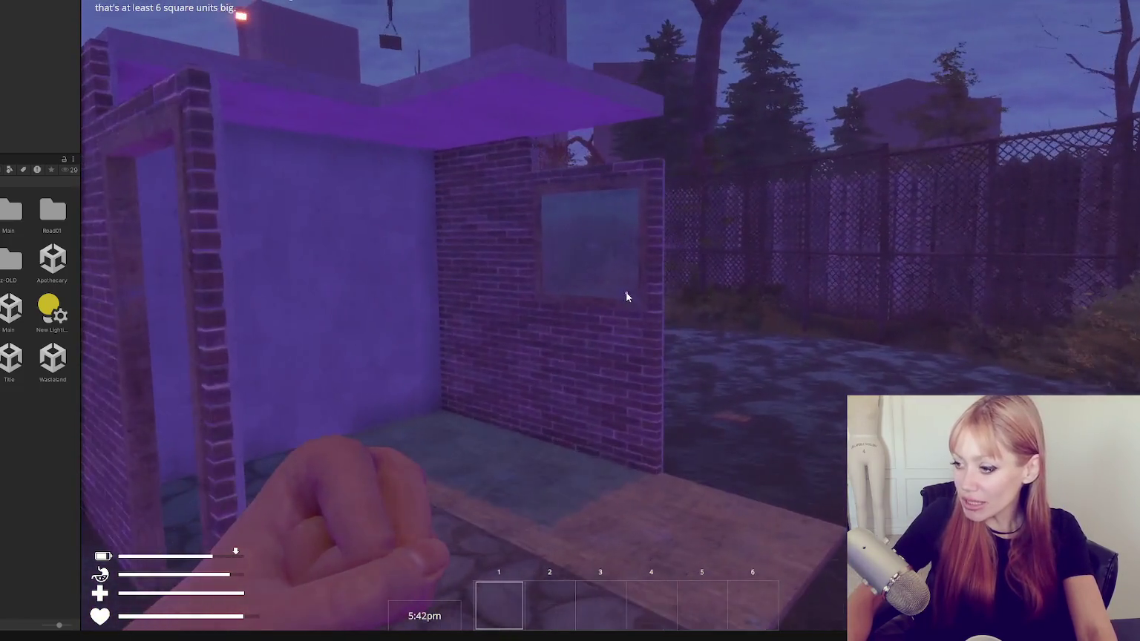
{"action": "key", "text": "Escape"}
{"action": "scroll", "coordinate": [464, 320], "scroll_direction": "down", "scroll_amount": 2}
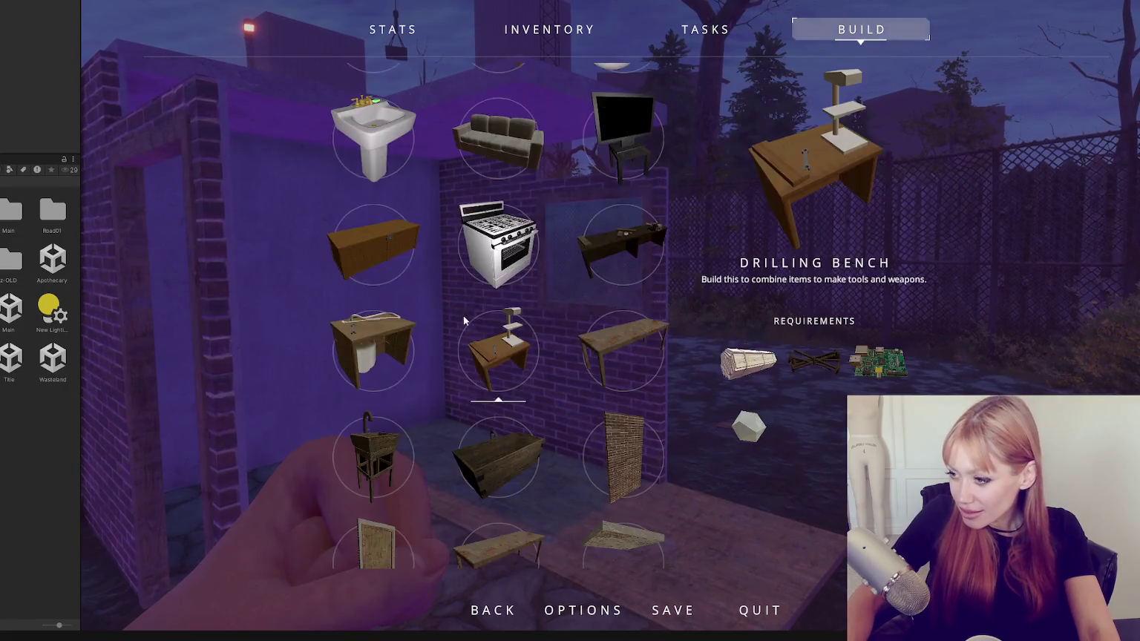
{"action": "scroll", "coordinate": [464, 320], "scroll_direction": "down", "scroll_amount": 1}
{"action": "scroll", "coordinate": [508, 337], "scroll_direction": "down", "scroll_amount": 6}
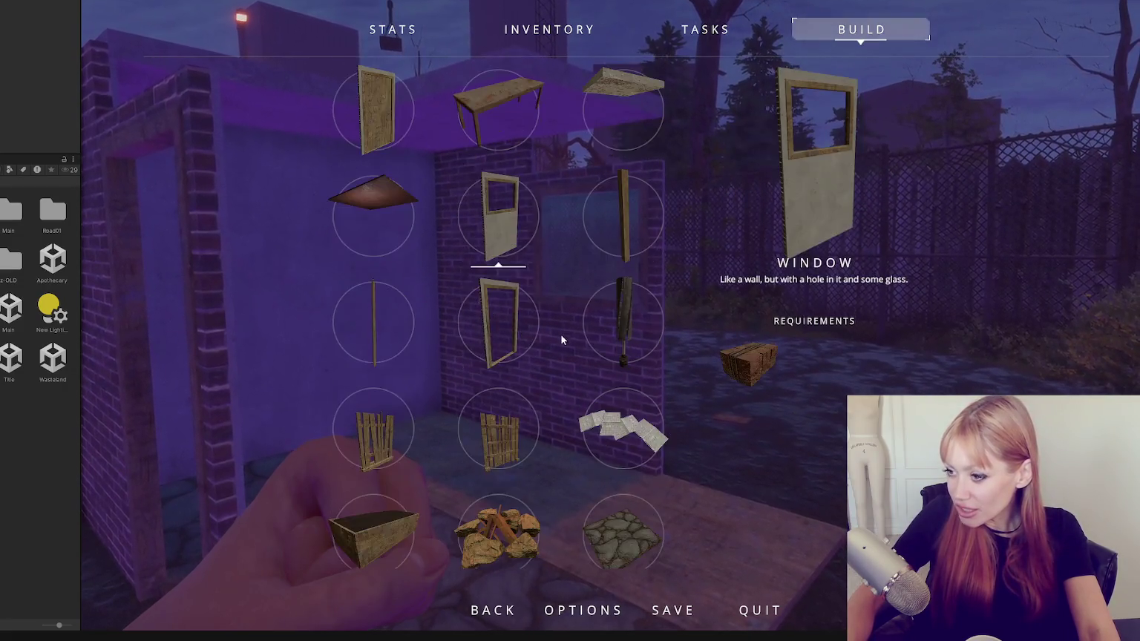
{"action": "scroll", "coordinate": [536, 337], "scroll_direction": "down", "scroll_amount": 2}
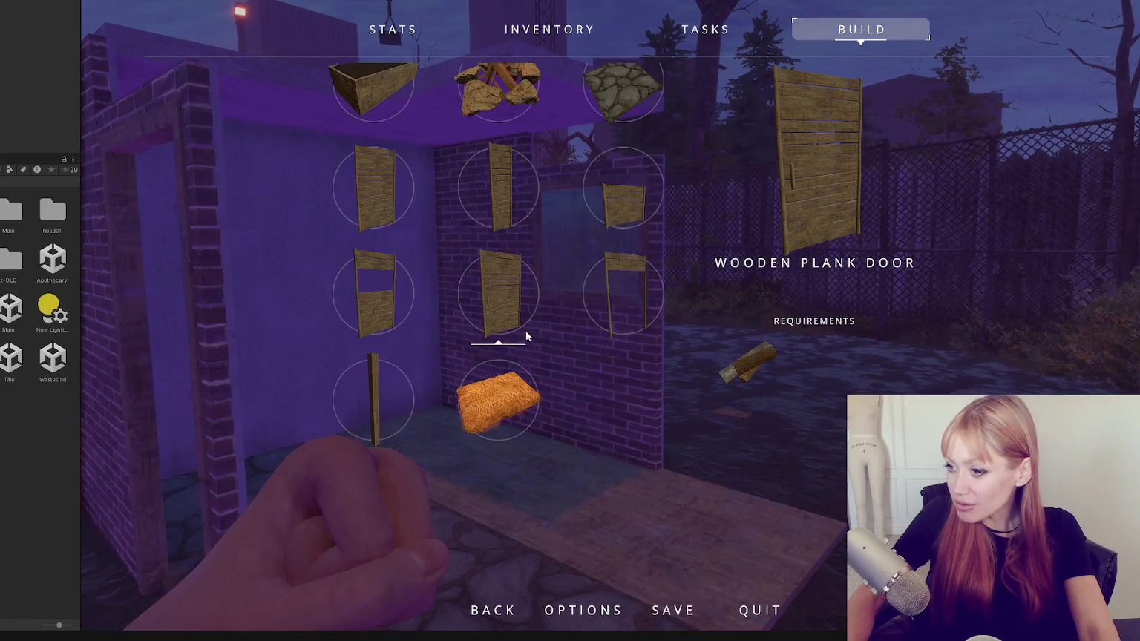
{"action": "left_click", "coordinate": [378, 188]}
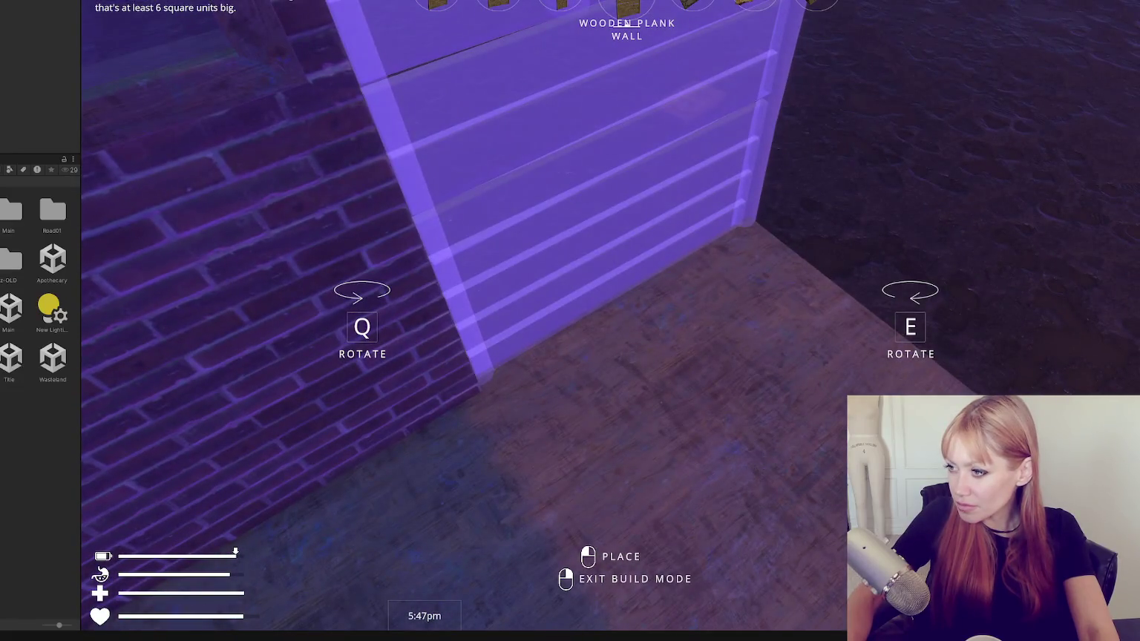
{"action": "left_click", "coordinate": [627, 293]}
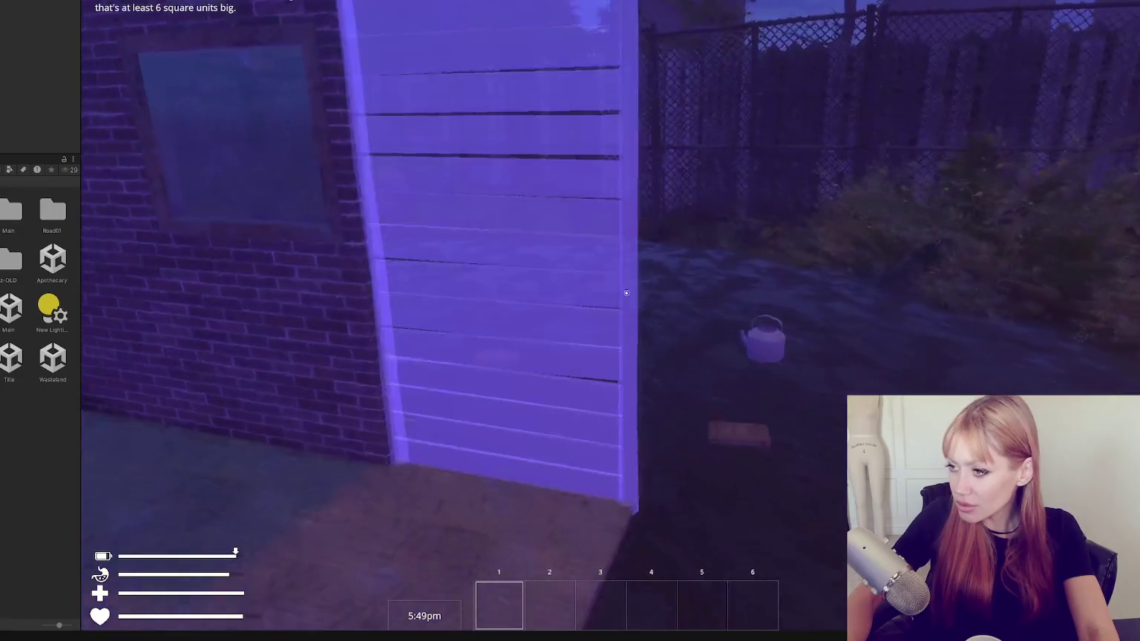
Close the in-game menu and pick up the scrap wood in the yard.
{"action": "key", "text": "Escape"}
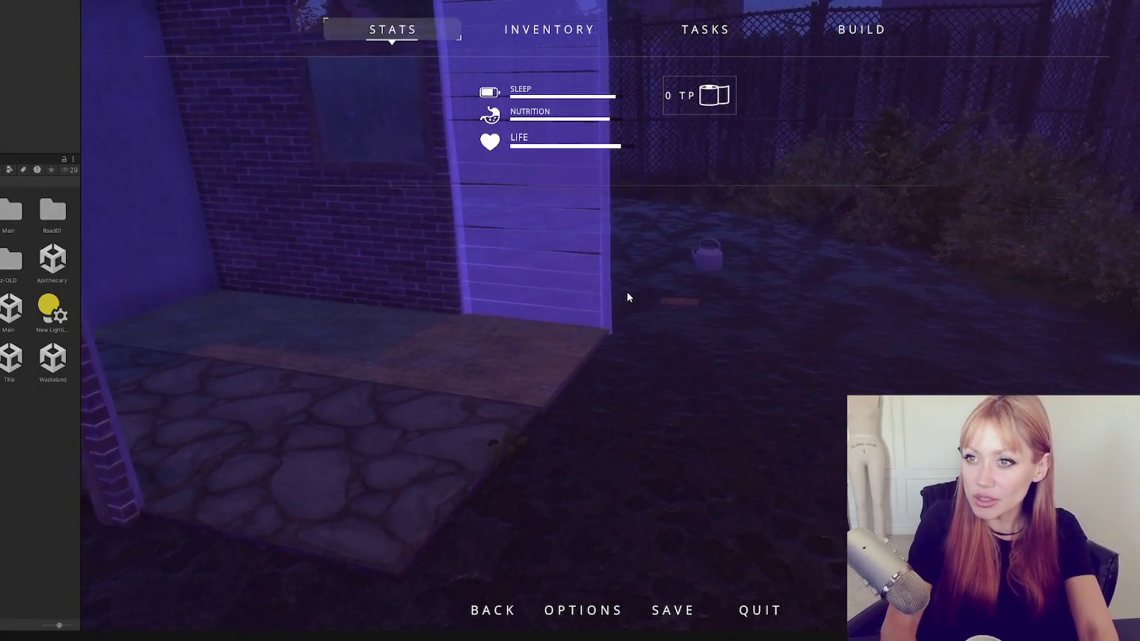
{"action": "key", "text": "Escape"}
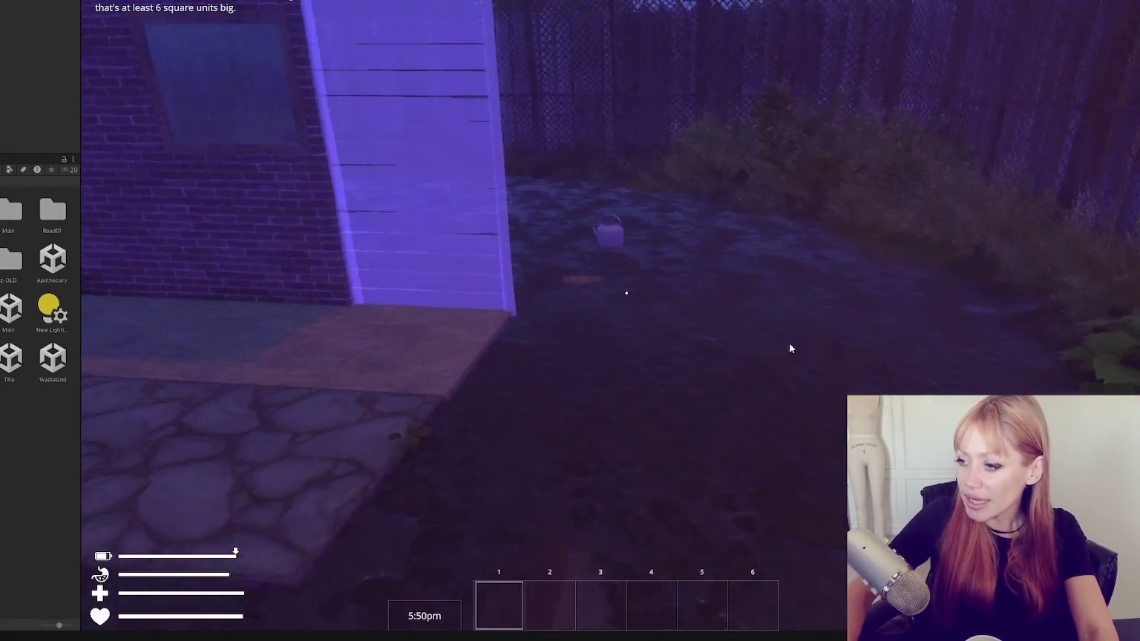
{"action": "left_click", "coordinate": [626, 293]}
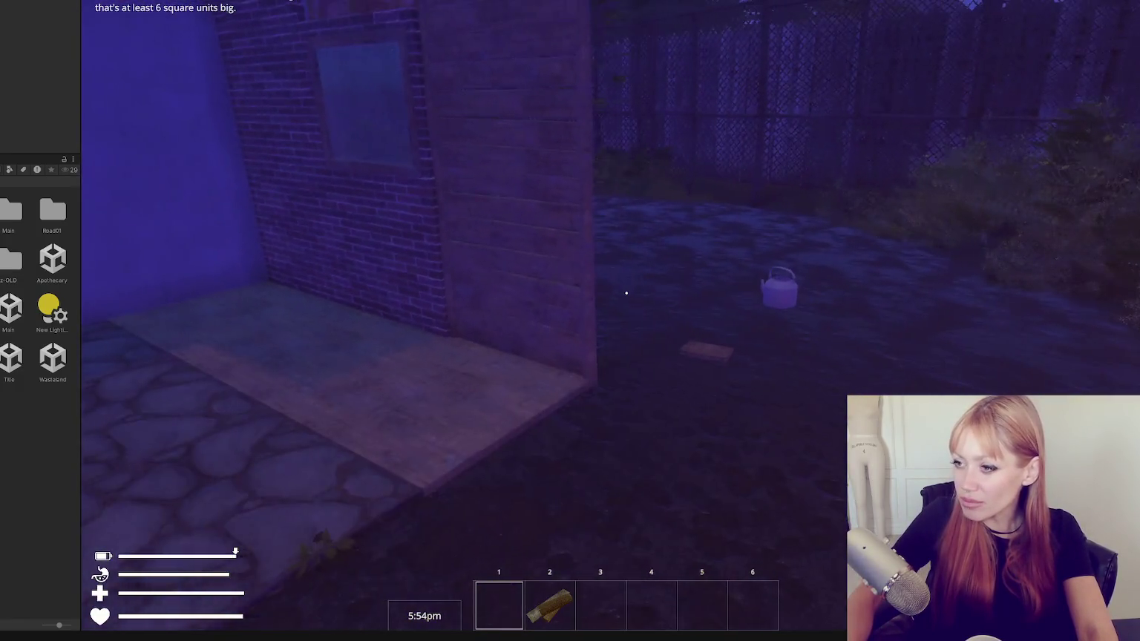
Place a floor tile next to the wooden floor, then pick up the door booklet and kettle.
{"action": "key", "text": "Escape"}
{"action": "left_click", "coordinate": [877, 29]}
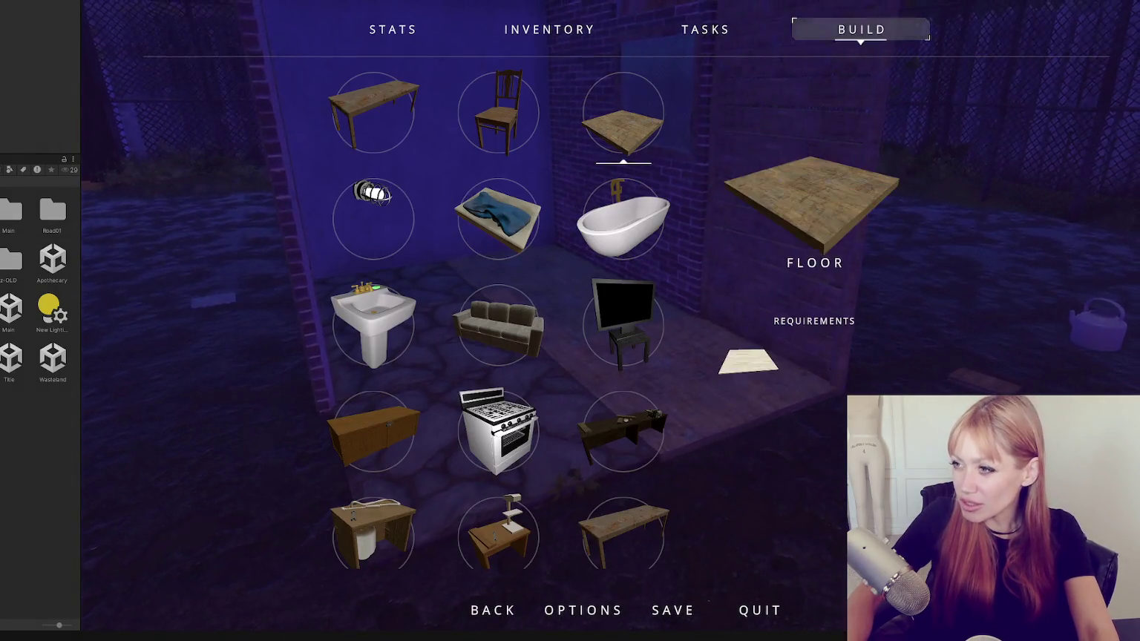
{"action": "left_click", "coordinate": [623, 115]}
{"action": "left_click", "coordinate": [626, 293]}
{"action": "right_click", "coordinate": [626, 293]}
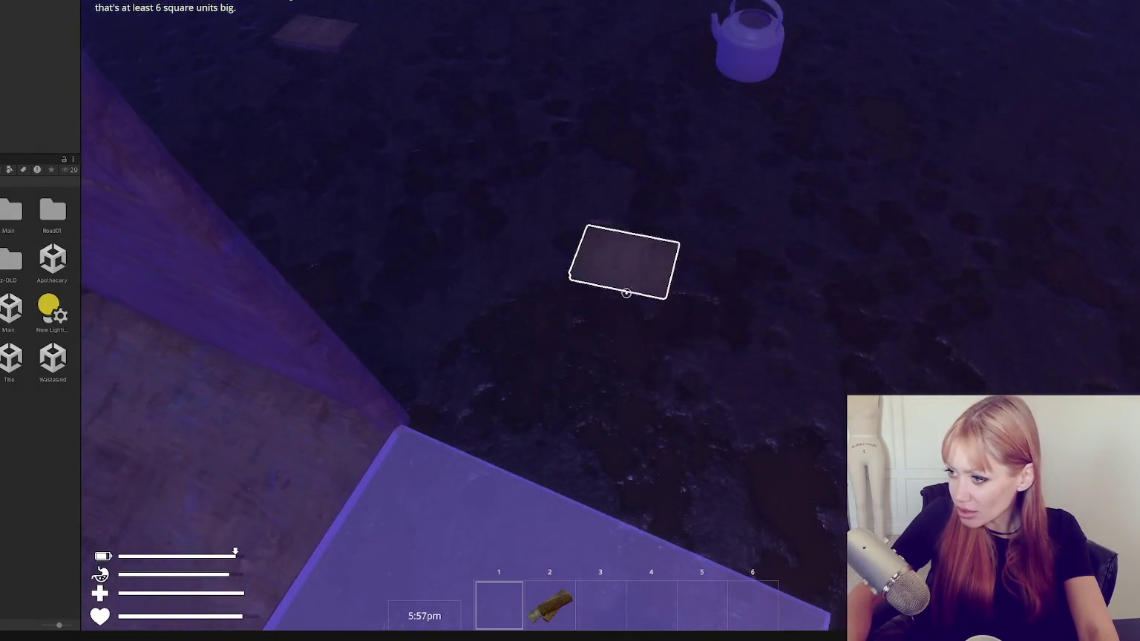
{"action": "left_click", "coordinate": [626, 293]}
{"action": "left_click", "coordinate": [626, 292]}
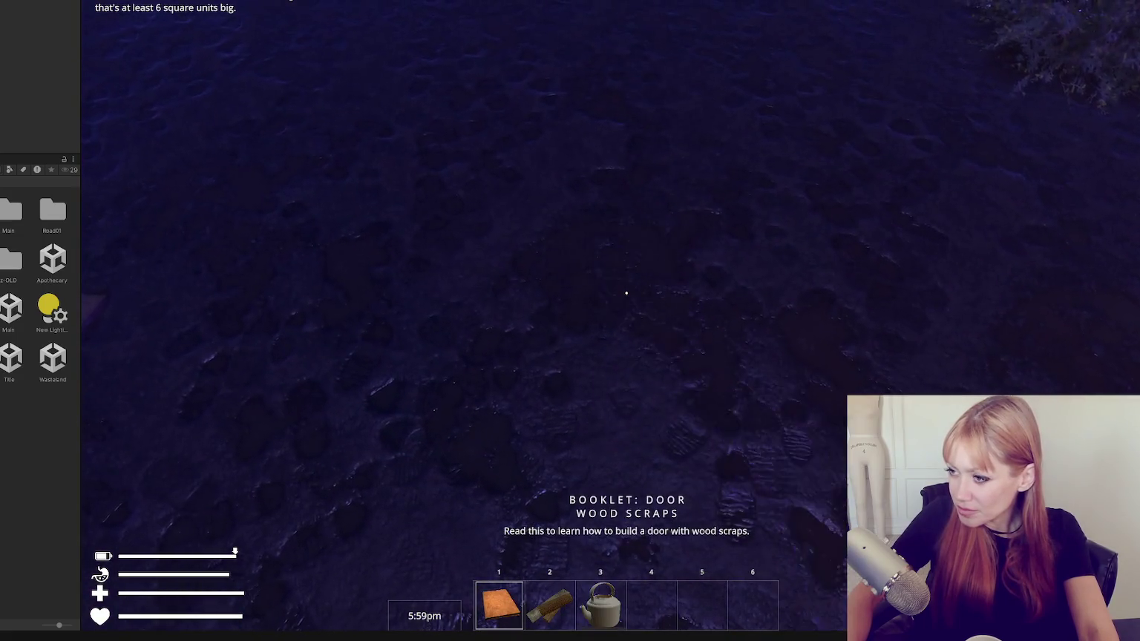
Add another Floor tile beside the others from the build catalogue.
{"action": "key", "text": "Tab"}
{"action": "left_click", "coordinate": [860, 29]}
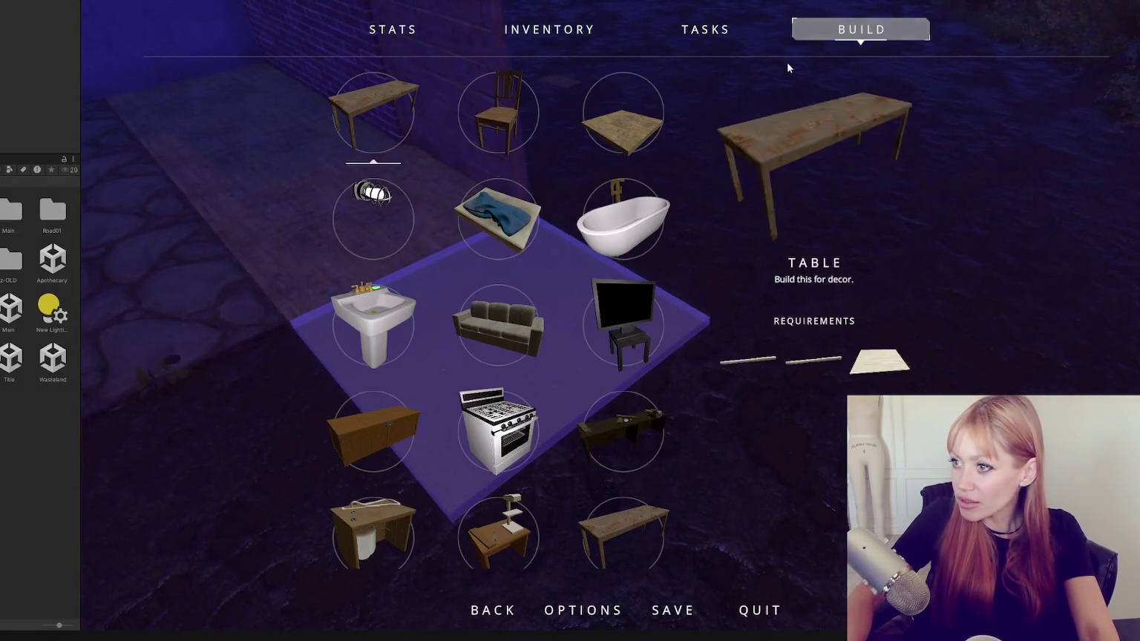
{"action": "scroll", "coordinate": [564, 312], "scroll_direction": "down", "scroll_amount": 3}
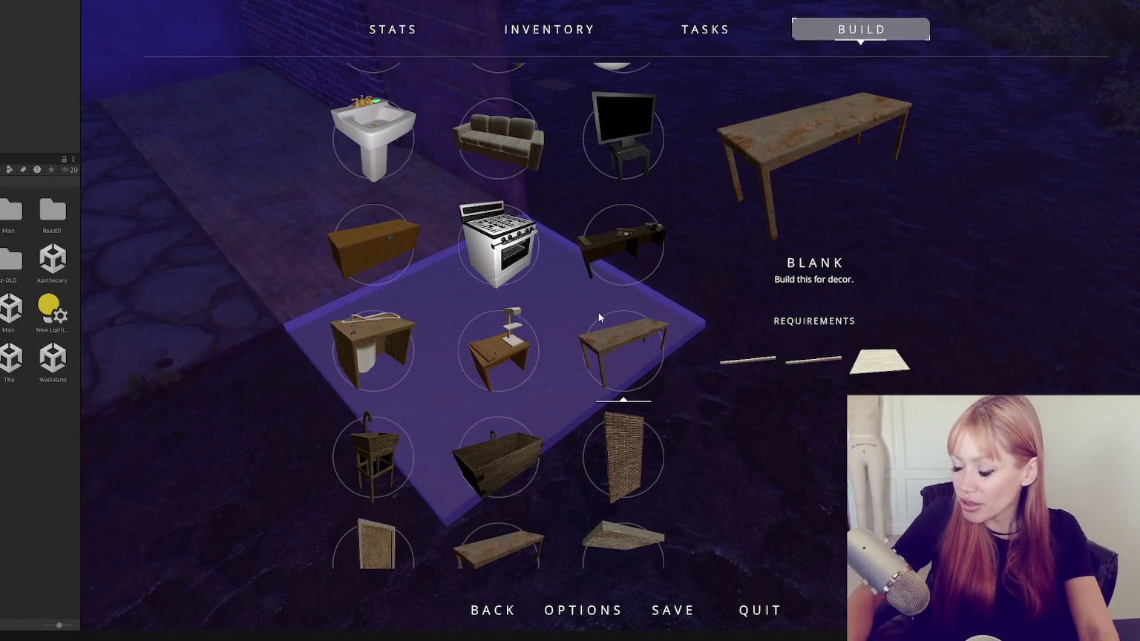
{"action": "scroll", "coordinate": [583, 299], "scroll_direction": "down", "scroll_amount": 6}
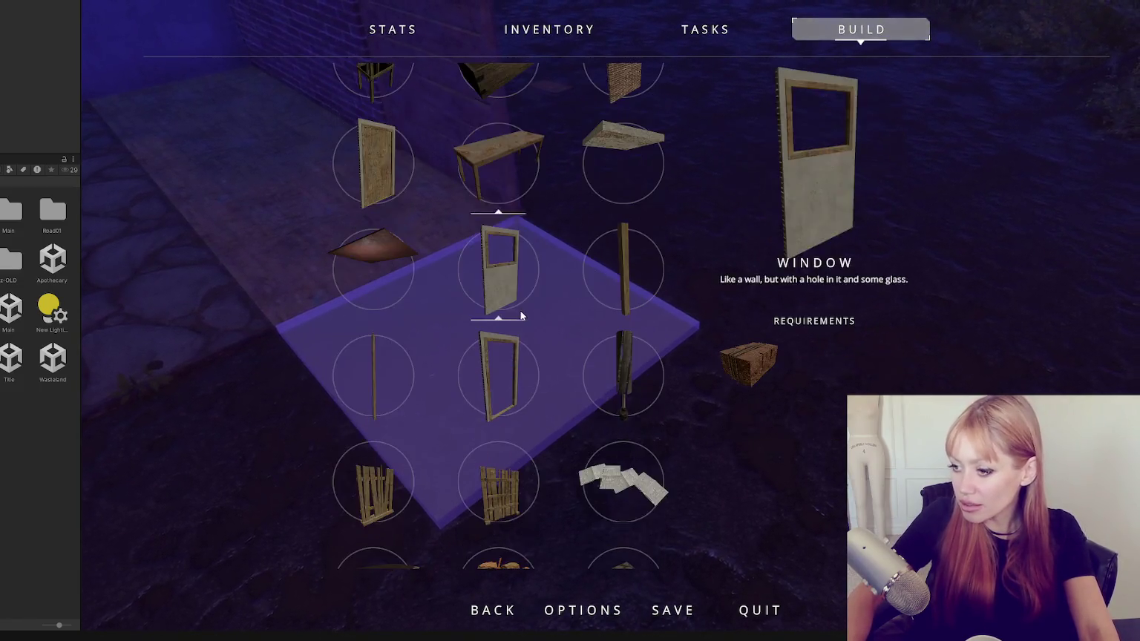
{"action": "scroll", "coordinate": [523, 320], "scroll_direction": "down", "scroll_amount": 3}
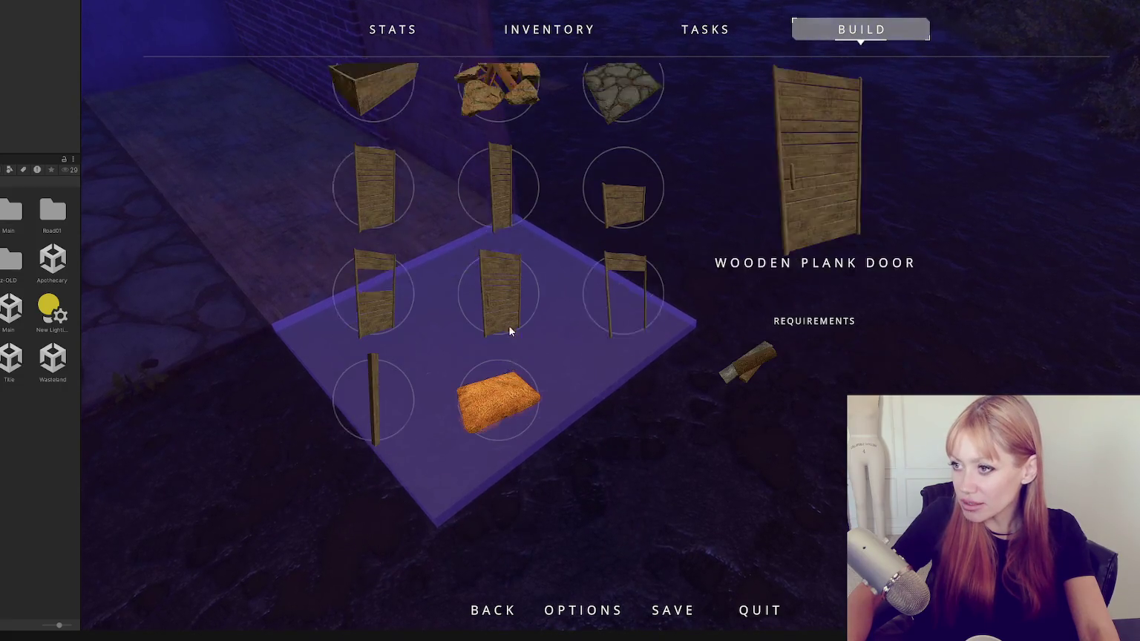
{"action": "scroll", "coordinate": [509, 325], "scroll_direction": "up", "scroll_amount": 2}
{"action": "scroll", "coordinate": [523, 294], "scroll_direction": "up", "scroll_amount": 8}
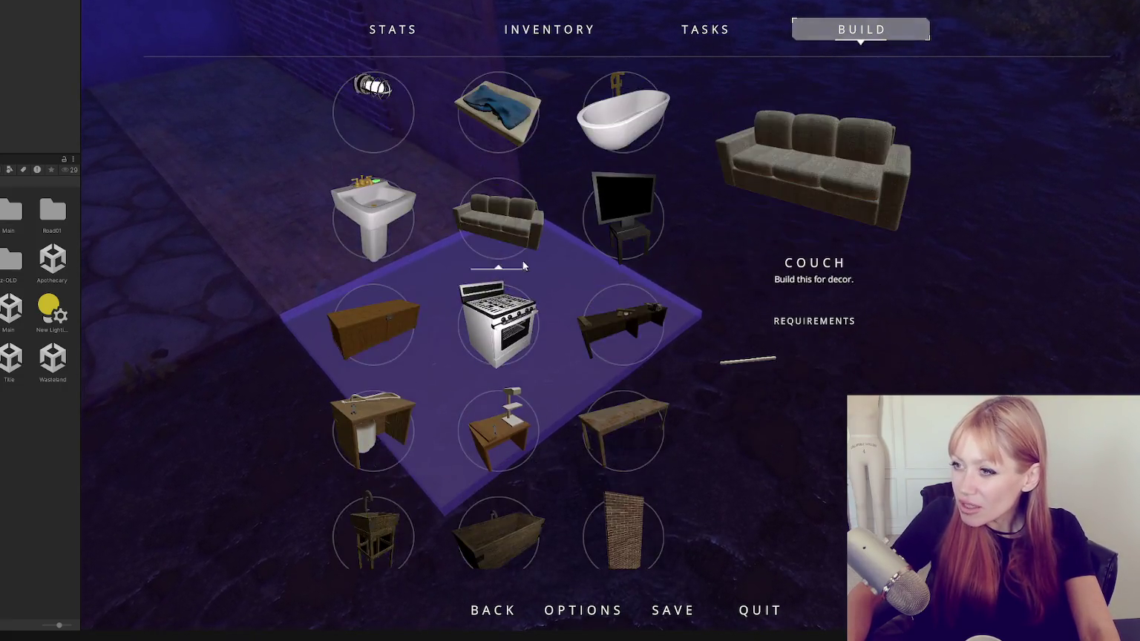
{"action": "left_click", "coordinate": [623, 115]}
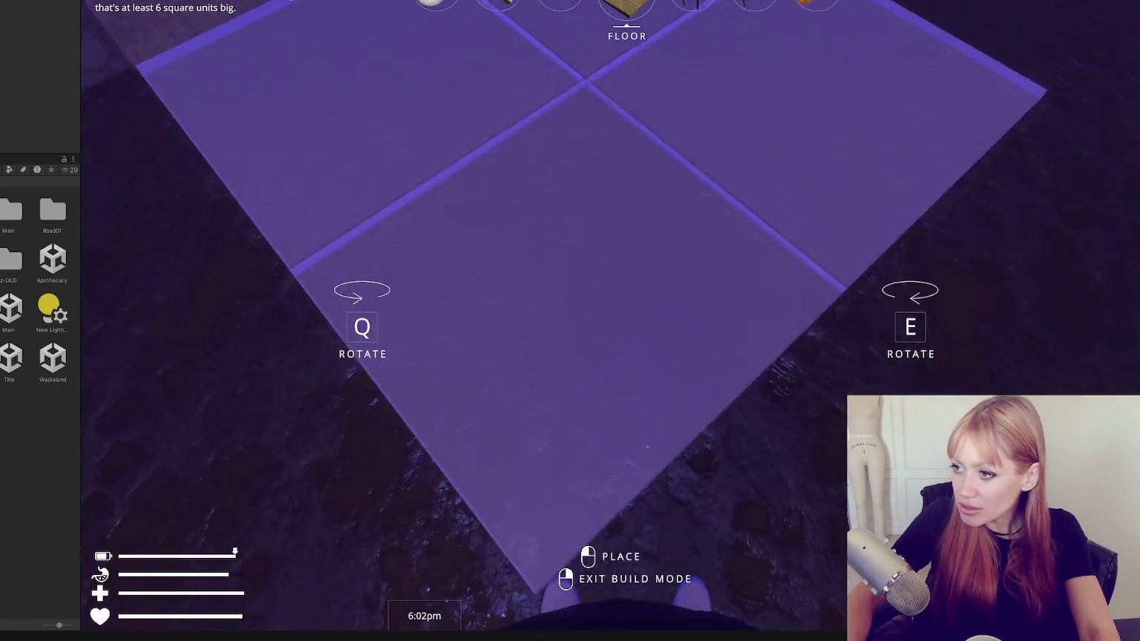
{"action": "left_click", "coordinate": [626, 293]}
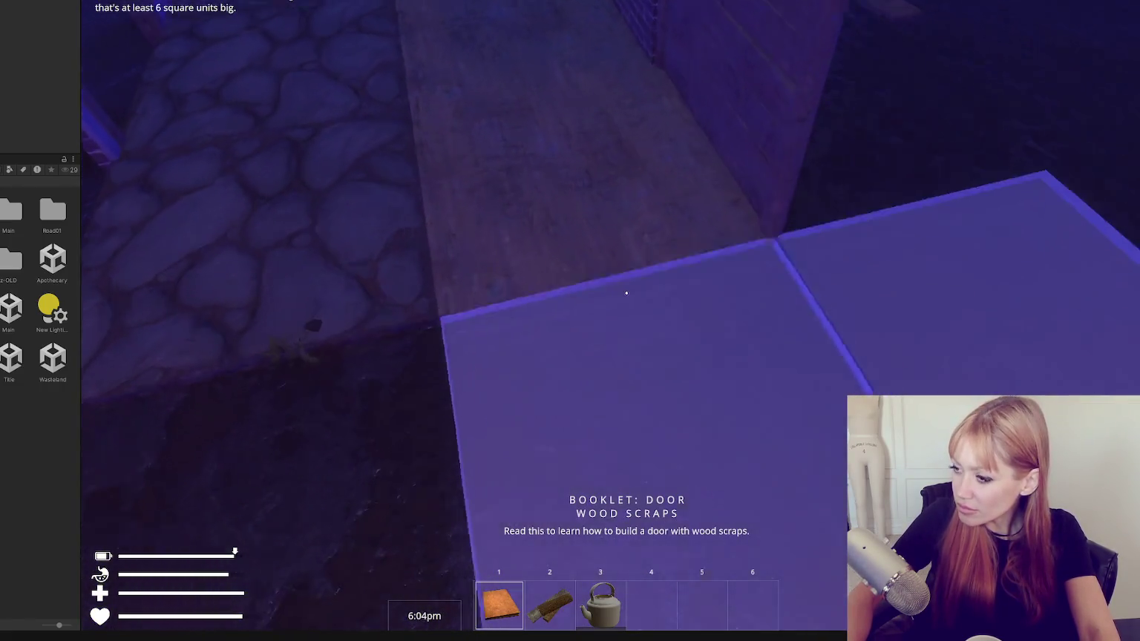
{"action": "key", "text": "Escape"}
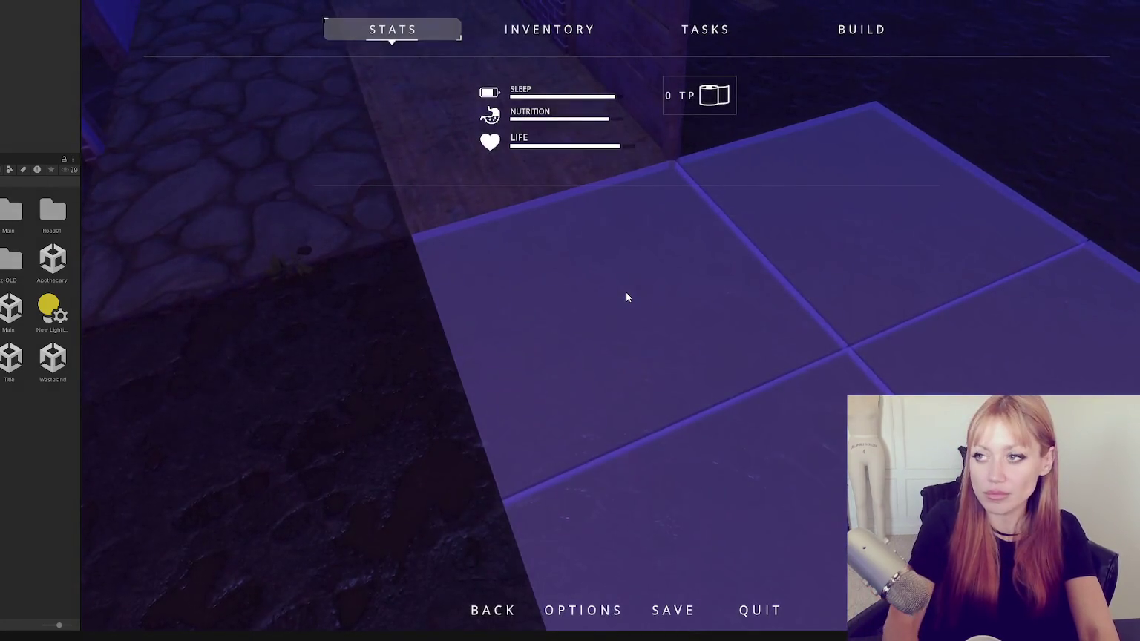
{"action": "key", "text": "Escape"}
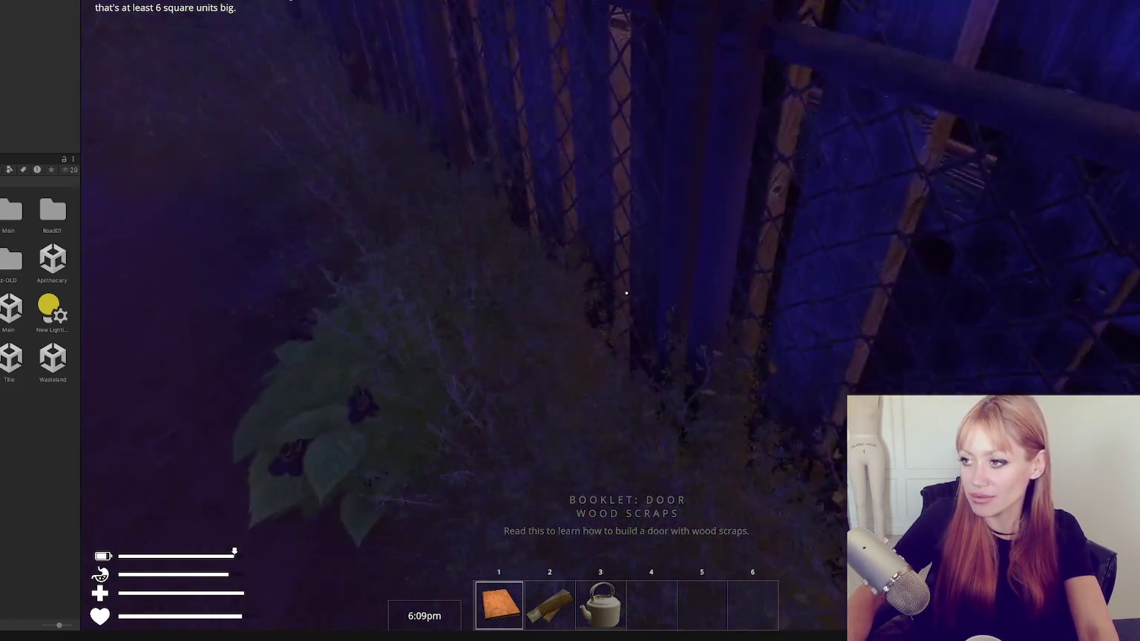
Read the door booklet, then cycle the hotbar through kettle, scrap wood and the empty slot.
{"action": "left_click", "coordinate": [626, 293]}
{"action": "key", "text": "3"}
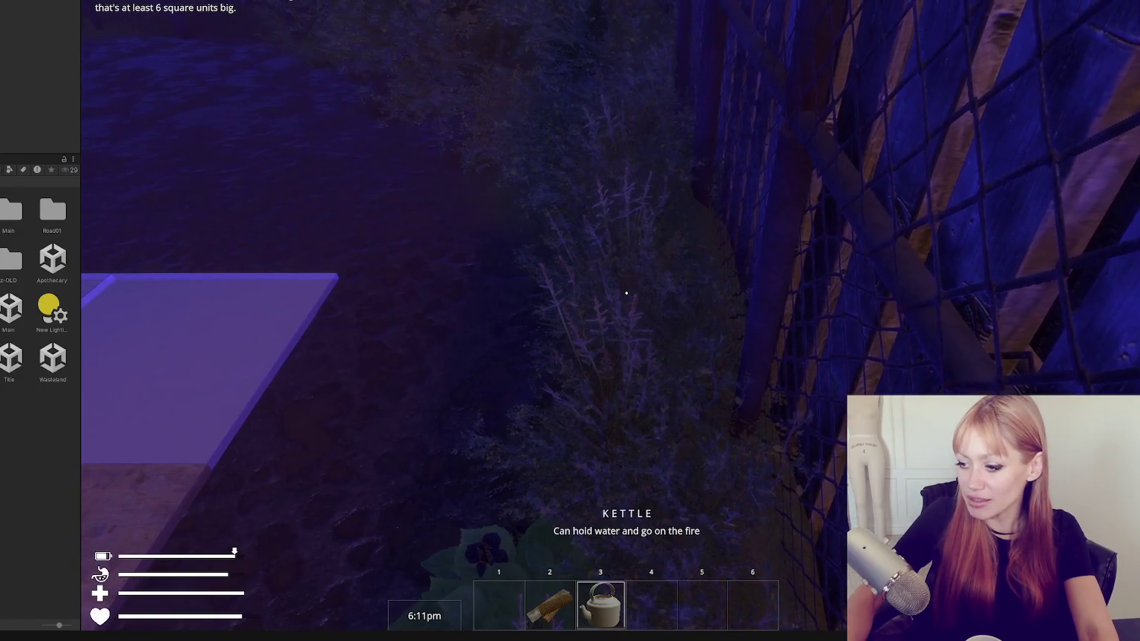
{"action": "key", "text": "2"}
{"action": "key", "text": "6"}
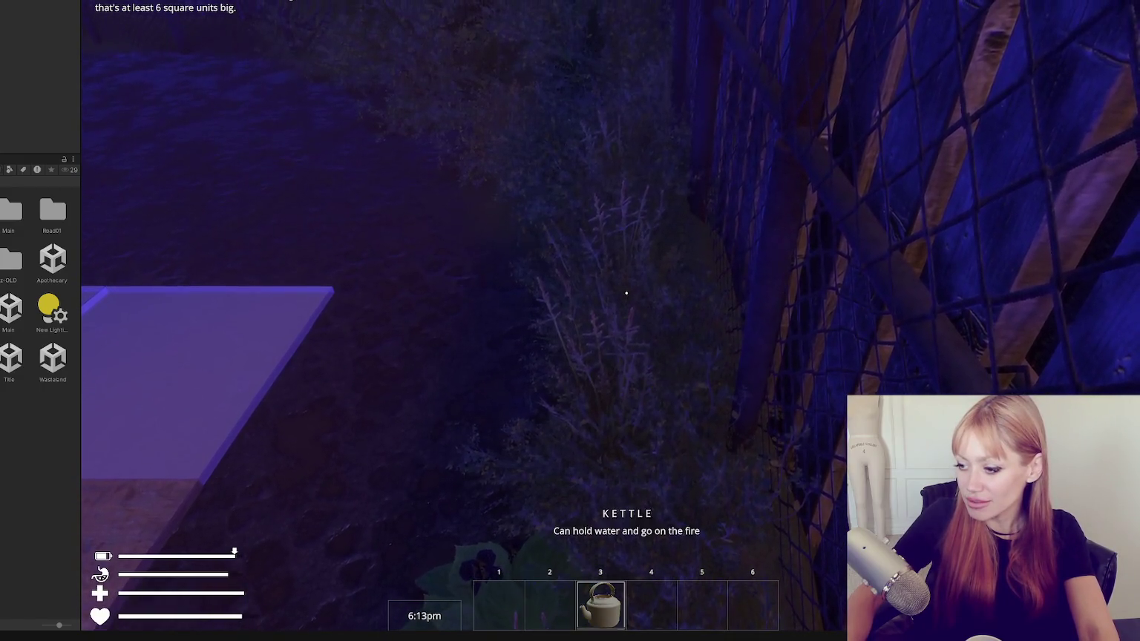
{"action": "key", "text": "Escape"}
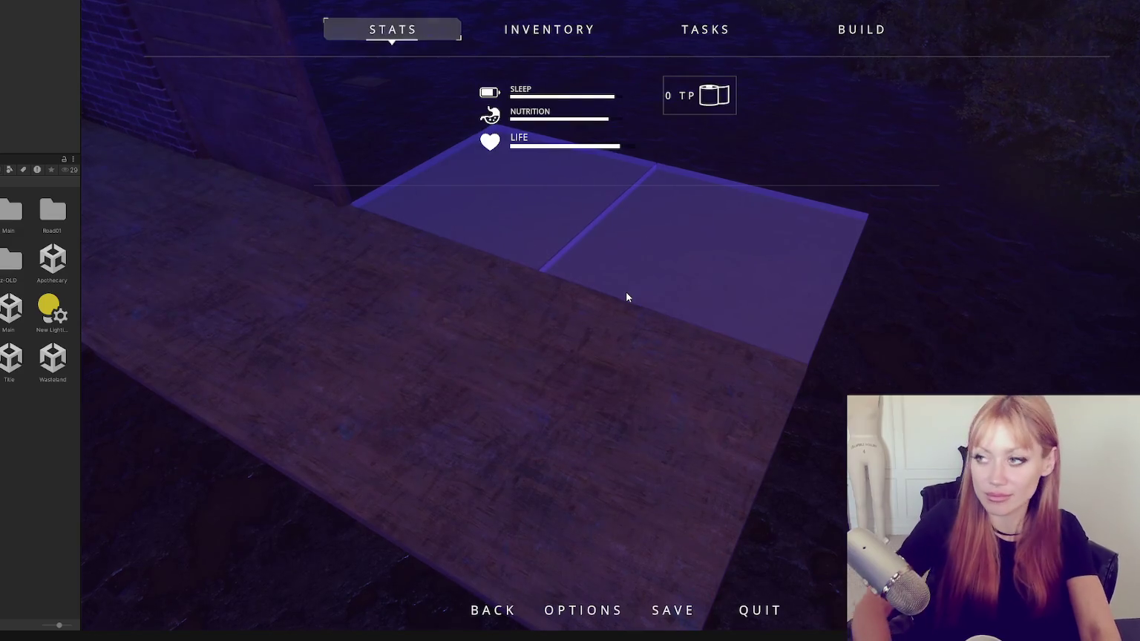
{"action": "left_click", "coordinate": [860, 30]}
{"action": "scroll", "coordinate": [493, 326], "scroll_direction": "down", "scroll_amount": 5}
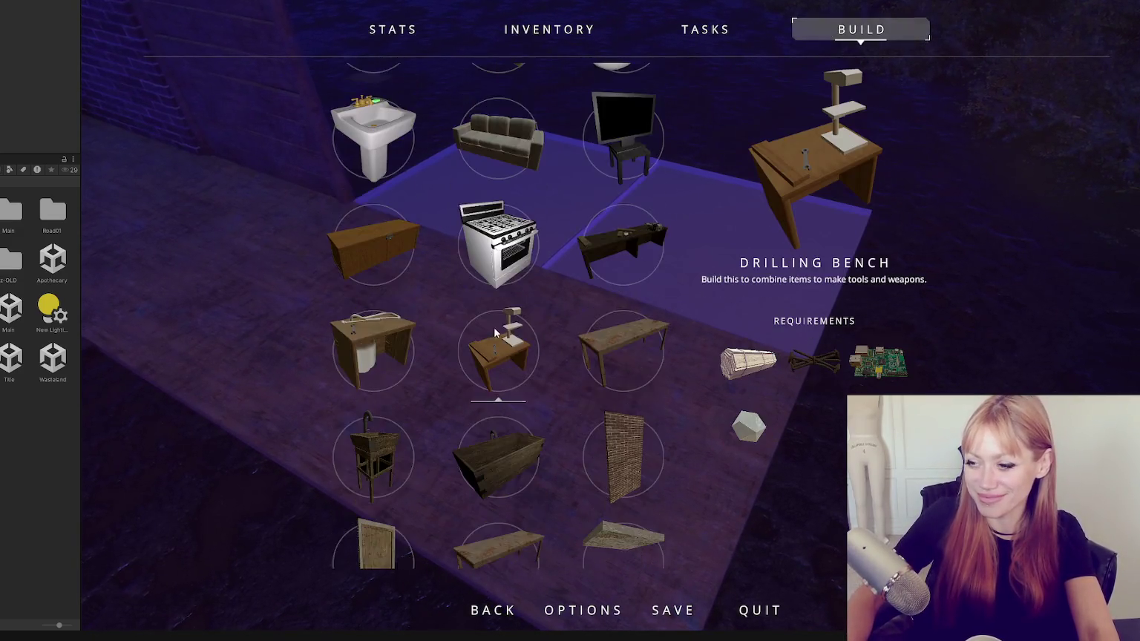
{"action": "scroll", "coordinate": [457, 315], "scroll_direction": "down", "scroll_amount": 10}
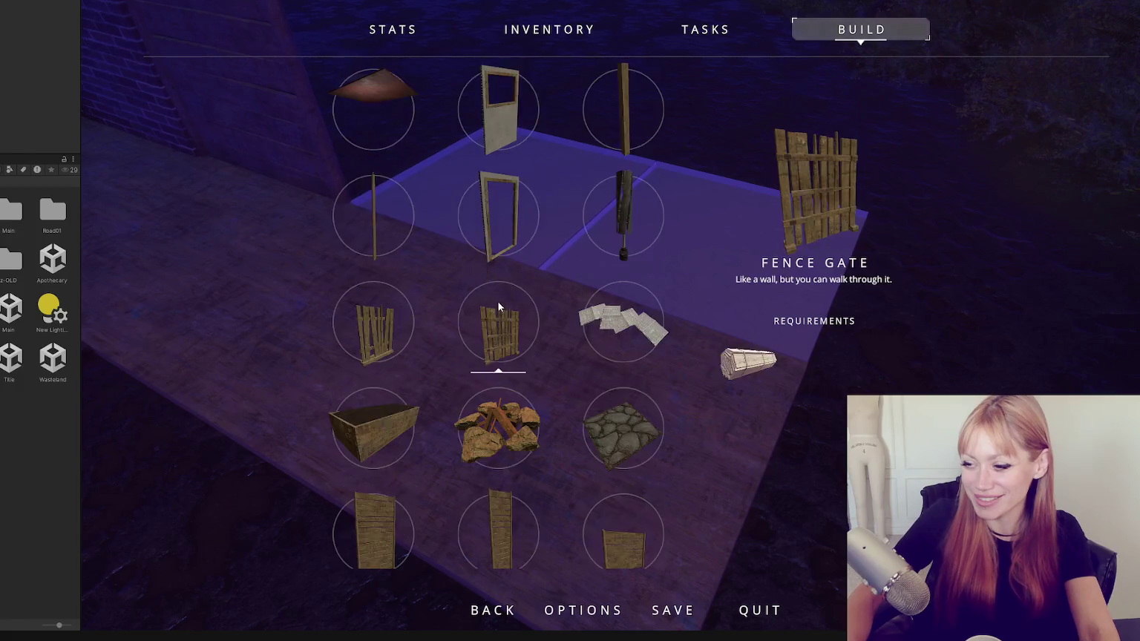
{"action": "scroll", "coordinate": [518, 371], "scroll_direction": "down", "scroll_amount": 1}
{"action": "scroll", "coordinate": [499, 318], "scroll_direction": "up", "scroll_amount": 10}
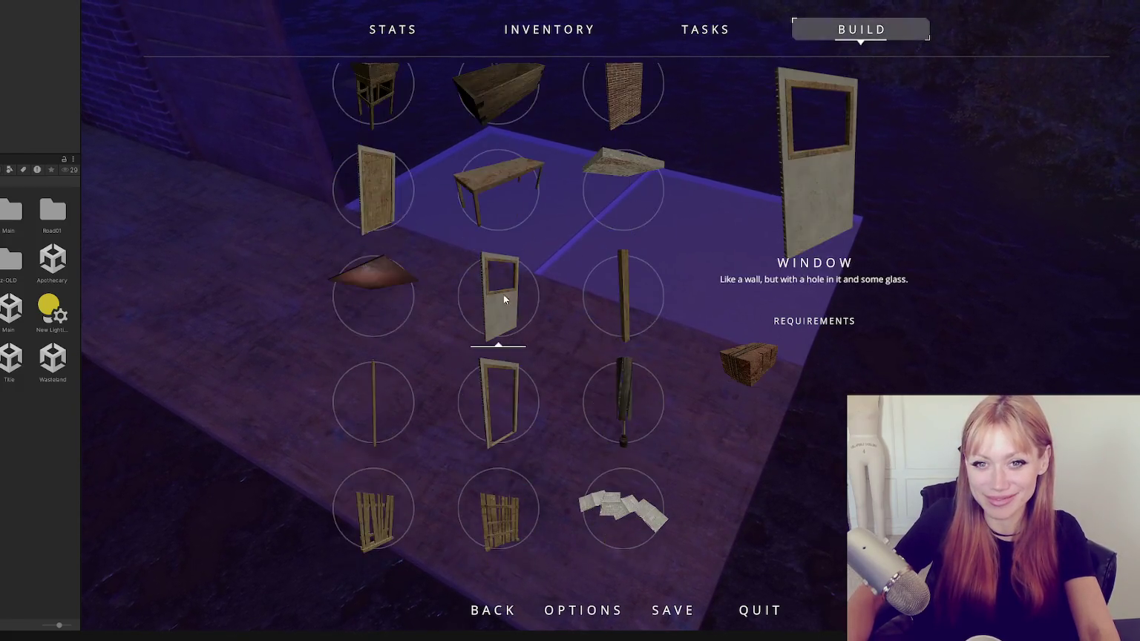
{"action": "scroll", "coordinate": [497, 326], "scroll_direction": "up", "scroll_amount": 3}
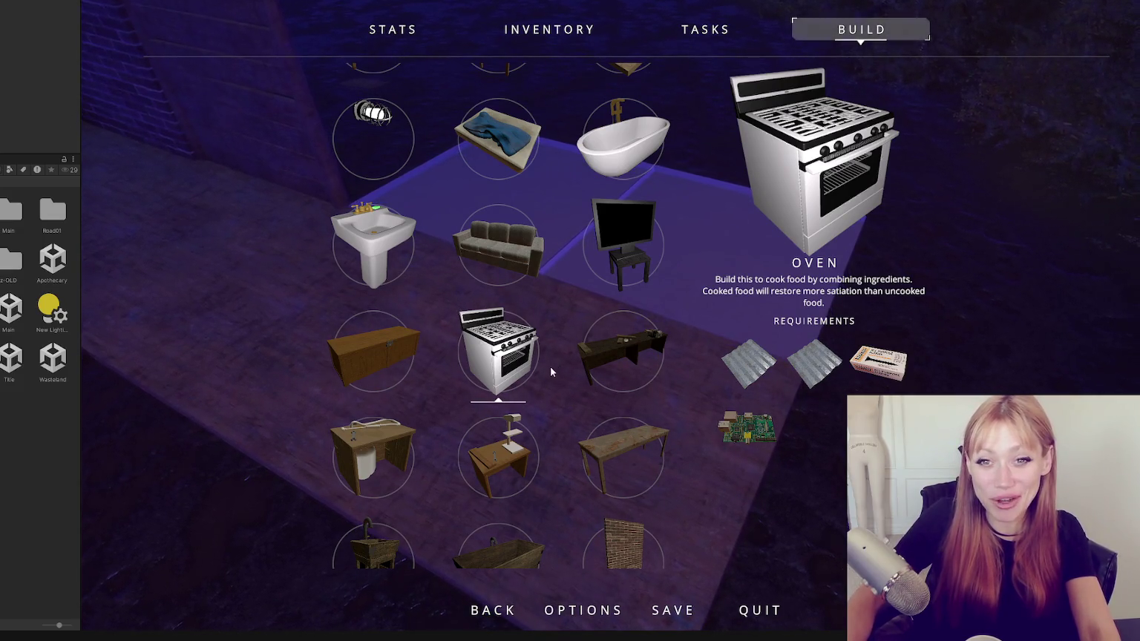
{"action": "scroll", "coordinate": [467, 353], "scroll_direction": "up", "scroll_amount": 1}
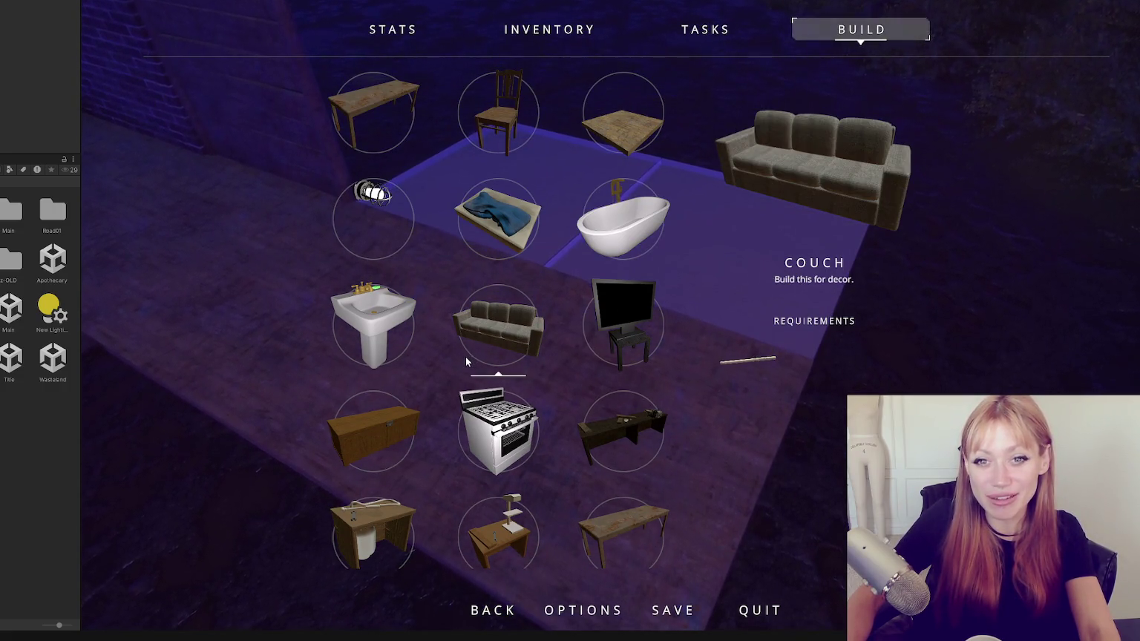
{"action": "scroll", "coordinate": [489, 342], "scroll_direction": "down", "scroll_amount": 2}
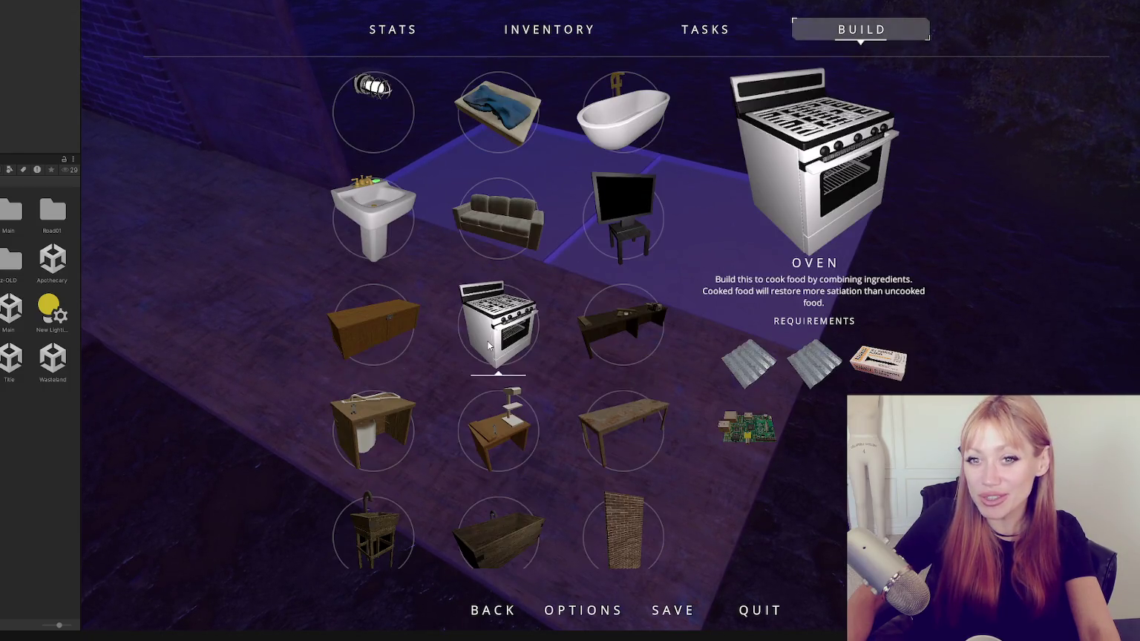
{"action": "scroll", "coordinate": [568, 394], "scroll_direction": "up", "scroll_amount": 3}
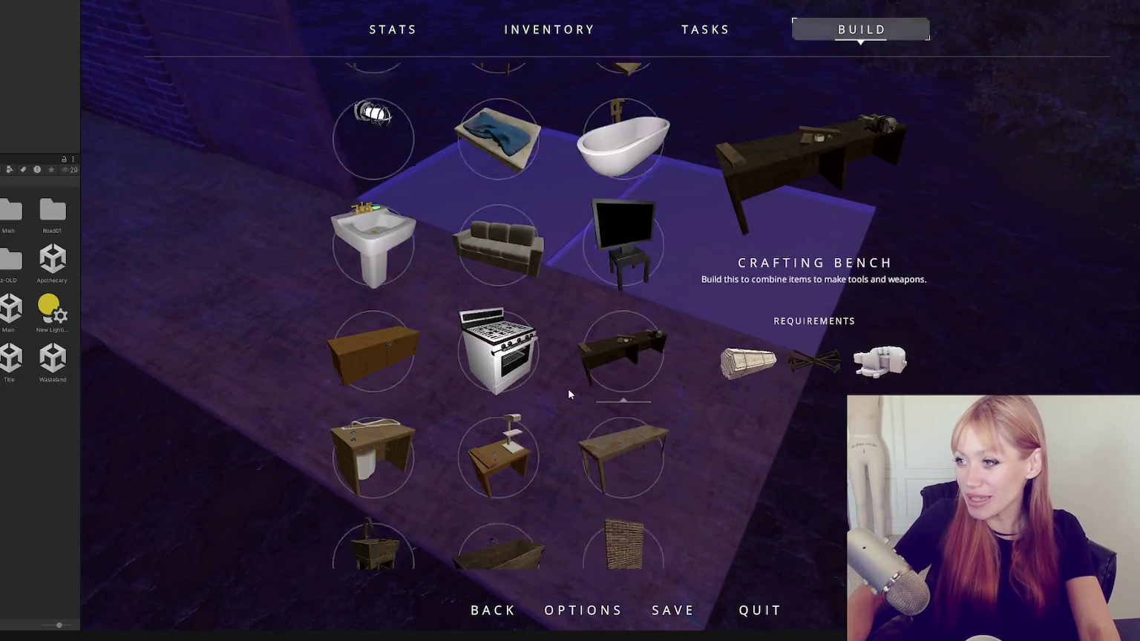
{"action": "key", "text": "Escape"}
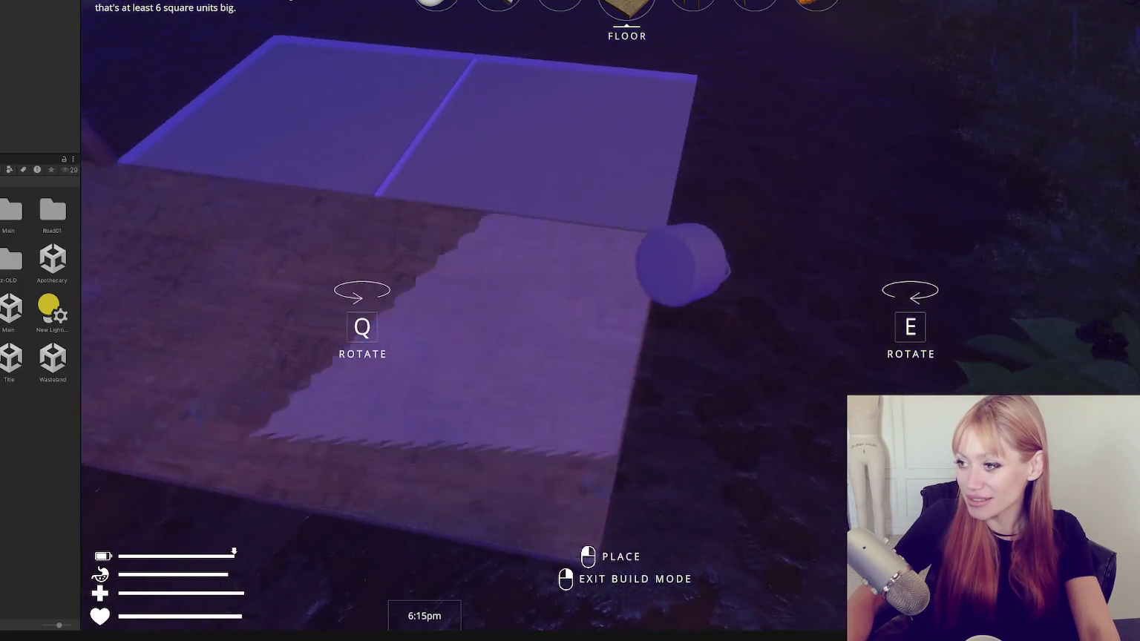
{"action": "right_click", "coordinate": [627, 297]}
{"action": "key", "text": "Escape"}
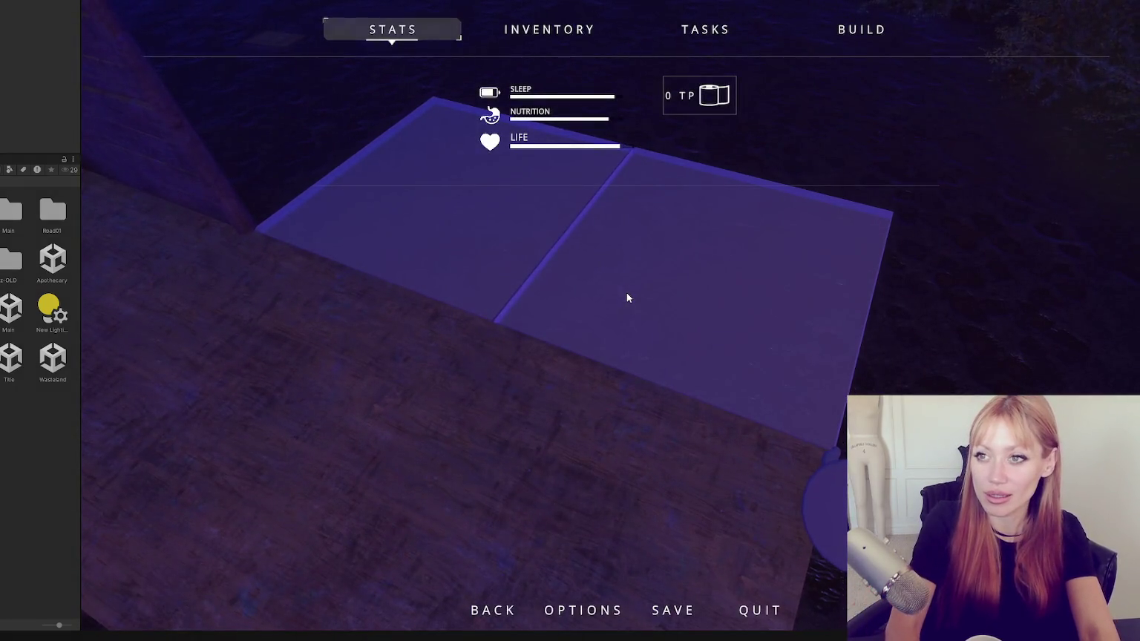
{"action": "key", "text": "Escape"}
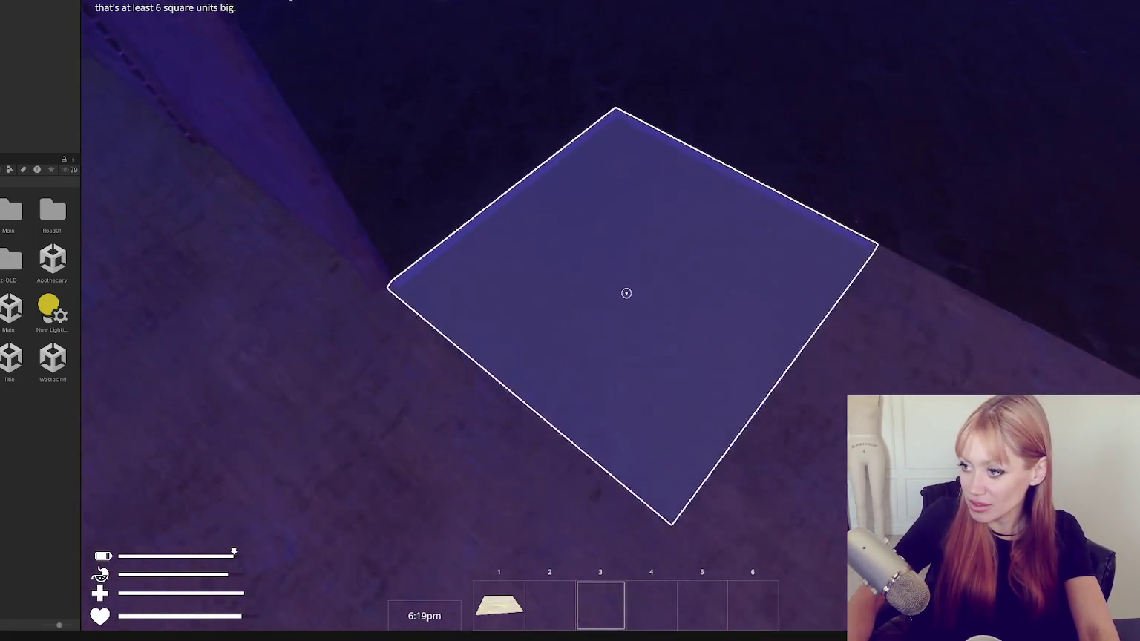
Lay the wooden floor piece, choose Wooden Plank Wall Window, and collect two pieces of scrap wood.
{"action": "left_click", "coordinate": [625, 293]}
{"action": "left_click", "coordinate": [825, 16]}
{"action": "scroll", "coordinate": [532, 339], "scroll_direction": "down", "scroll_amount": 4}
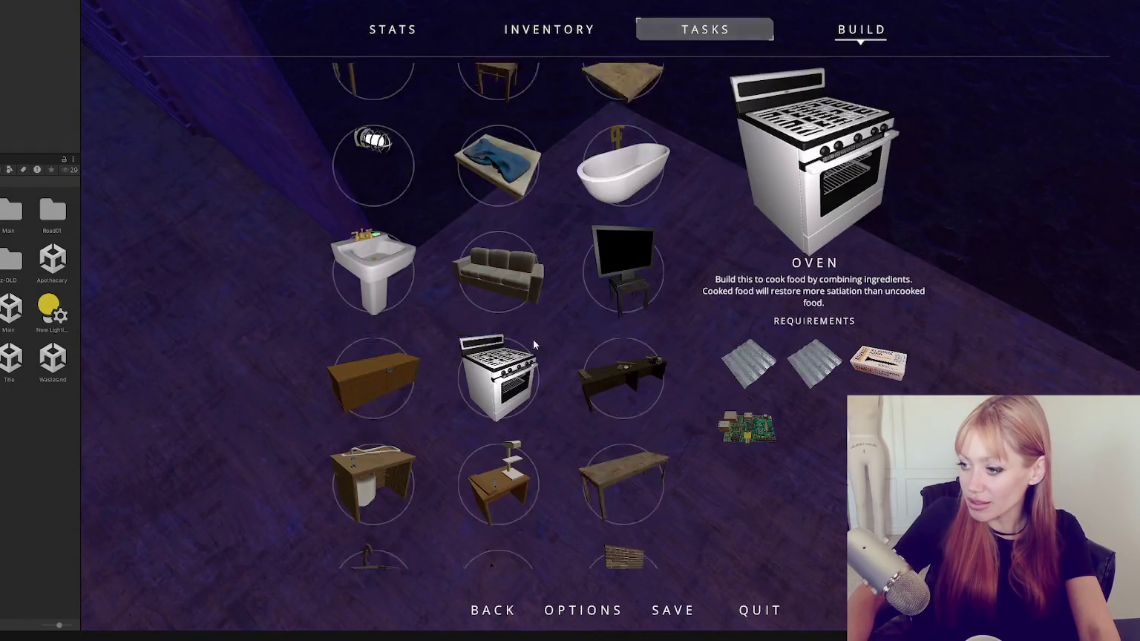
{"action": "scroll", "coordinate": [559, 301], "scroll_direction": "down", "scroll_amount": 5}
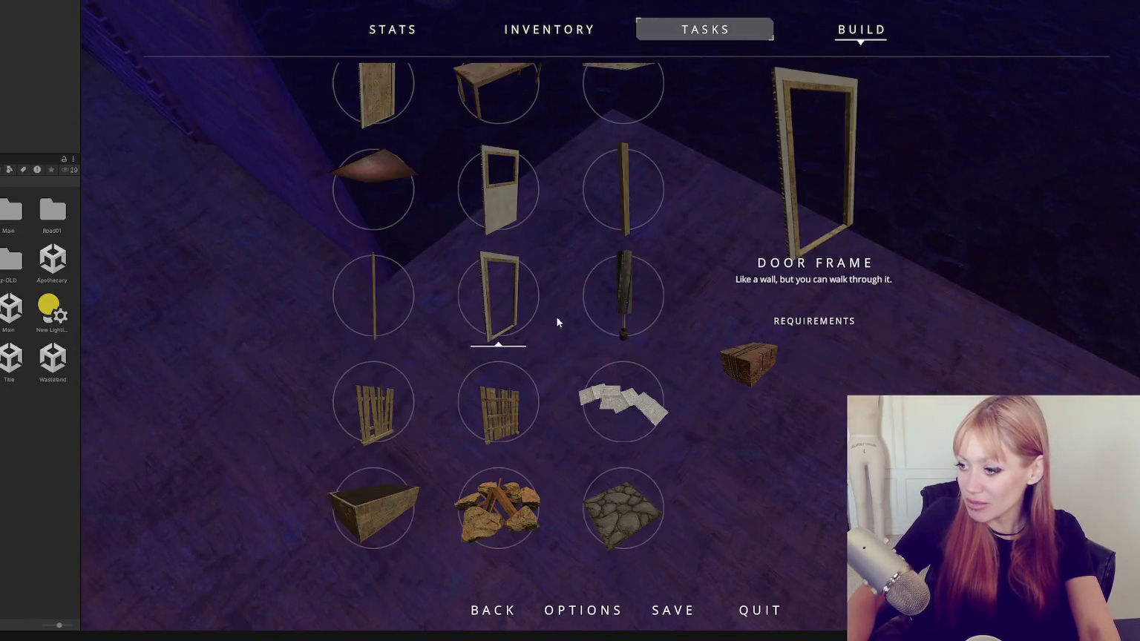
{"action": "scroll", "coordinate": [601, 330], "scroll_direction": "down", "scroll_amount": 3}
{"action": "left_click", "coordinate": [407, 310]}
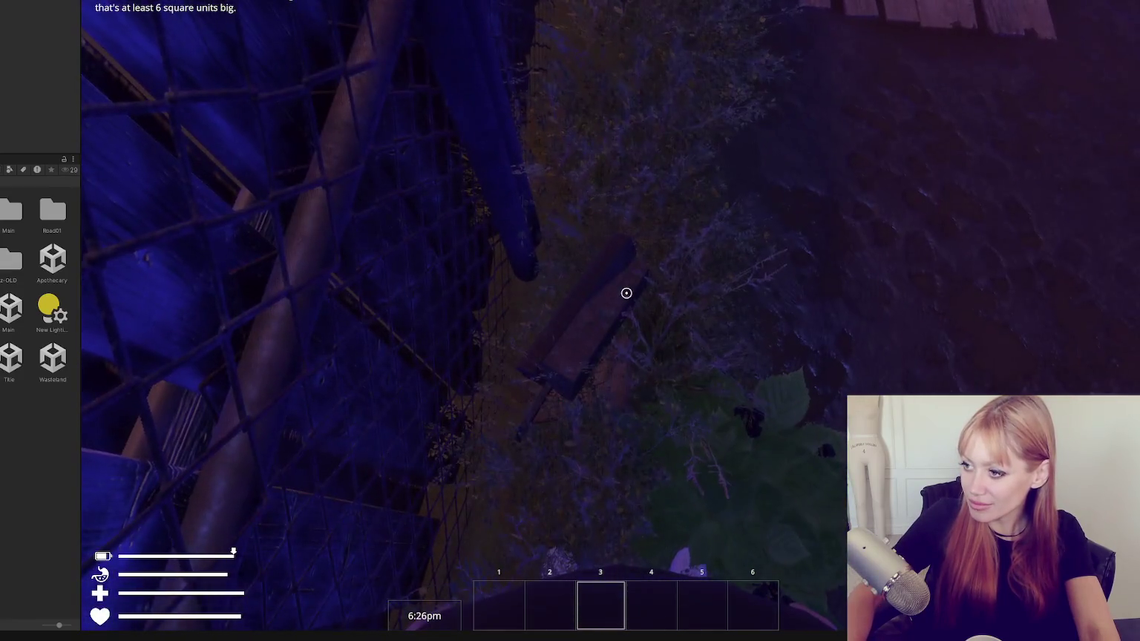
{"action": "left_click", "coordinate": [625, 292]}
{"action": "left_click", "coordinate": [626, 292]}
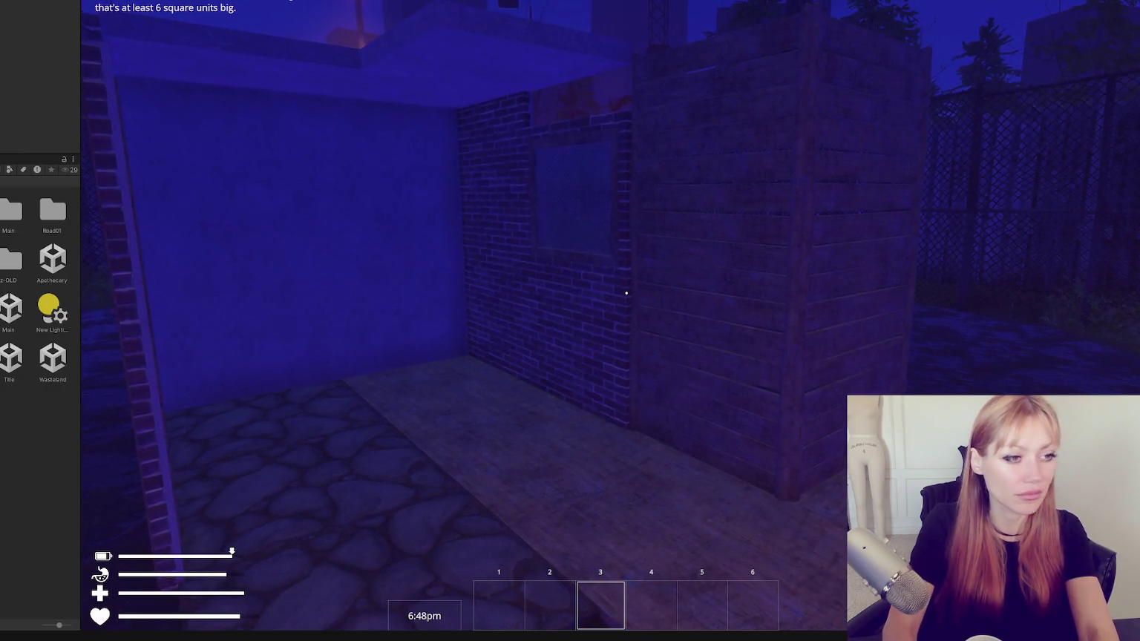
Select Light from the build menu, pick up two lightbulbs, and mount one on the wooden plank wall.
{"action": "key", "text": "b"}
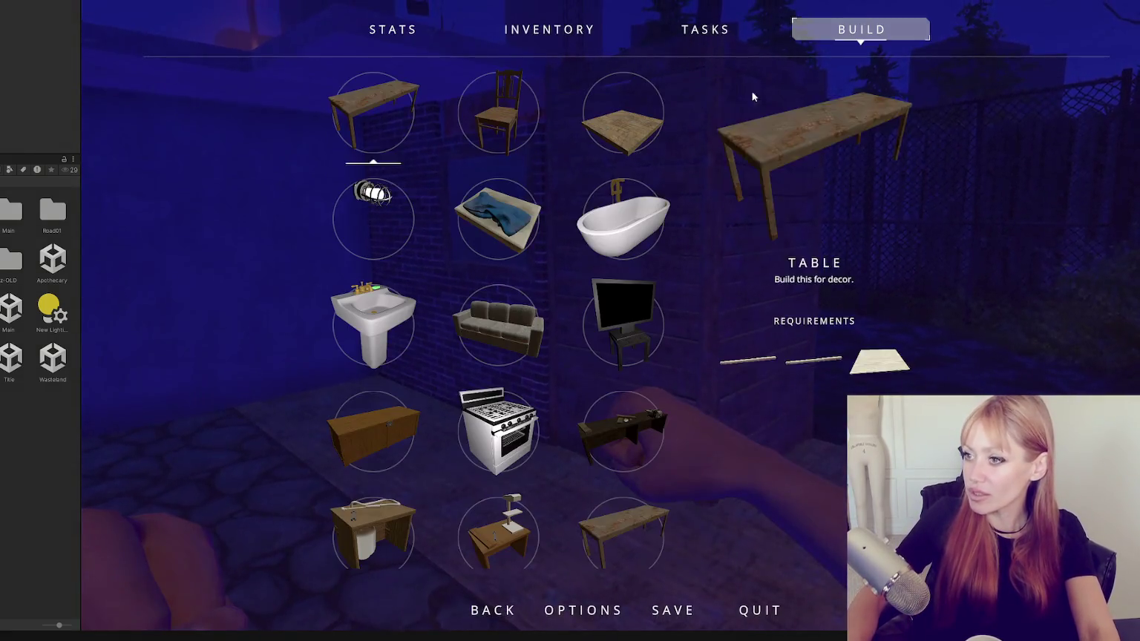
{"action": "left_click", "coordinate": [364, 246]}
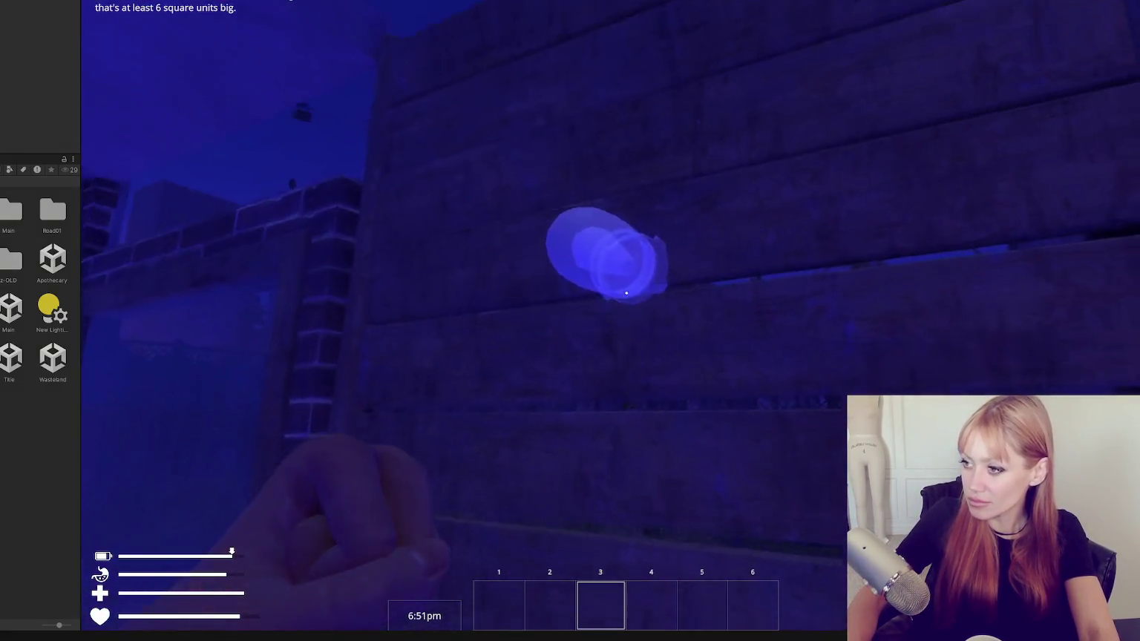
{"action": "key", "text": "Escape"}
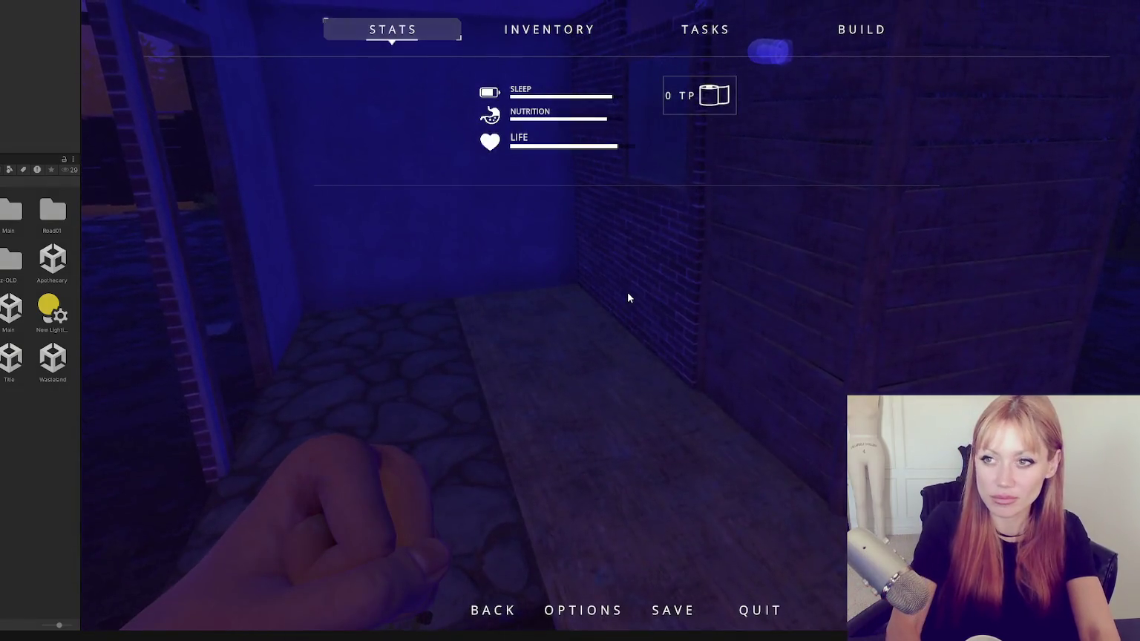
{"action": "key", "text": "Escape"}
{"action": "key", "text": "Escape"}
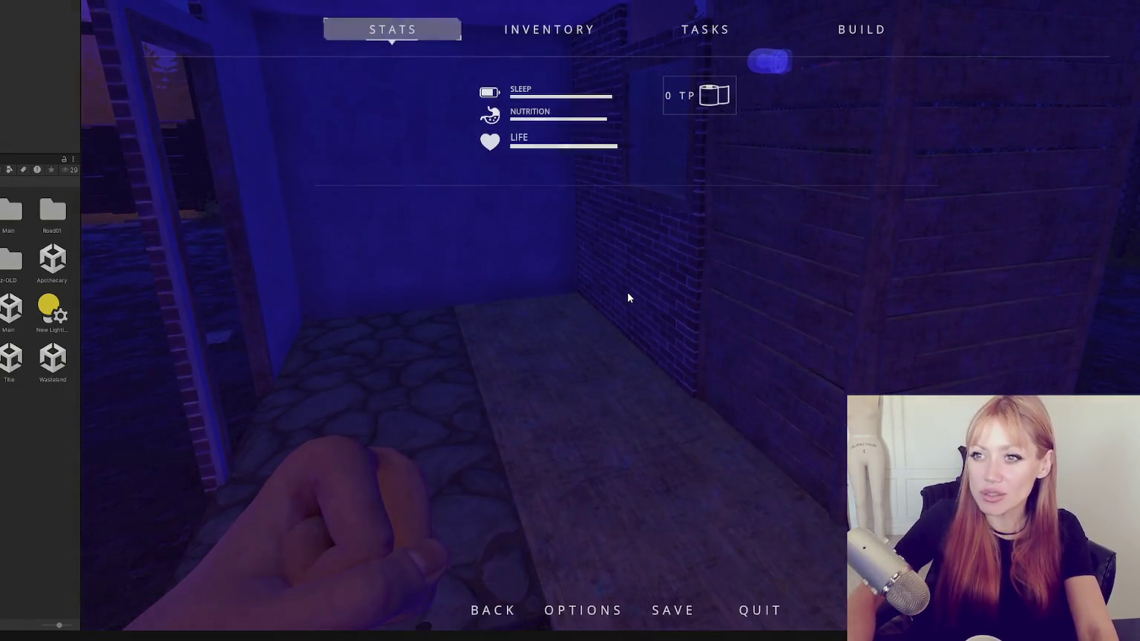
{"action": "key", "text": "Escape"}
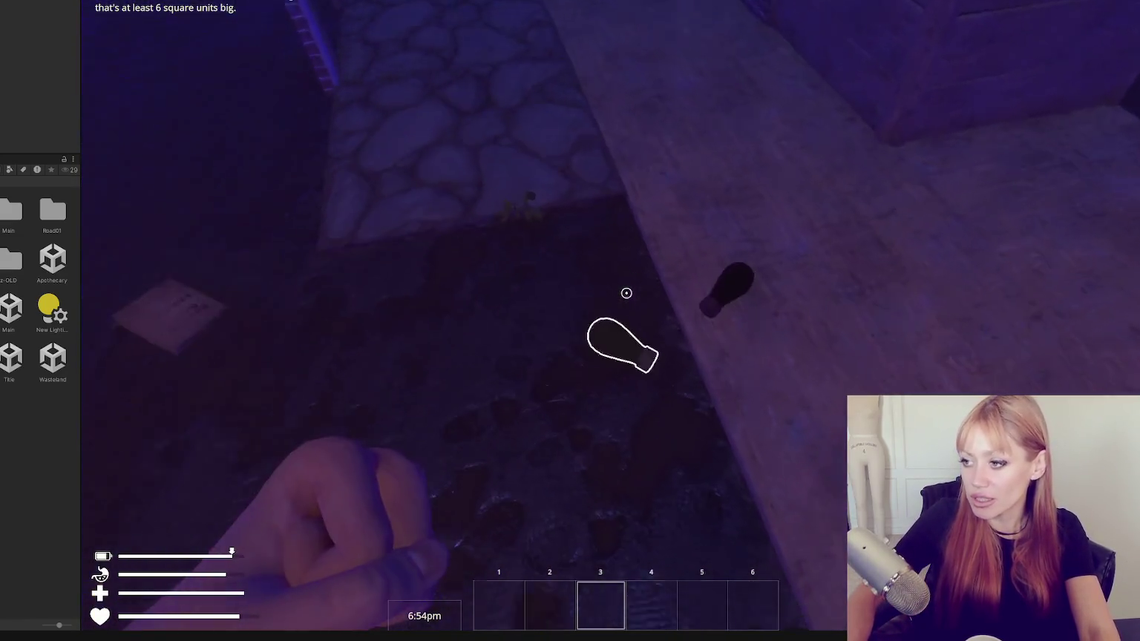
{"action": "left_click", "coordinate": [626, 293]}
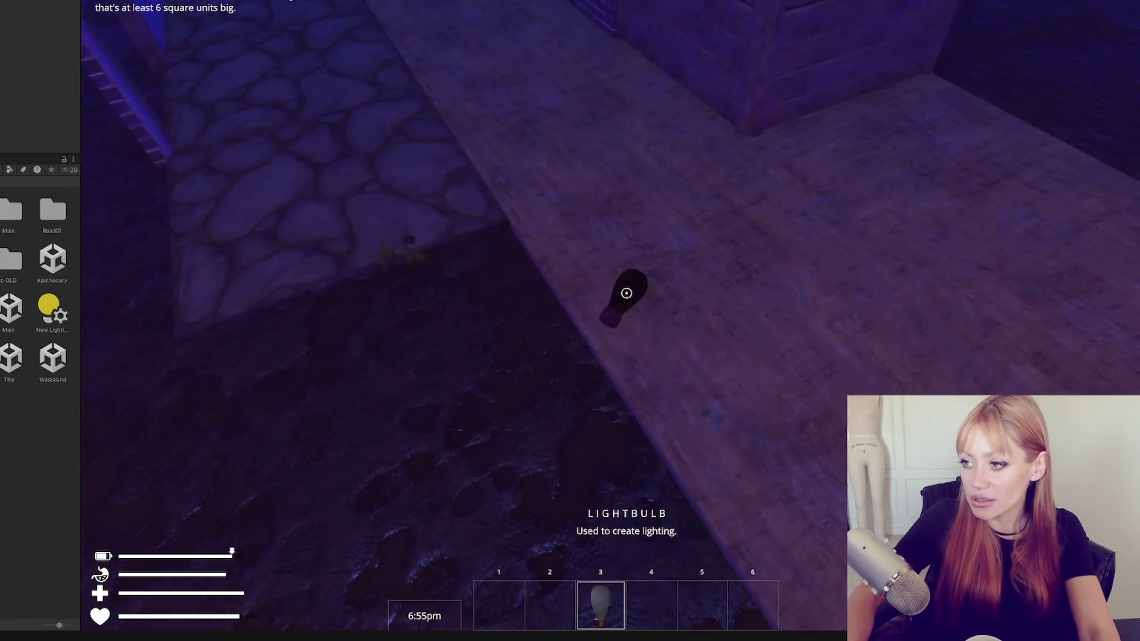
{"action": "left_click", "coordinate": [626, 293]}
{"action": "left_click", "coordinate": [626, 293]}
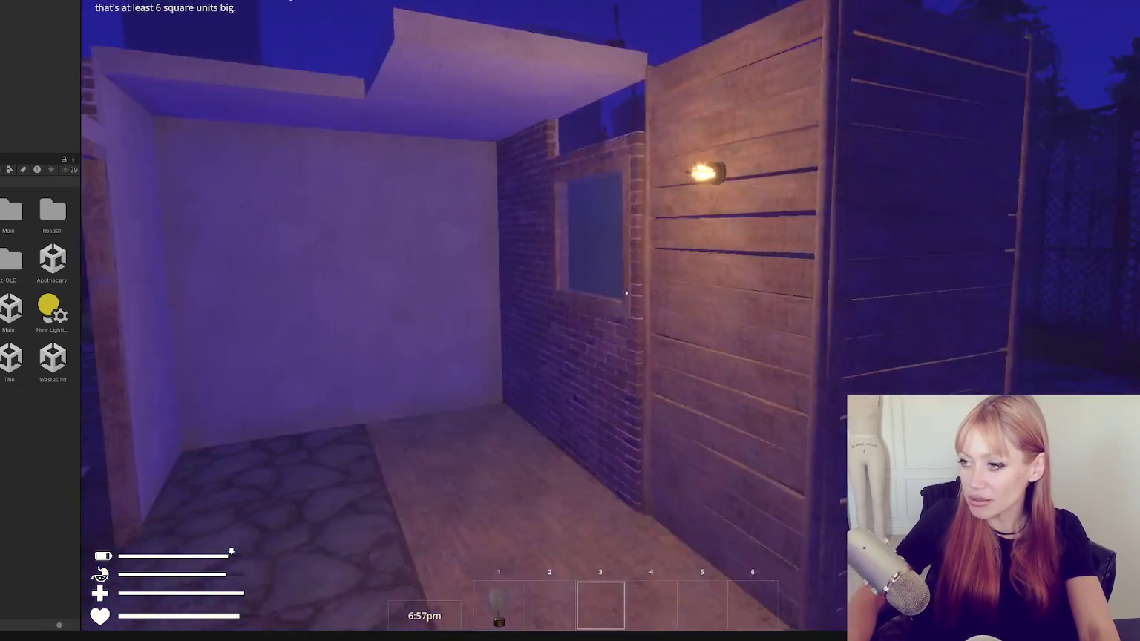
{"action": "key", "text": "Escape"}
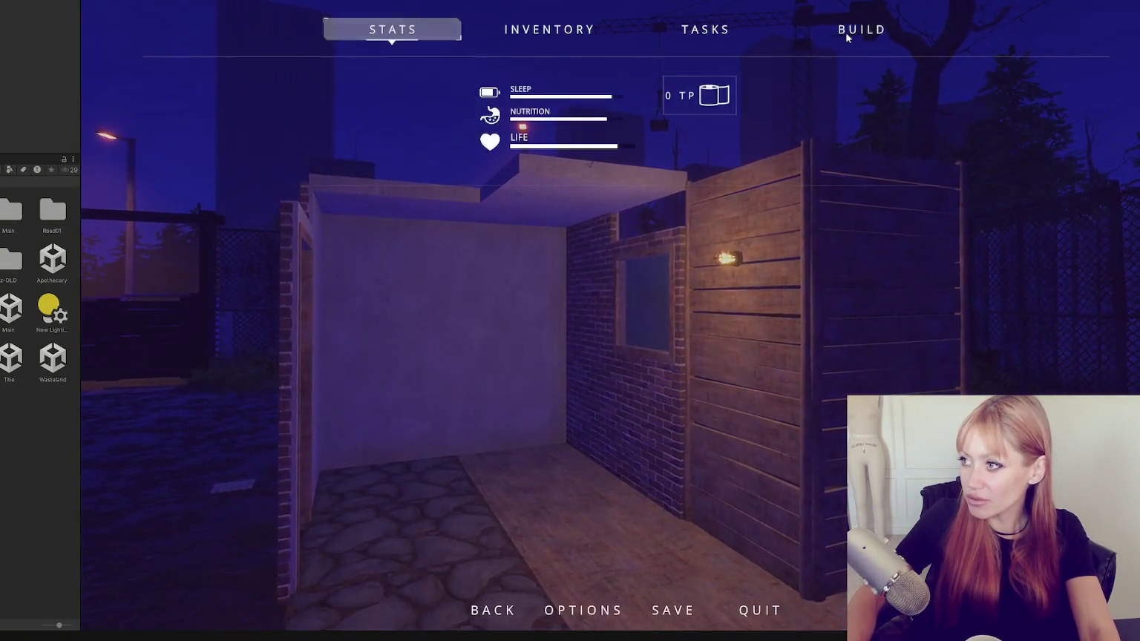
Select the Ceiling Old piece in the build catalogue, then leave build mode.
{"action": "left_click", "coordinate": [847, 30]}
{"action": "scroll", "coordinate": [623, 149], "scroll_direction": "down", "scroll_amount": 4}
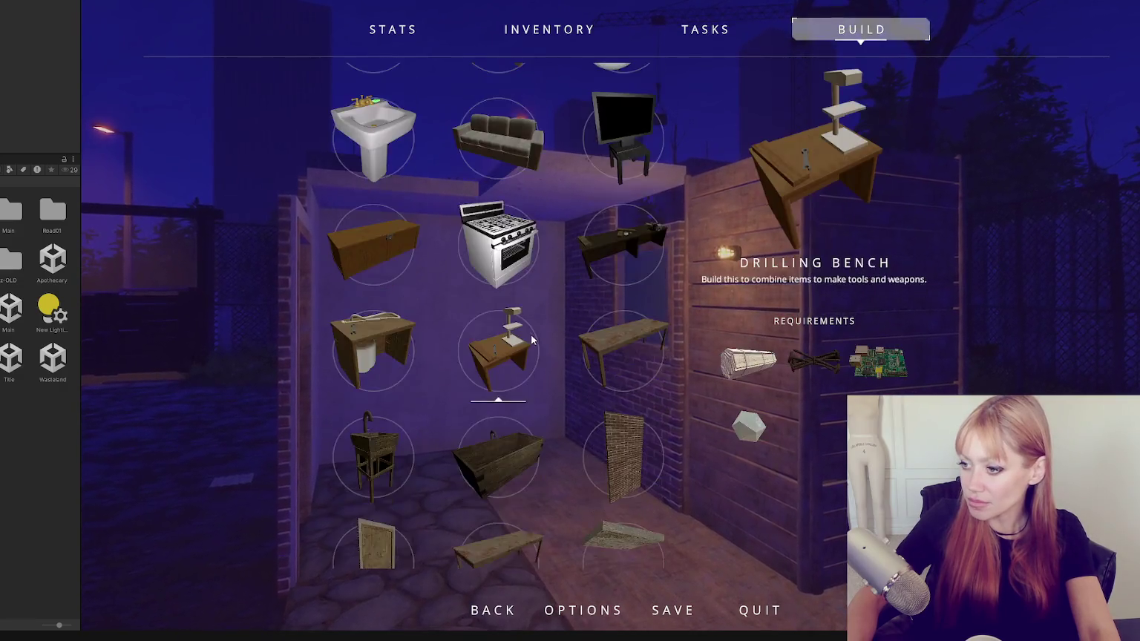
{"action": "left_click", "coordinate": [604, 438]}
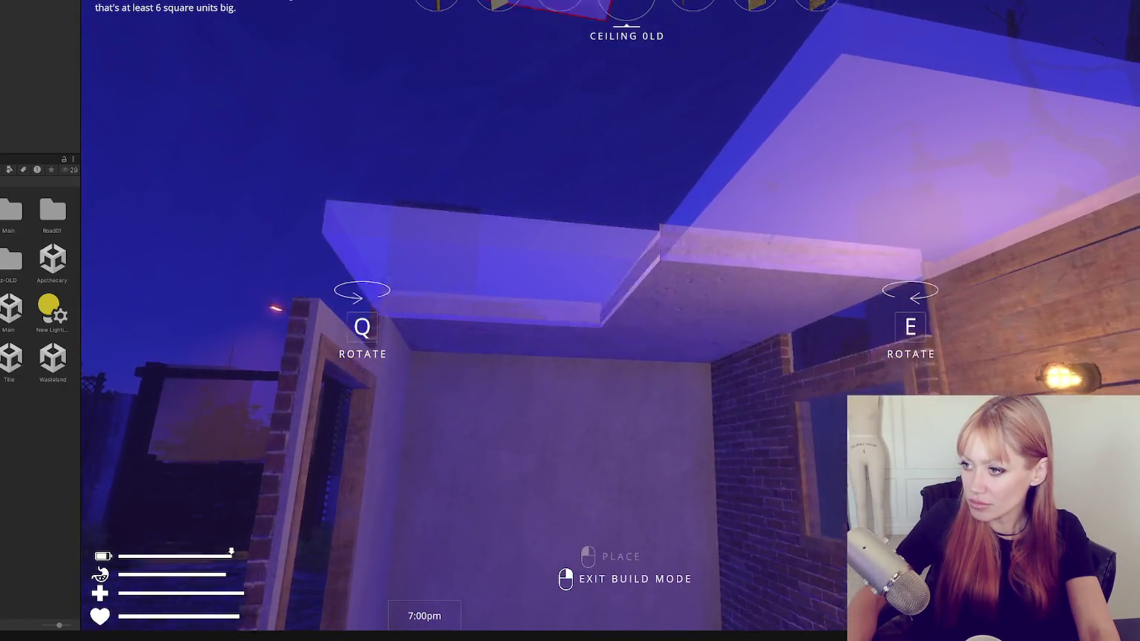
{"action": "right_click", "coordinate": [626, 293]}
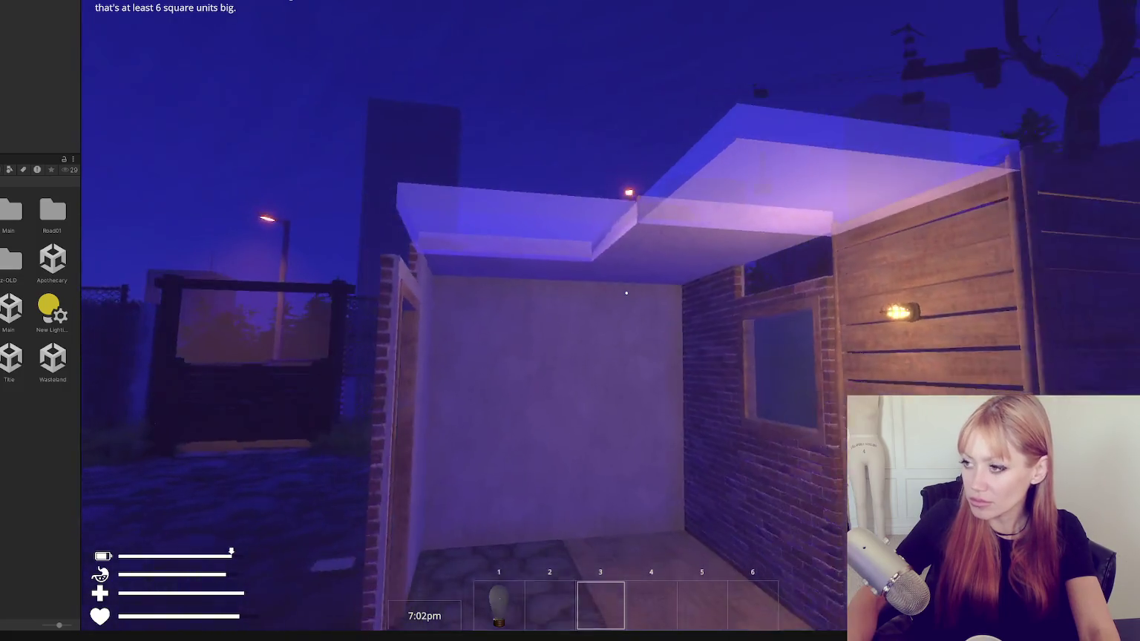
{"action": "key", "text": "Escape"}
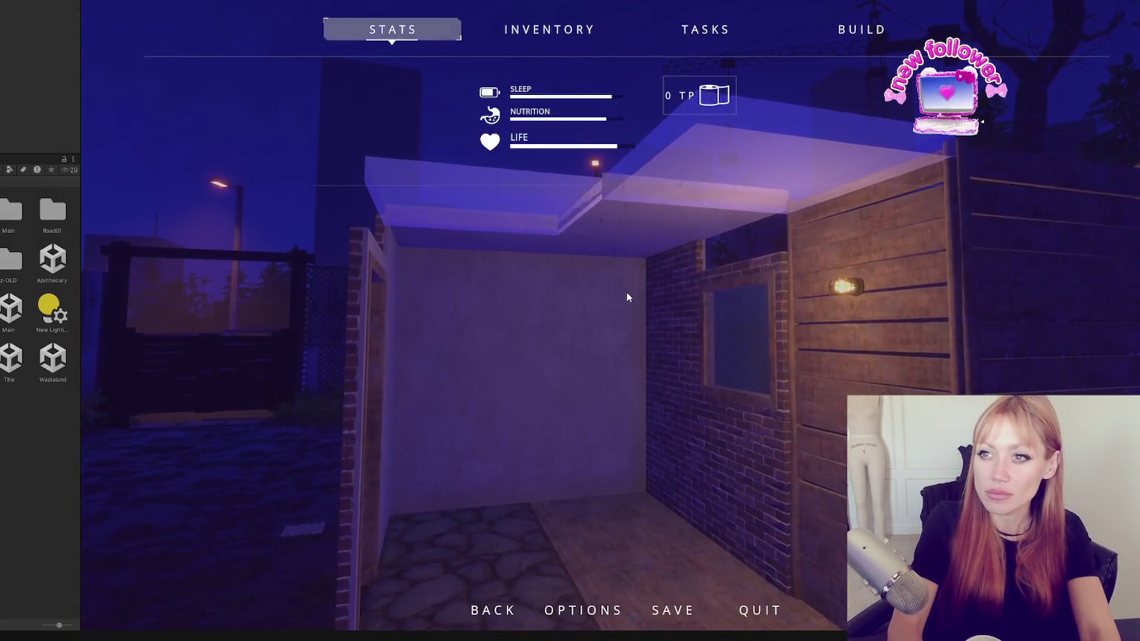
{"action": "key", "text": "Escape"}
Pick up a wooden board and build the ceiling panels with it.
{"action": "key", "text": "e"}
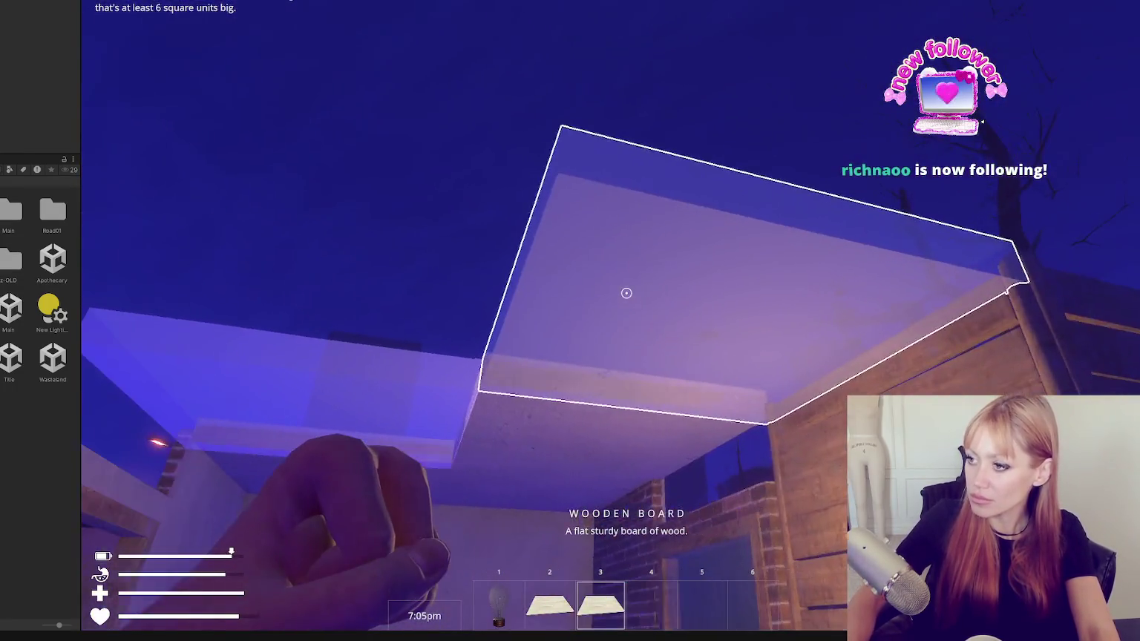
{"action": "left_click", "coordinate": [626, 293]}
{"action": "left_click", "coordinate": [625, 293]}
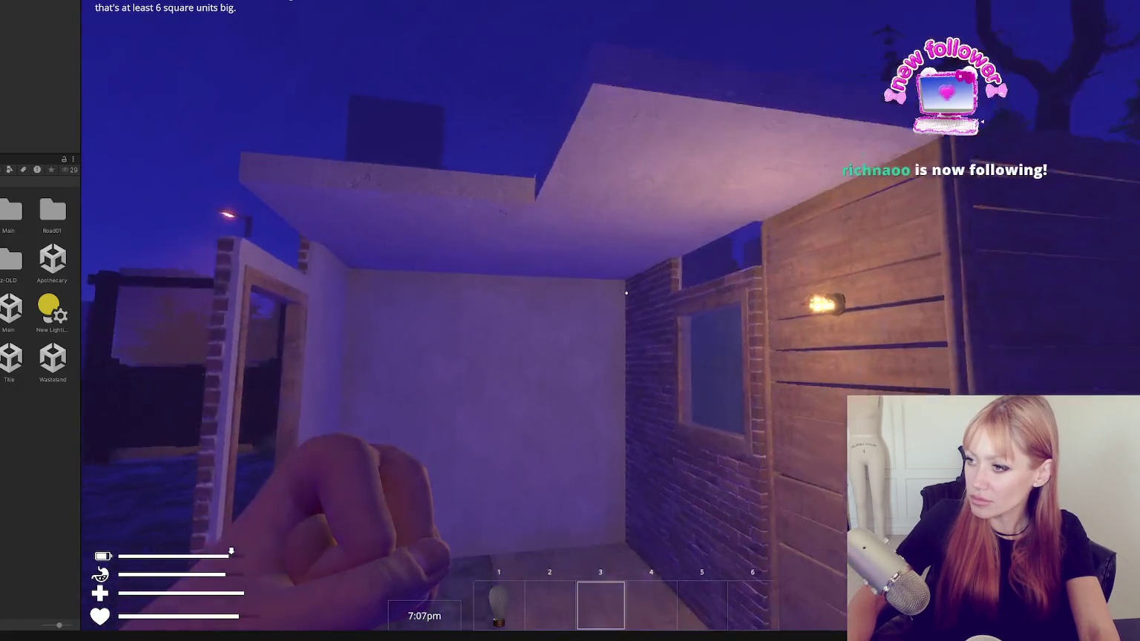
{"action": "key", "text": "Escape"}
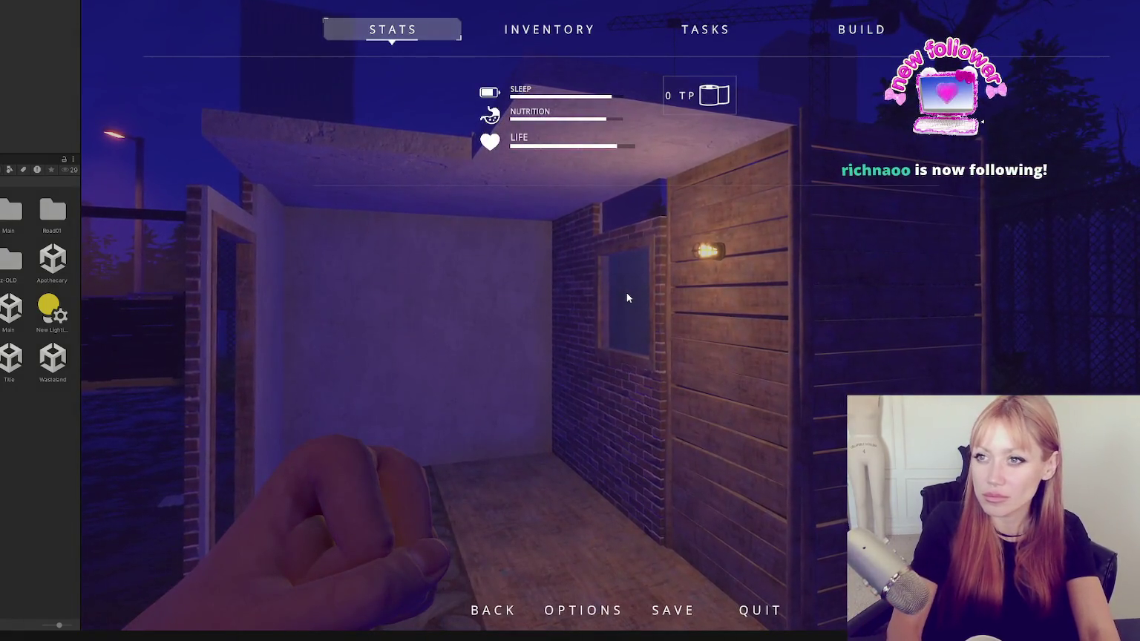
{"action": "key", "text": "Escape"}
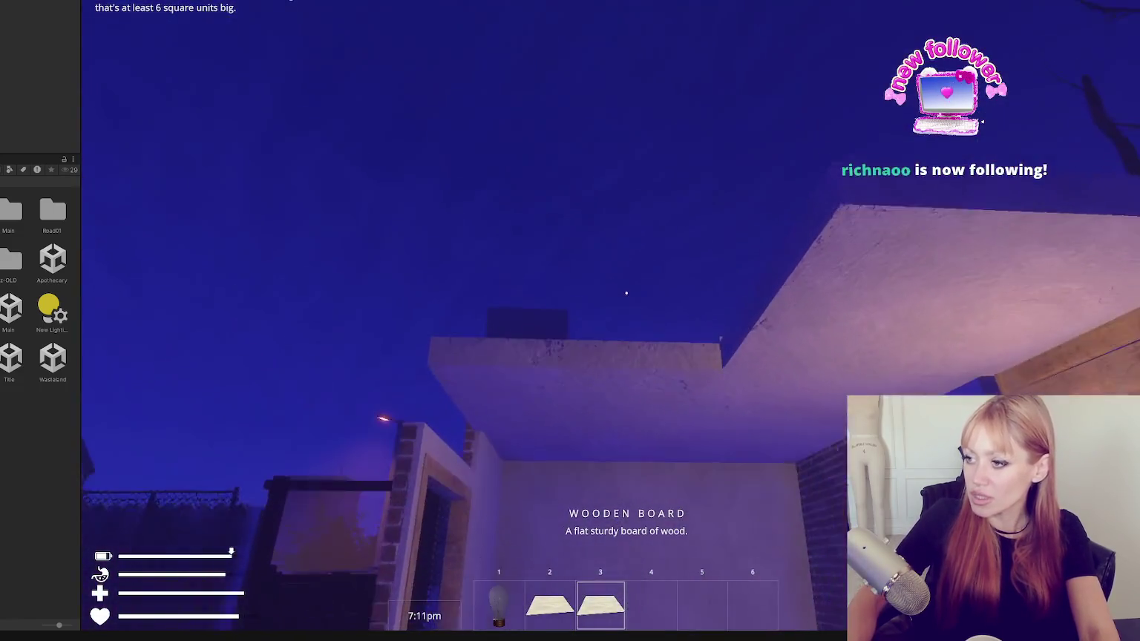
Reopen the build catalogue, cancel another Ceiling Old placement, and scroll to the Couch item.
{"action": "key", "text": "Escape"}
{"action": "left_click", "coordinate": [861, 33]}
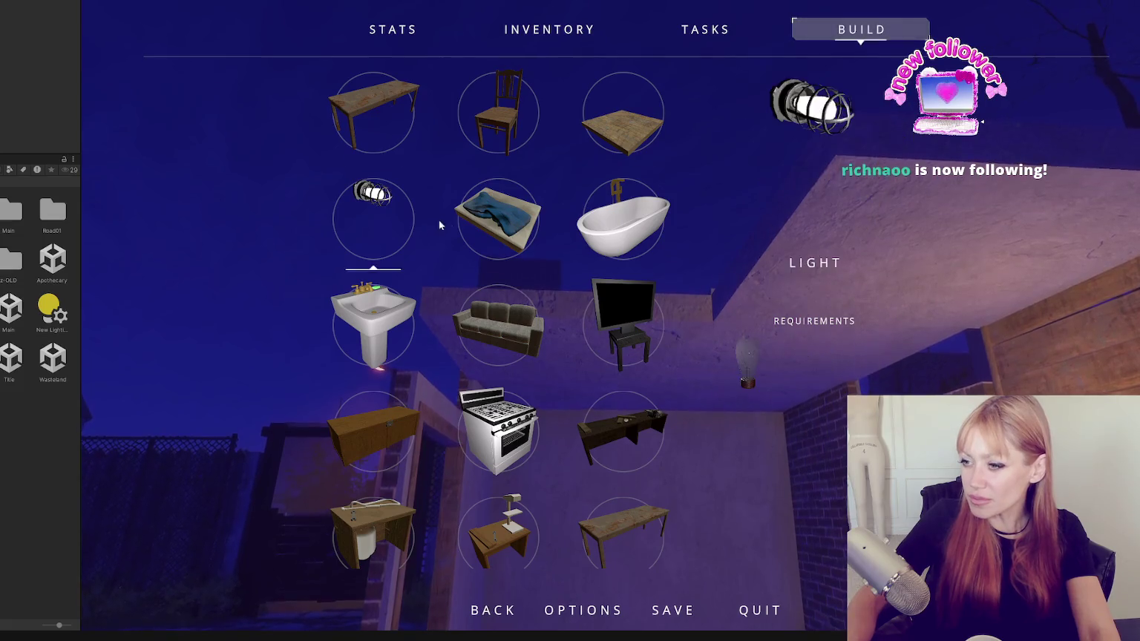
{"action": "scroll", "coordinate": [550, 438], "scroll_direction": "down", "scroll_amount": 5}
{"action": "left_click", "coordinate": [546, 409]}
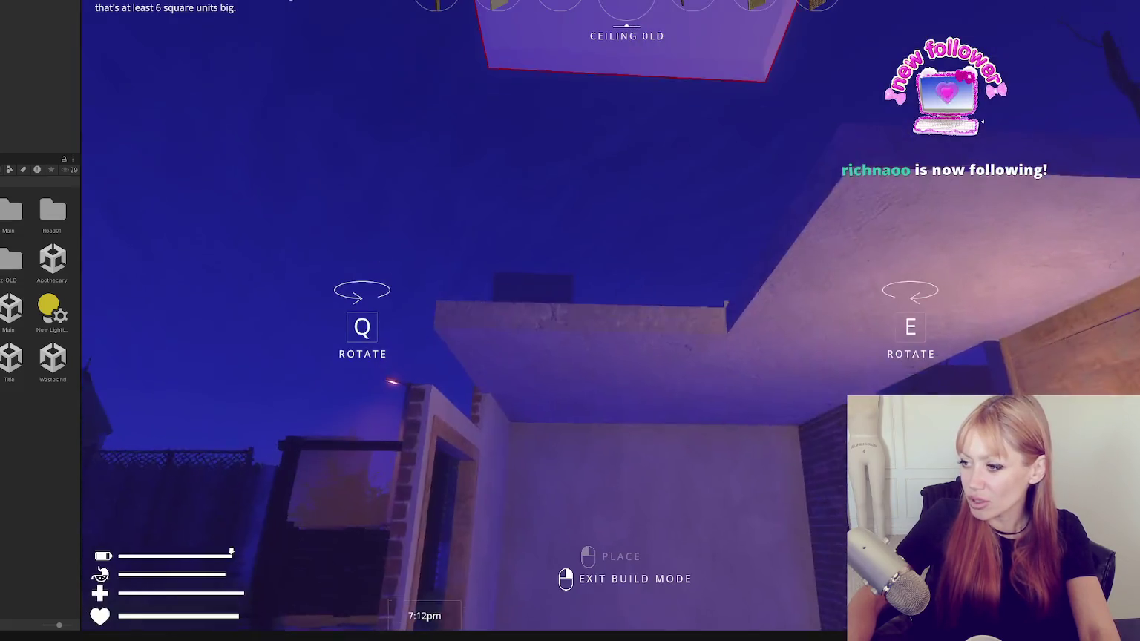
{"action": "right_click", "coordinate": [626, 294]}
{"action": "scroll", "coordinate": [627, 293], "scroll_direction": "down", "scroll_amount": 1}
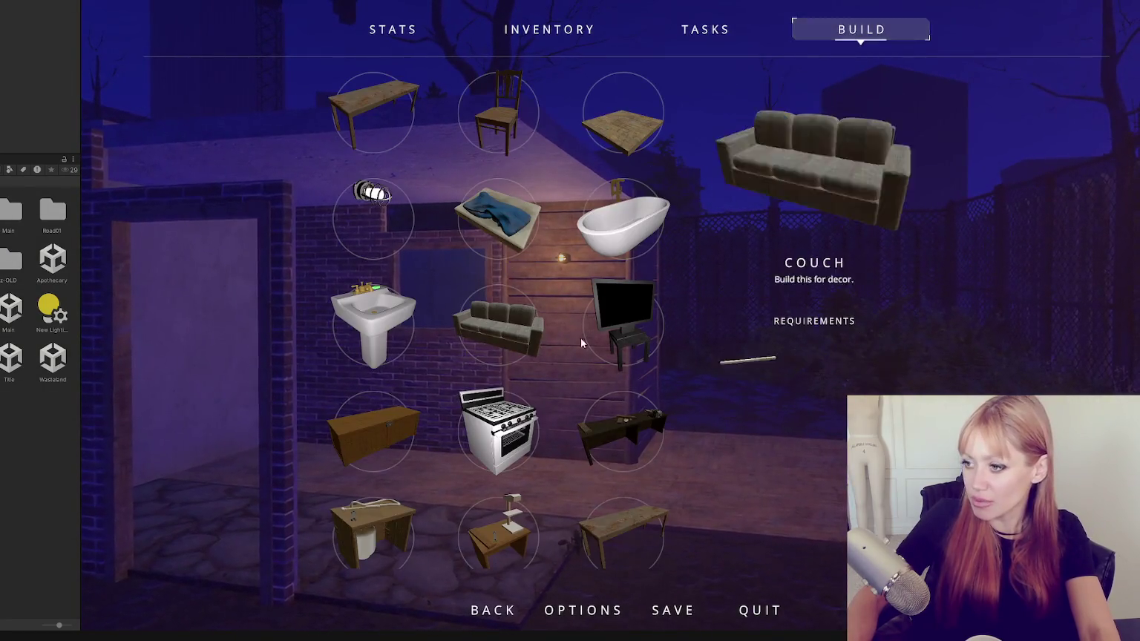
Place a wall blueprint beside the stone floor strip and pick up the pile of bricks.
{"action": "left_click", "coordinate": [623, 455]}
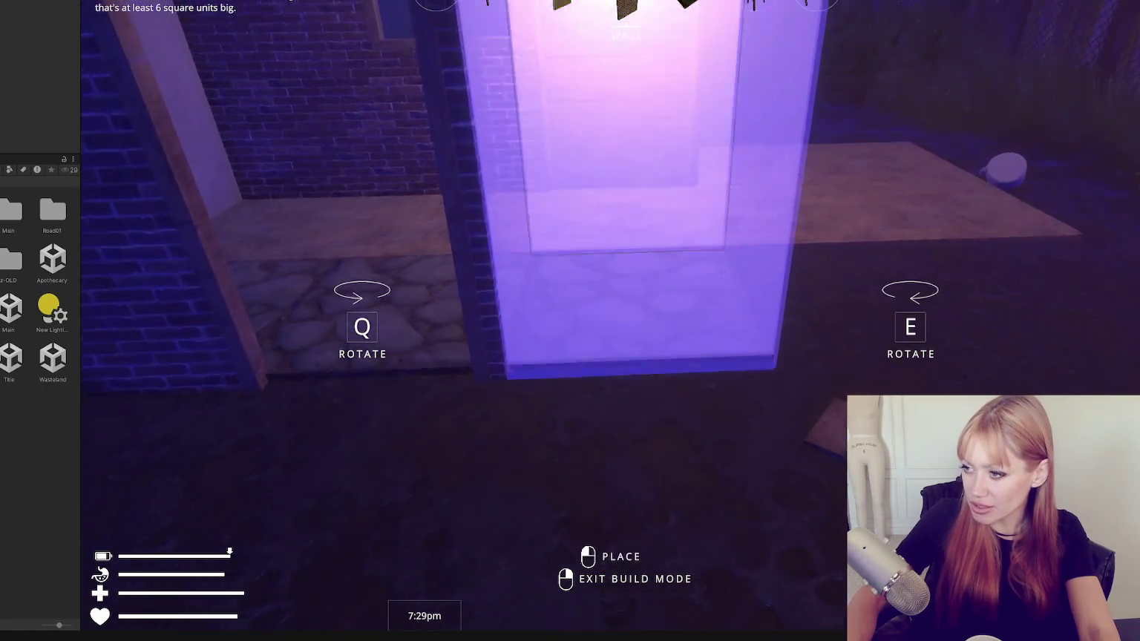
{"action": "left_click", "coordinate": [626, 293]}
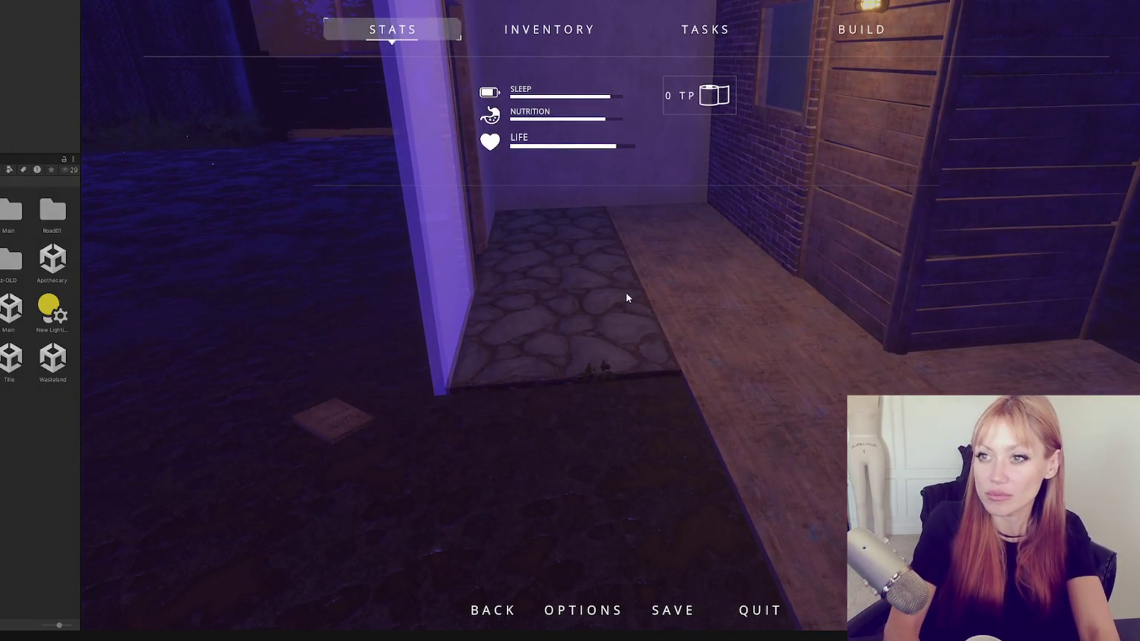
{"action": "key", "text": "Escape"}
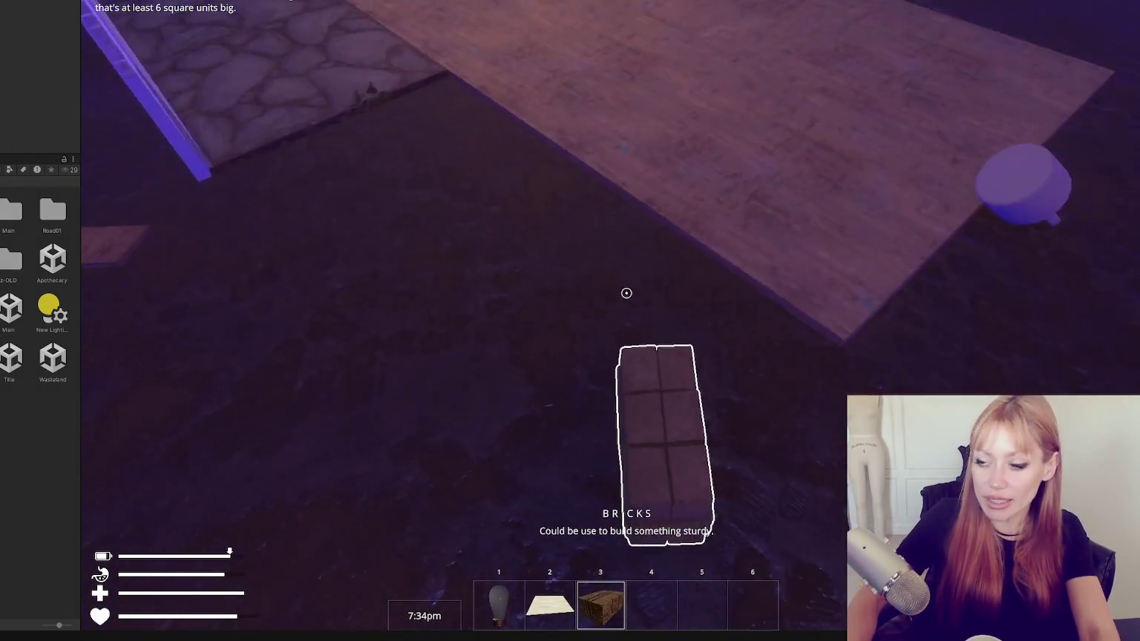
{"action": "left_click", "coordinate": [626, 293]}
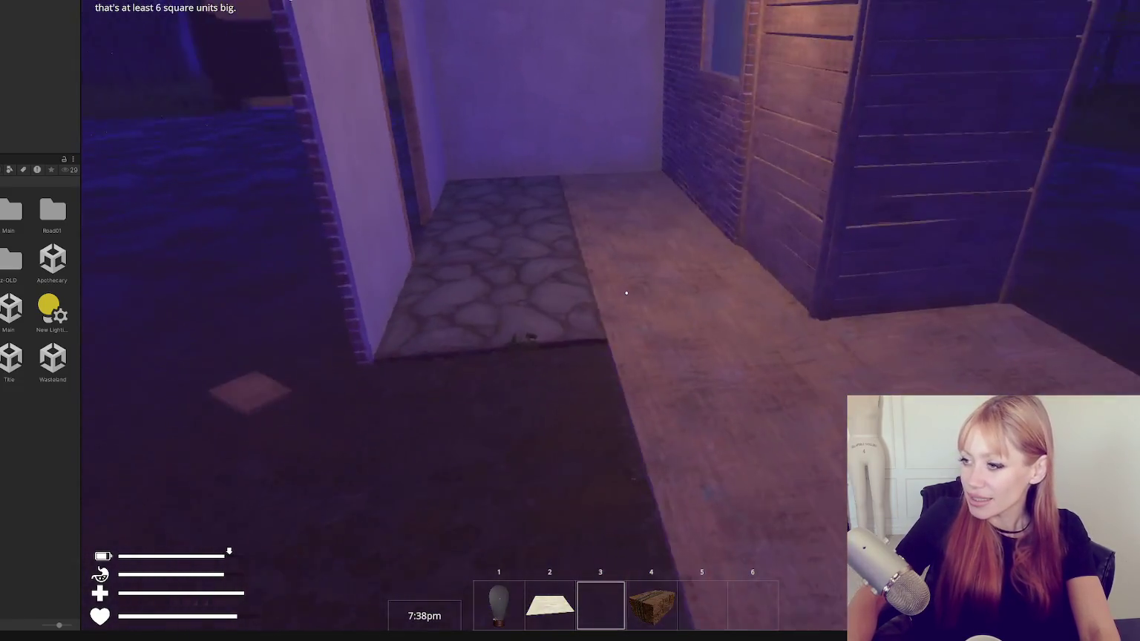
{"action": "key", "text": "Escape"}
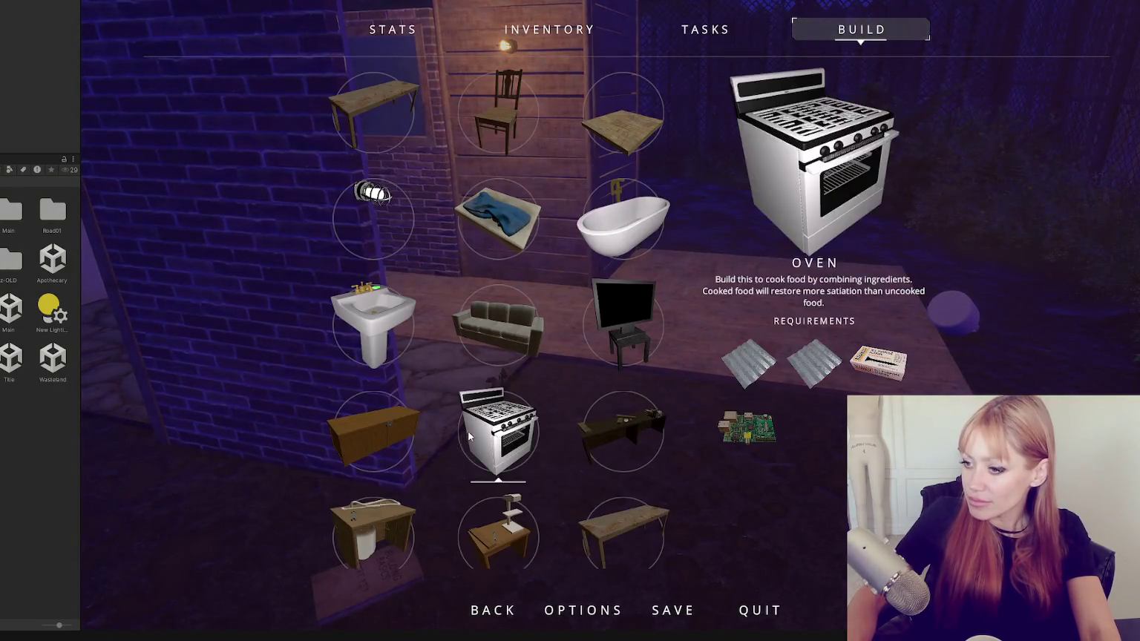
Select Stone Floor, cancel build mode, and pick up the item lying on the floor.
{"action": "scroll", "coordinate": [470, 437], "scroll_direction": "down", "scroll_amount": 10}
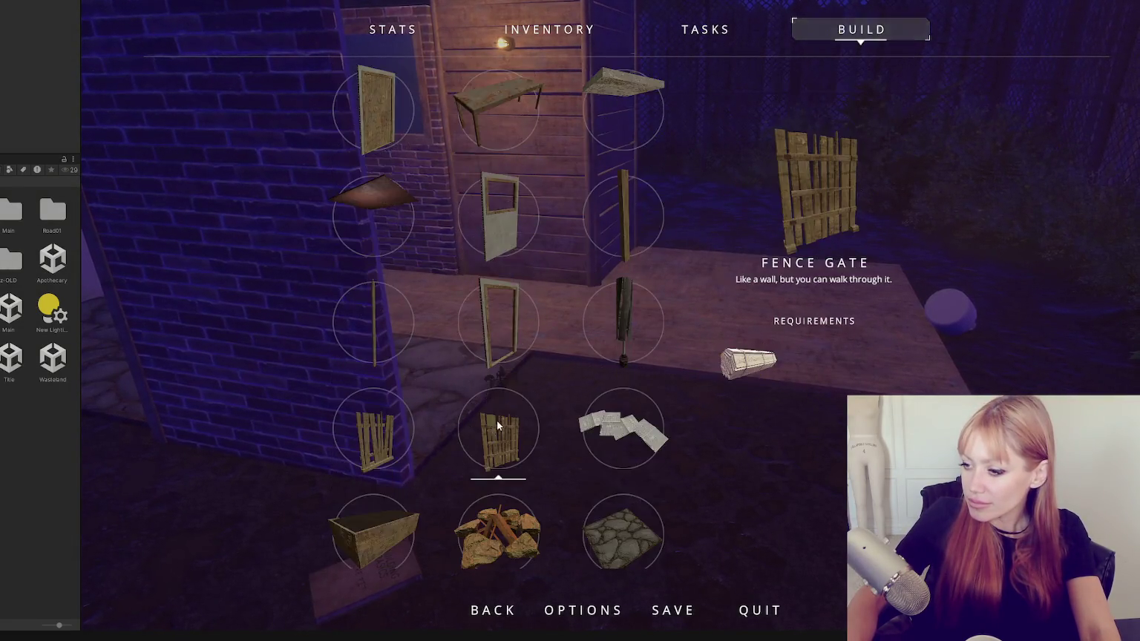
{"action": "left_click", "coordinate": [624, 531]}
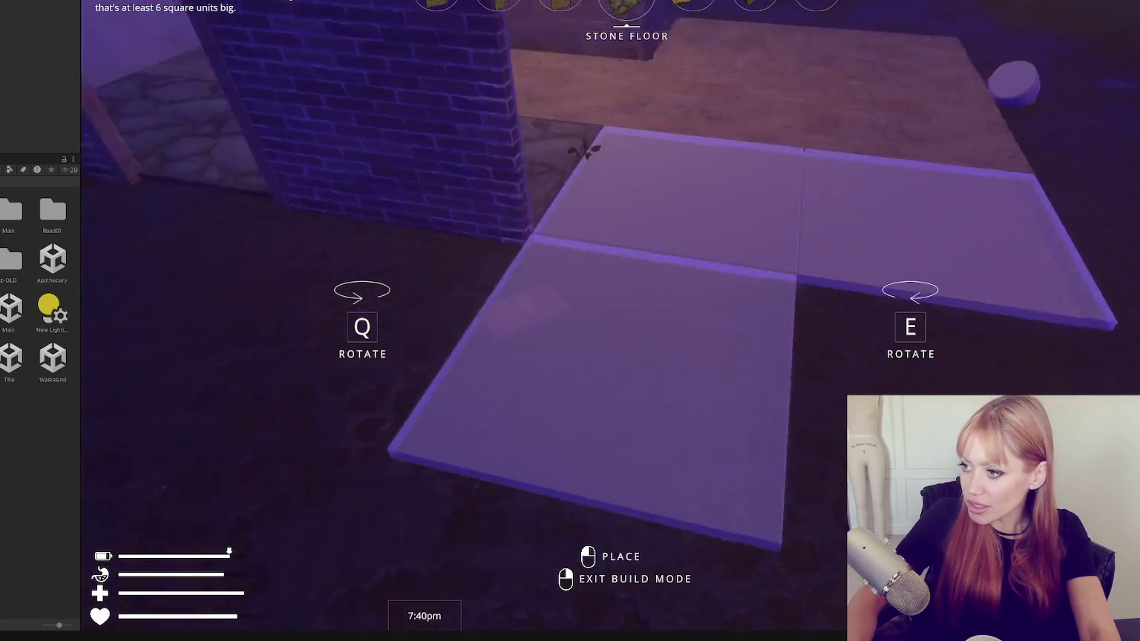
{"action": "right_click", "coordinate": [626, 293]}
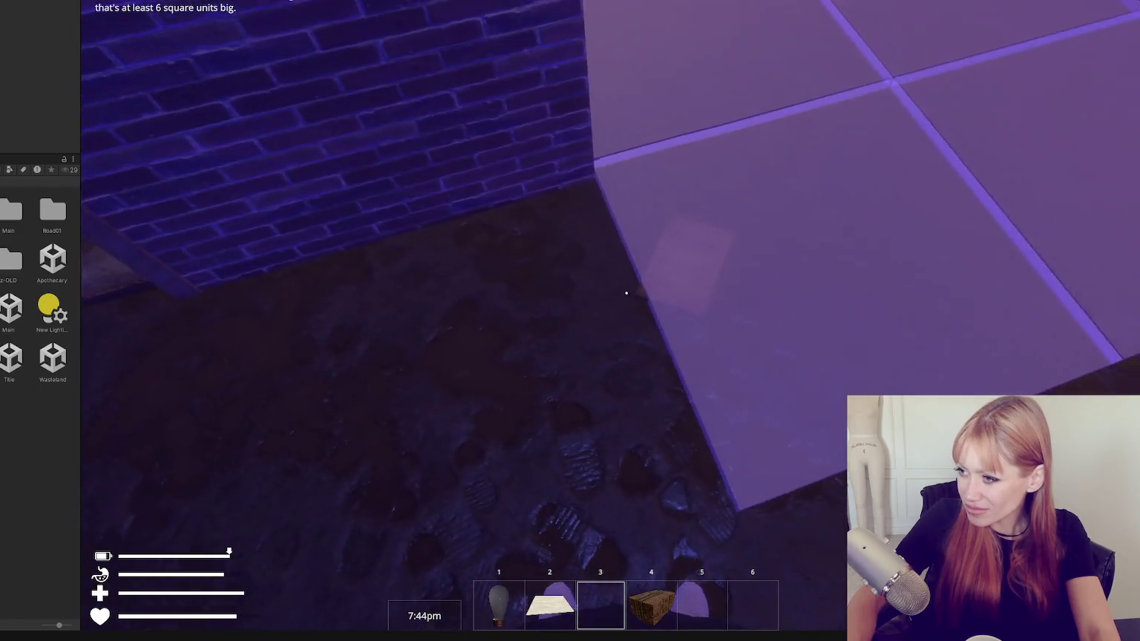
{"action": "left_click", "coordinate": [626, 292]}
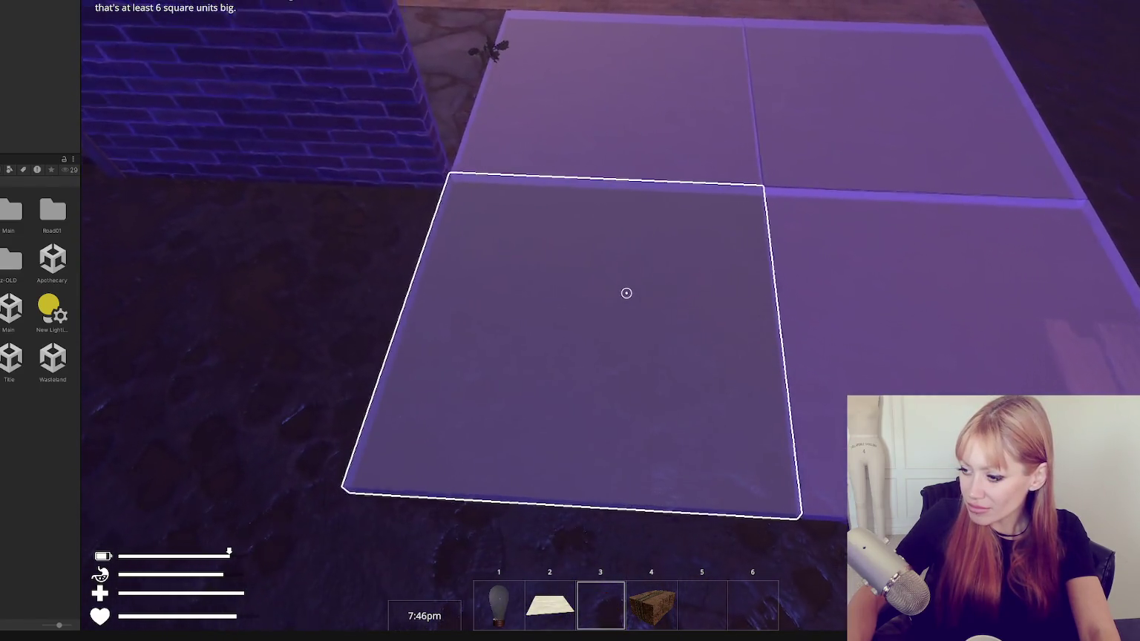
Check the pause menu, then pick up wooden boards from the floor into the hotbar.
{"action": "key", "text": "Escape"}
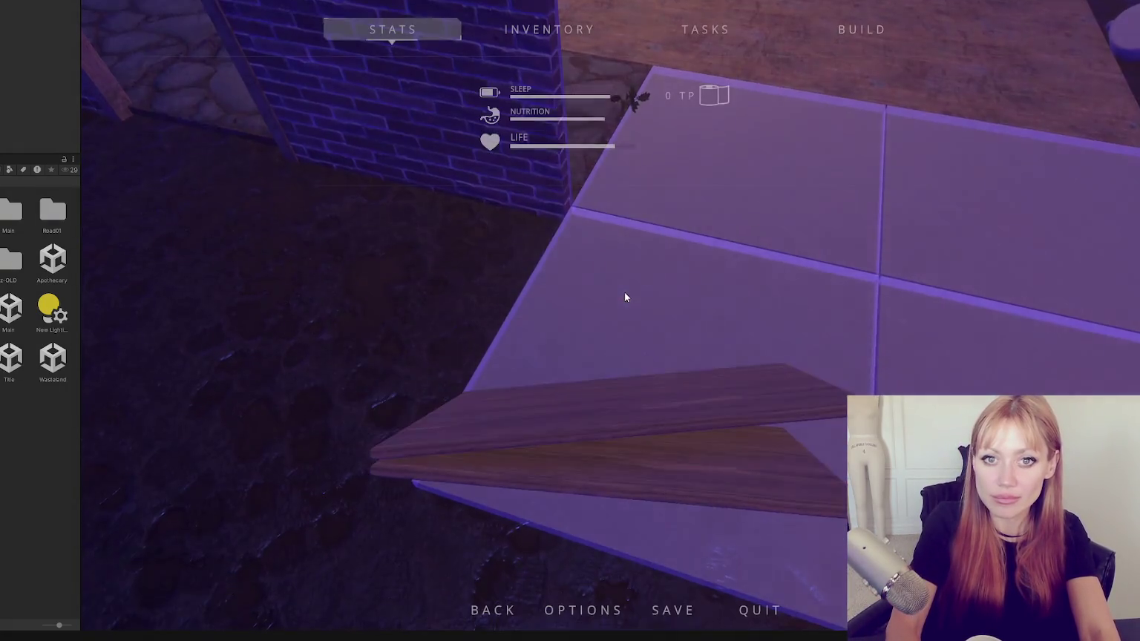
{"action": "key", "text": "Escape"}
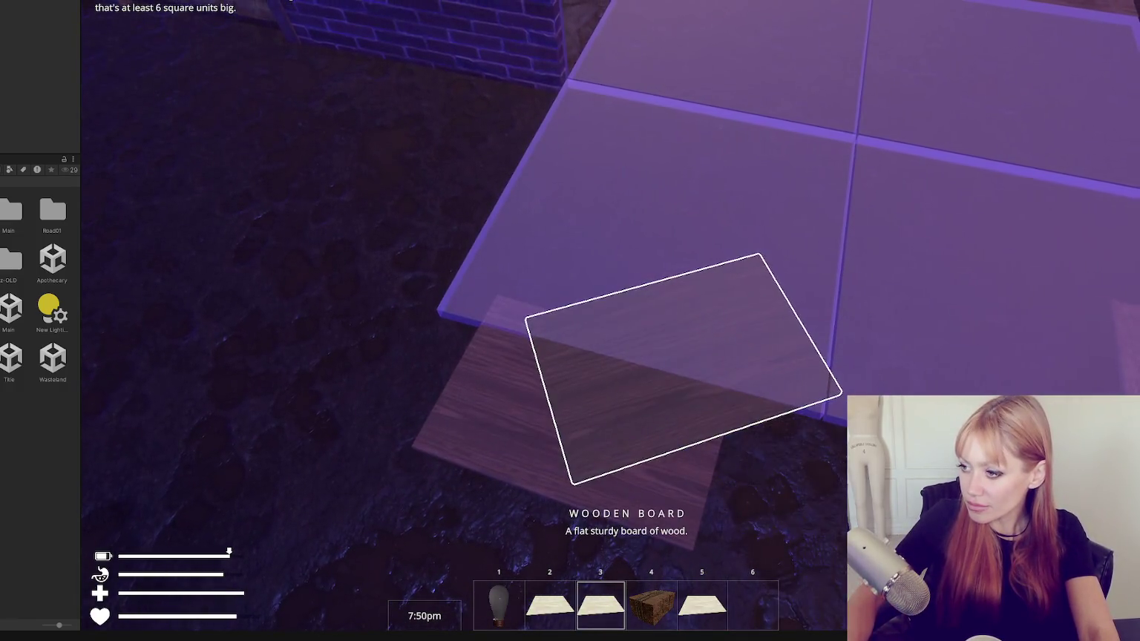
{"action": "key", "text": "e"}
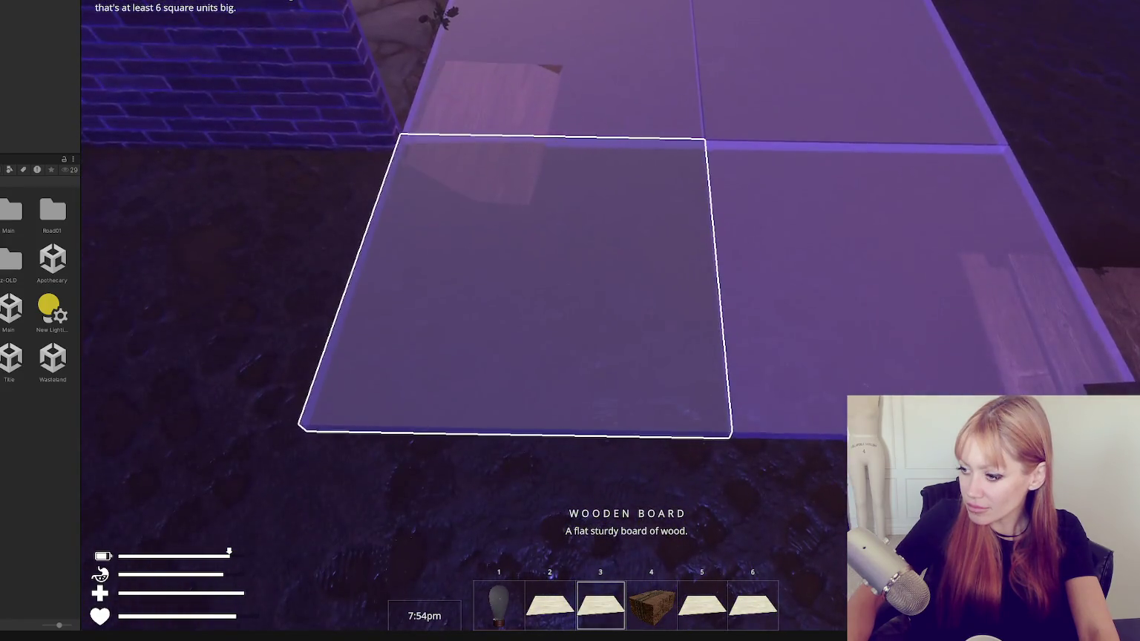
{"action": "key", "text": "e"}
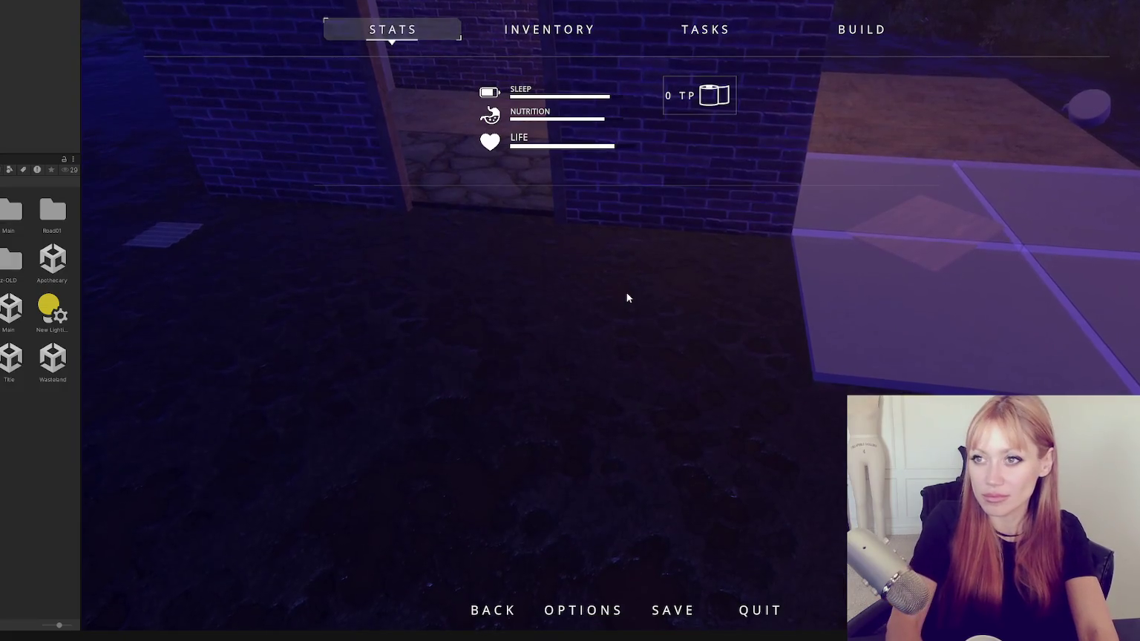
Resume play, cycle the hotbar, and set a wooden board down on the ground.
{"action": "key", "text": "Escape"}
{"action": "key", "text": "Escape"}
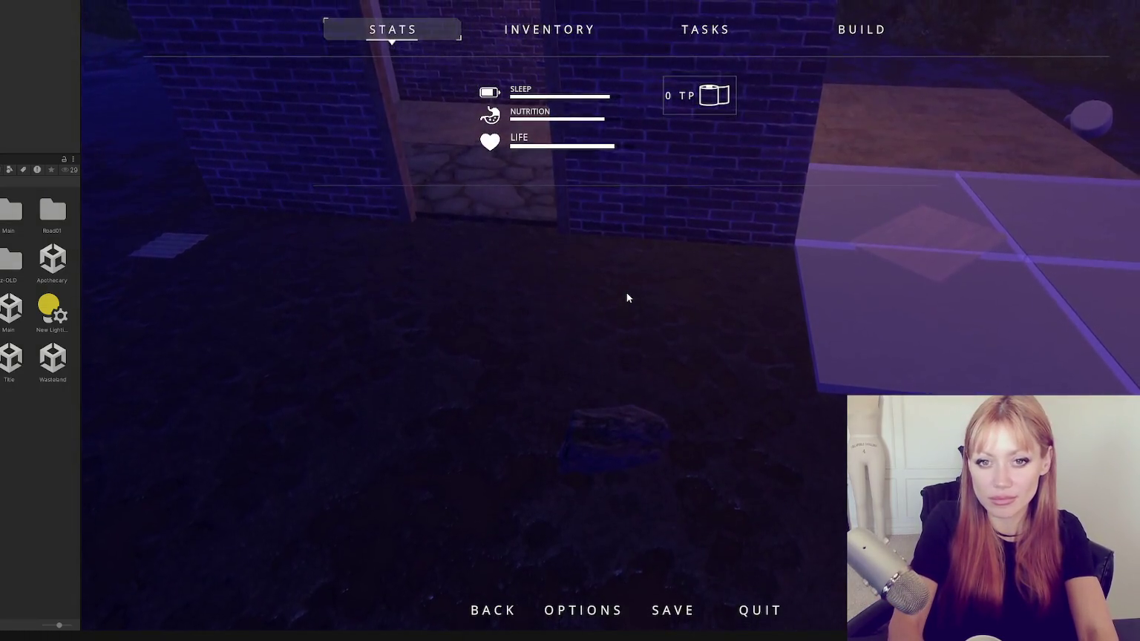
{"action": "key", "text": "Escape"}
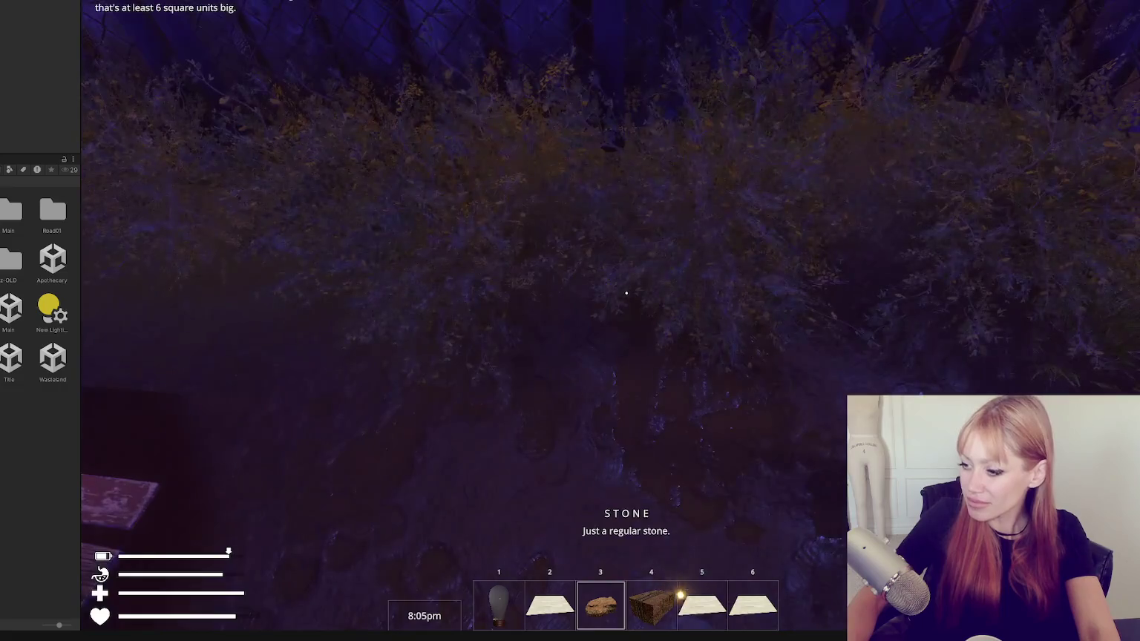
{"action": "key", "text": "5"}
{"action": "key", "text": "1"}
{"action": "left_click", "coordinate": [626, 292]}
{"action": "key", "text": "6"}
{"action": "left_click", "coordinate": [626, 293]}
{"action": "key", "text": "4"}
{"action": "left_click", "coordinate": [626, 292]}
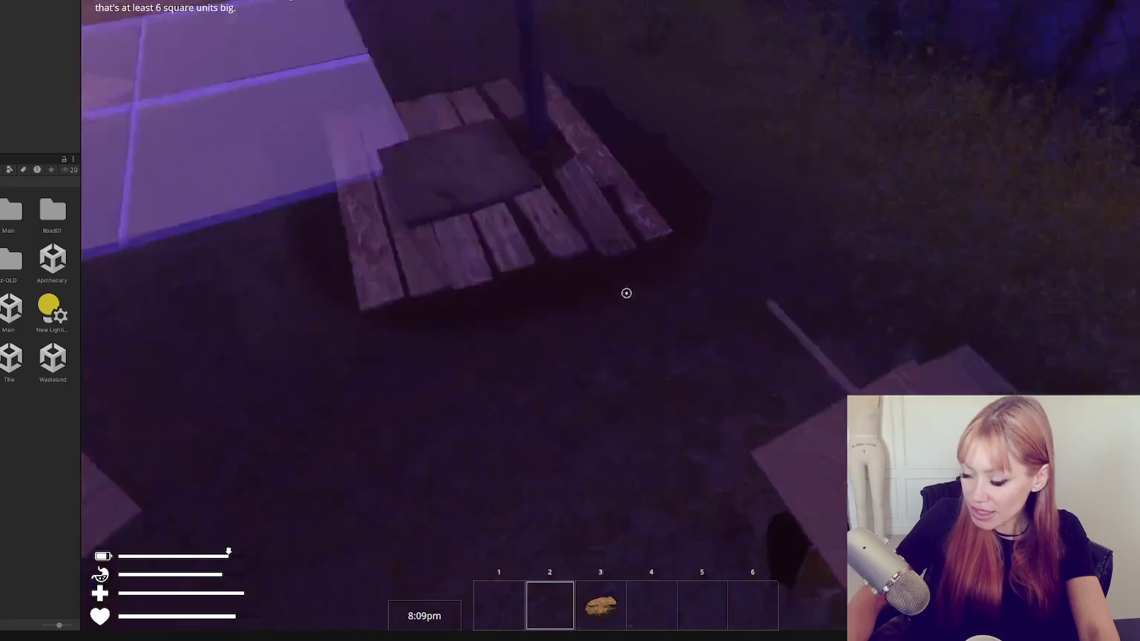
Pick up two stones and the small plant, then spend stones to finish the floor tile.
{"action": "left_click", "coordinate": [625, 293]}
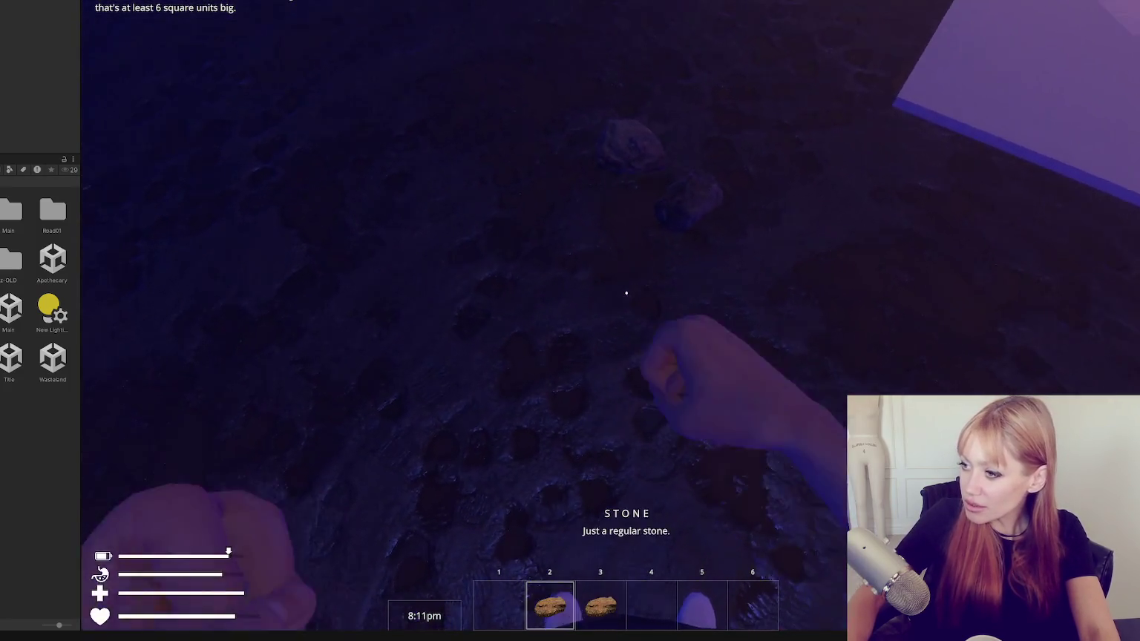
{"action": "left_click", "coordinate": [626, 293]}
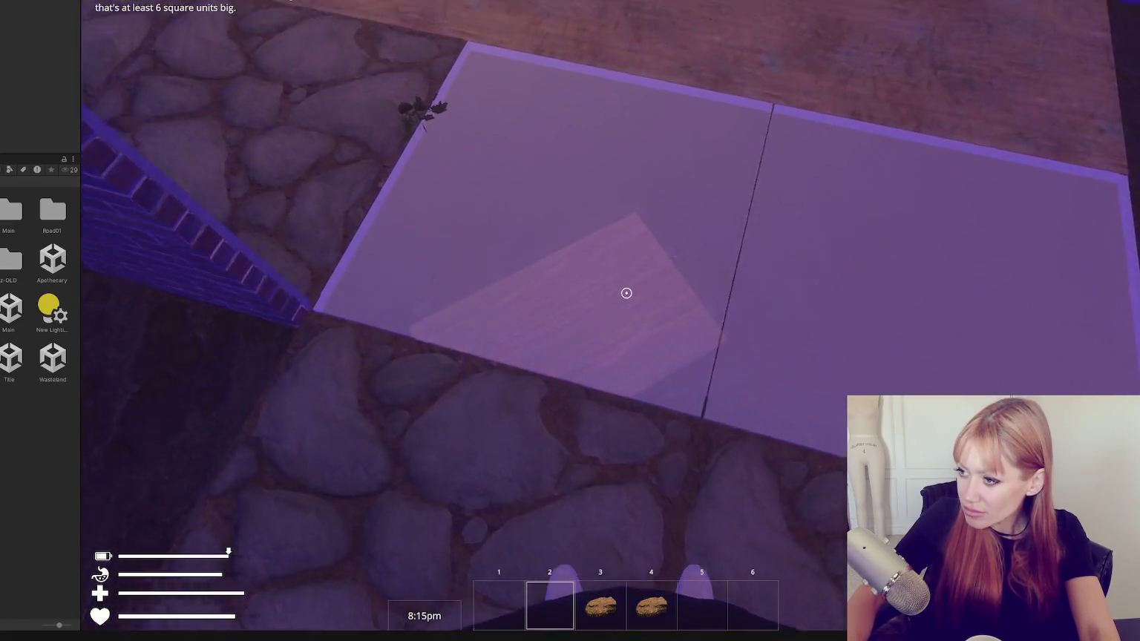
{"action": "left_click", "coordinate": [626, 292]}
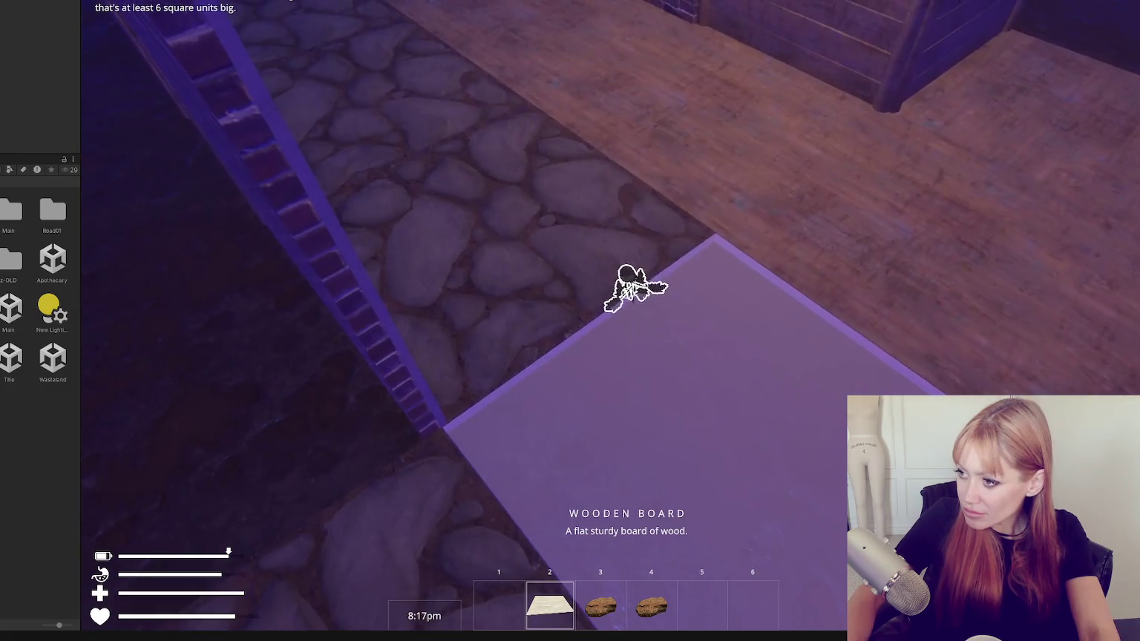
{"action": "left_click", "coordinate": [626, 293]}
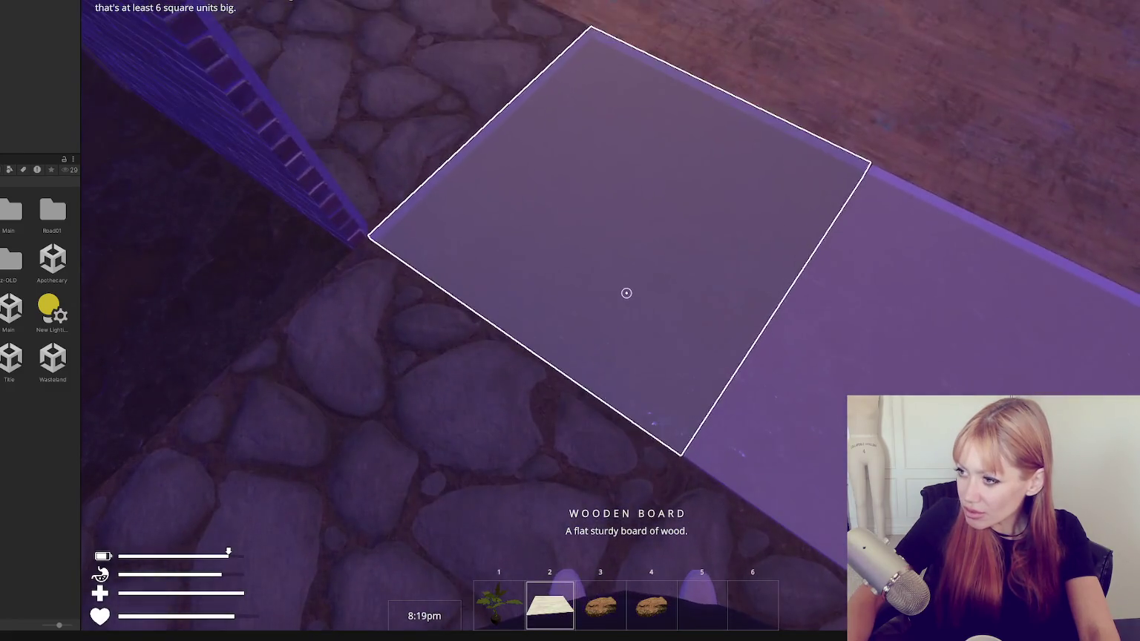
{"action": "left_click", "coordinate": [626, 293]}
{"action": "left_click", "coordinate": [626, 293]}
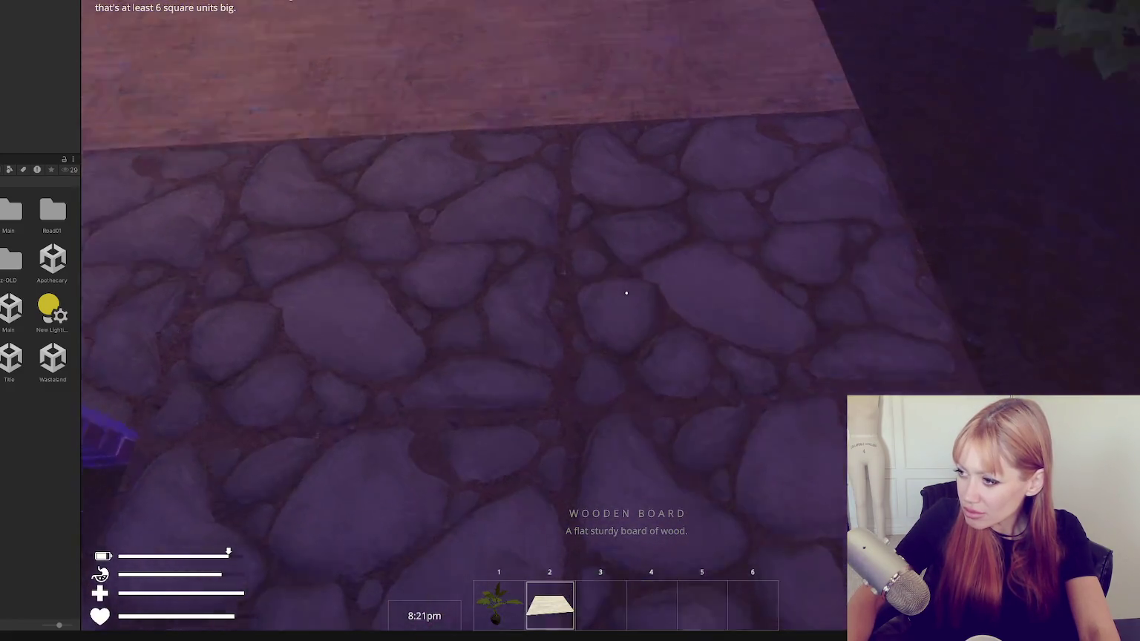
{"action": "key", "text": "w"}
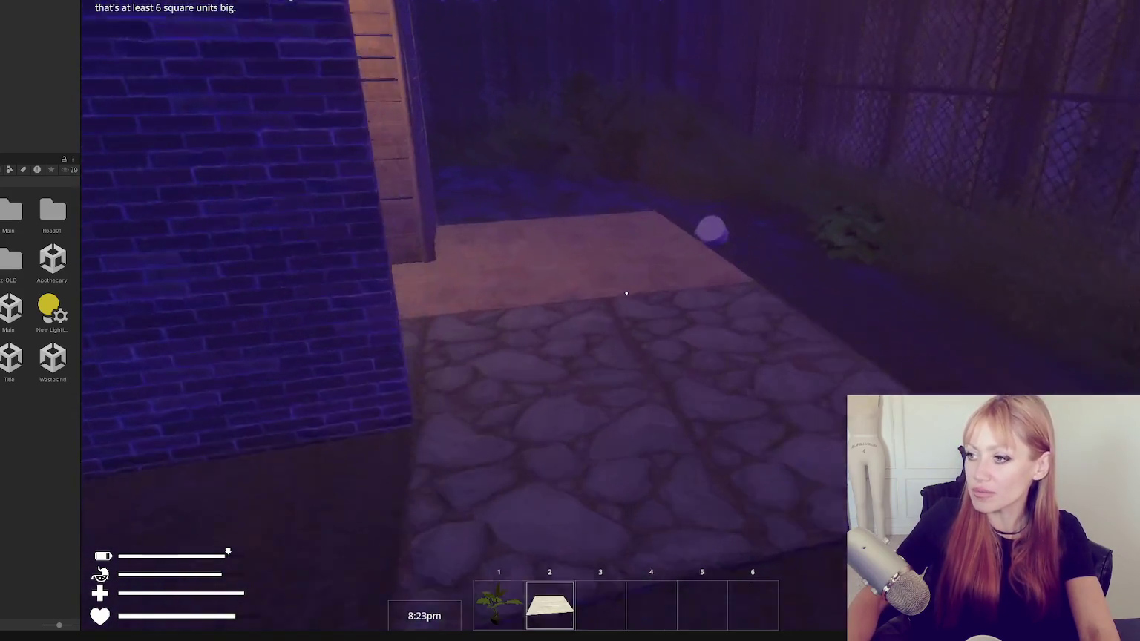
{"action": "key", "text": "Escape"}
Place a Wooden Plank Wall Window preview on the shelter.
{"action": "scroll", "coordinate": [460, 318], "scroll_direction": "down", "scroll_amount": 3}
{"action": "scroll", "coordinate": [541, 349], "scroll_direction": "down", "scroll_amount": 10}
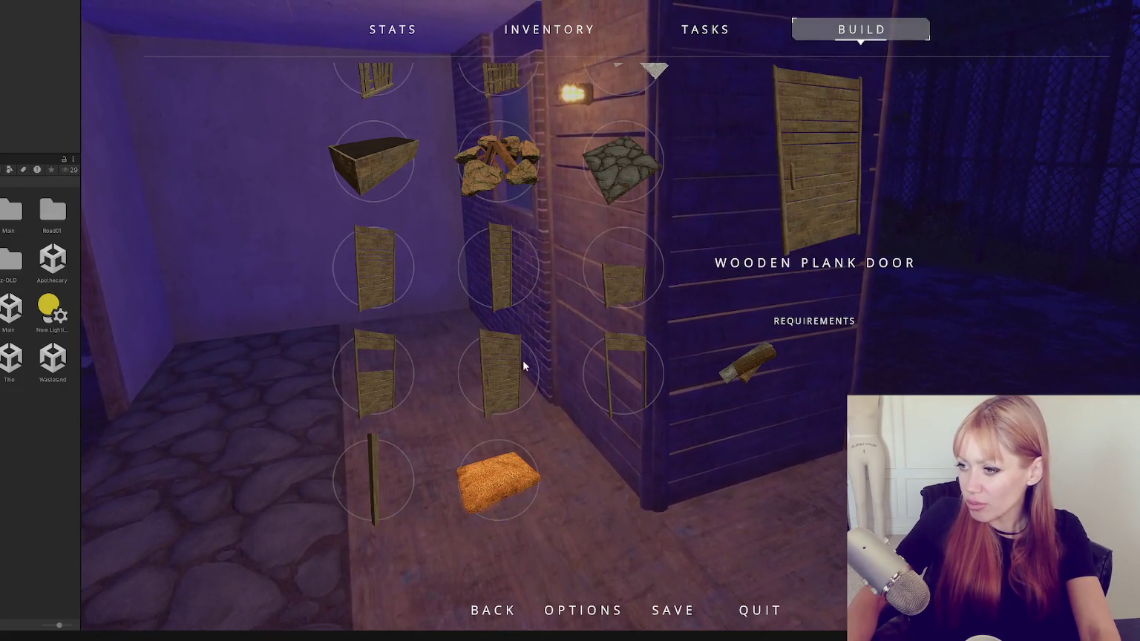
{"action": "left_click", "coordinate": [376, 398]}
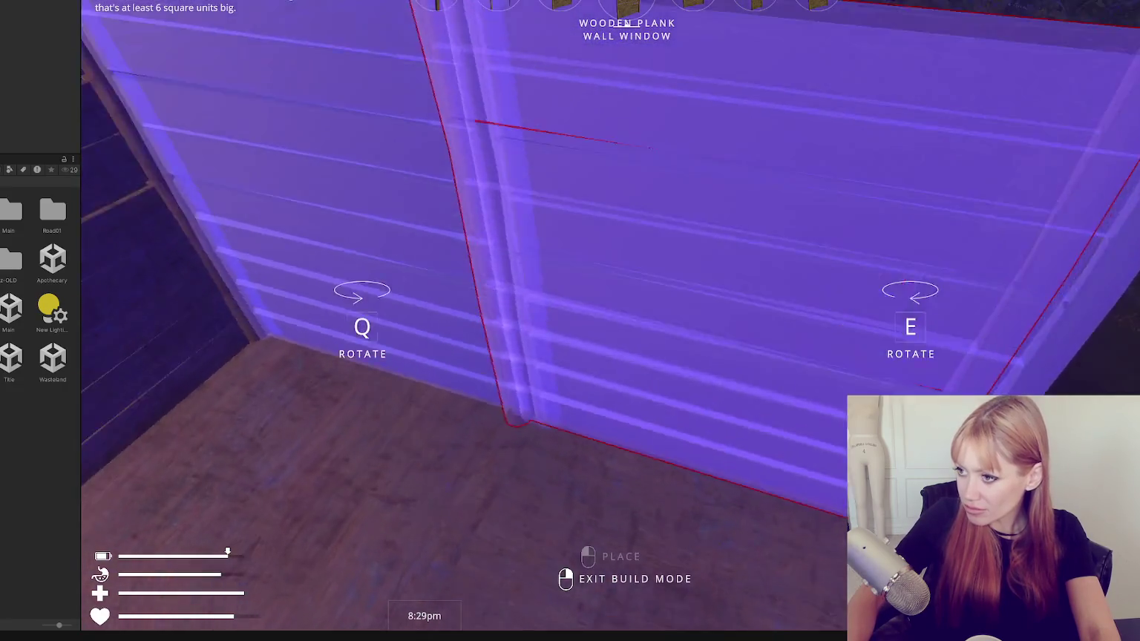
{"action": "left_click", "coordinate": [626, 293]}
{"action": "key", "text": "Escape"}
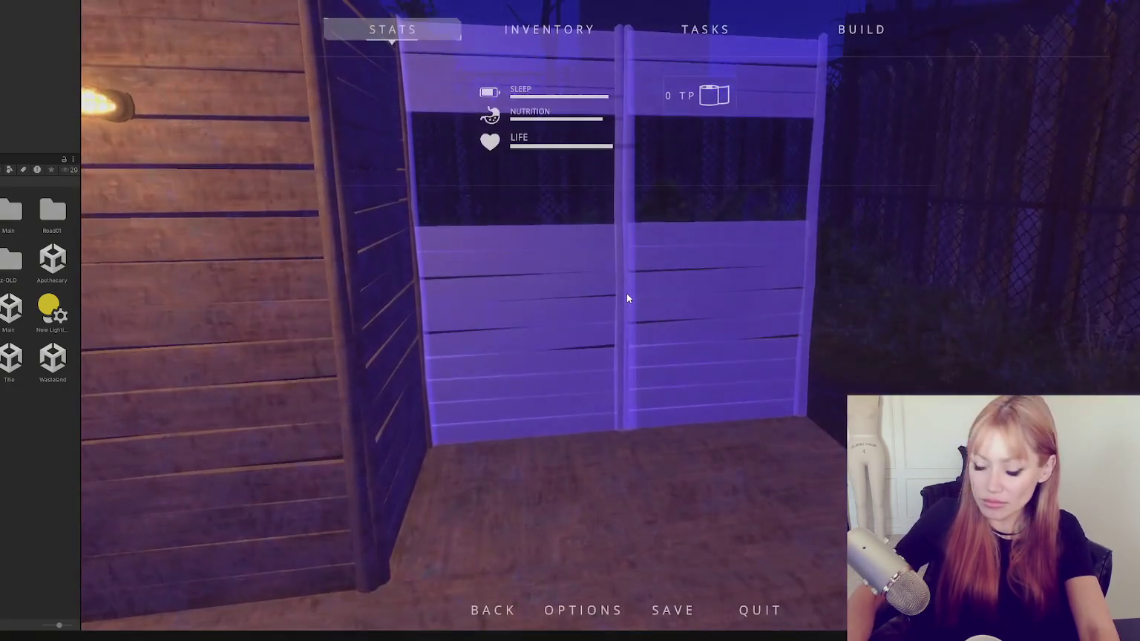
{"action": "key", "text": "Escape"}
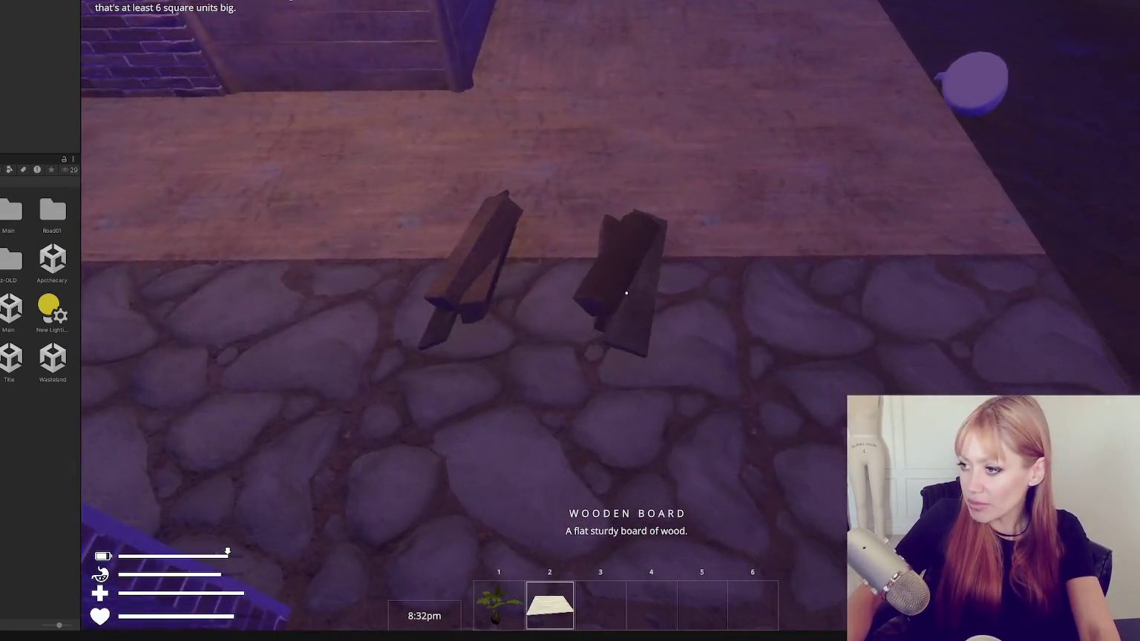
Supply a wooden board and two pieces of Scrap Wood to build the plank wall previews.
{"action": "left_click", "coordinate": [627, 293]}
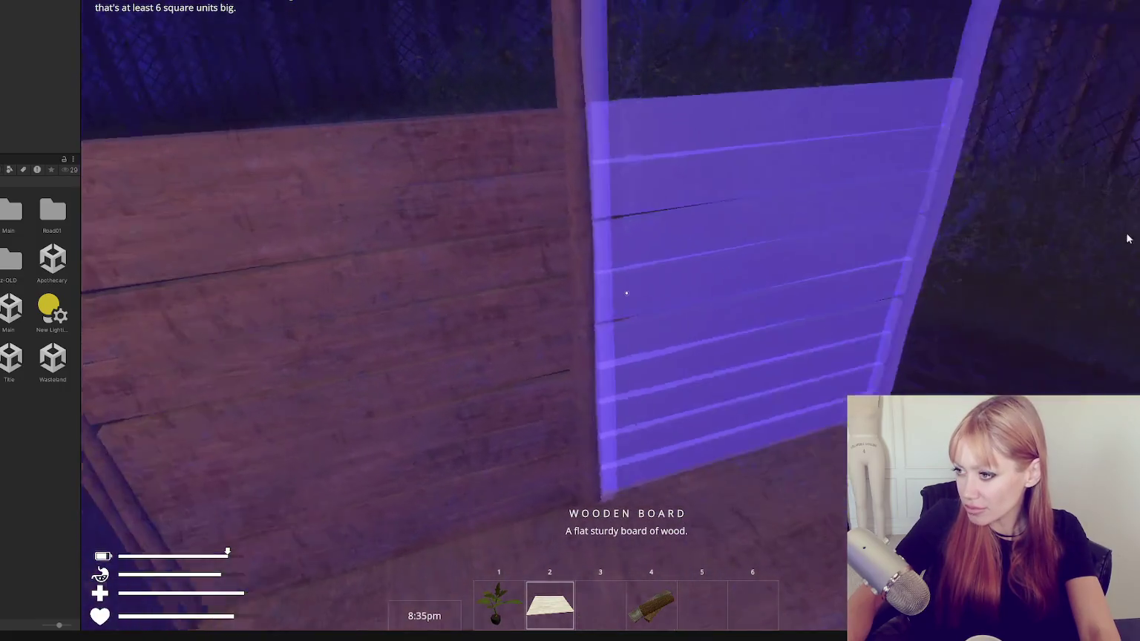
{"action": "left_click", "coordinate": [1025, 193]}
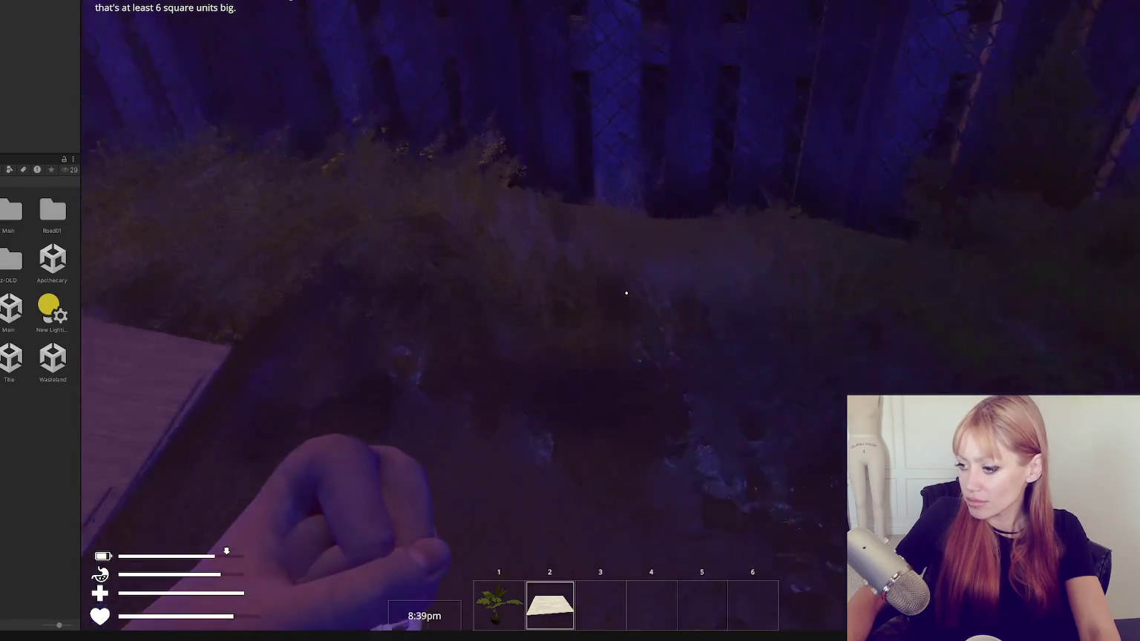
{"action": "left_click", "coordinate": [626, 293]}
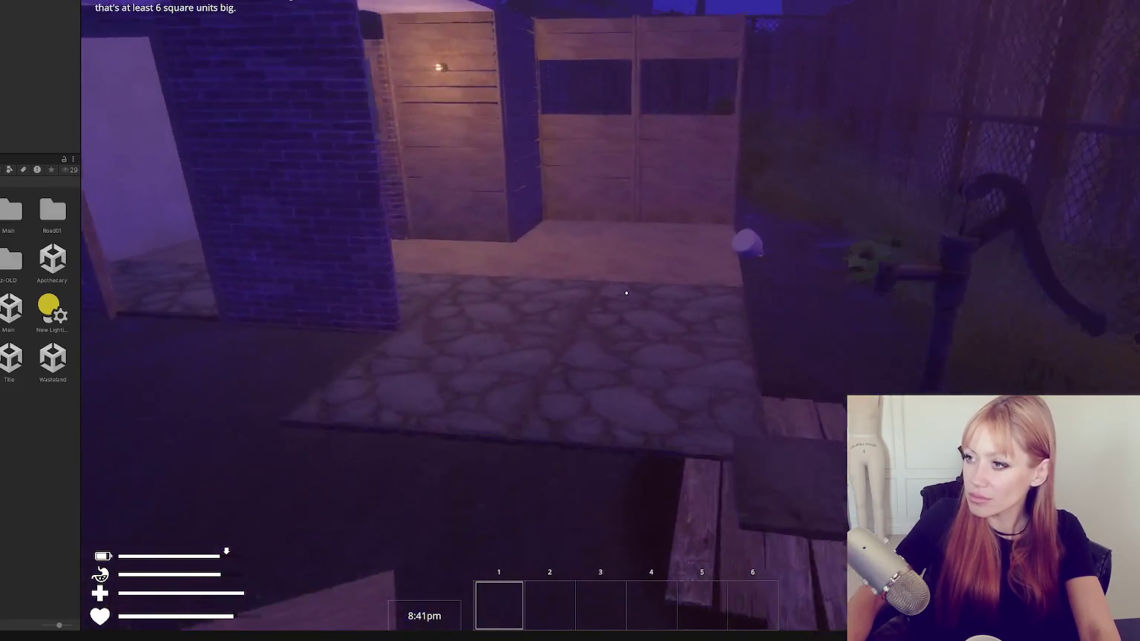
{"action": "key", "text": "Escape"}
{"action": "scroll", "coordinate": [547, 278], "scroll_direction": "down", "scroll_amount": 10}
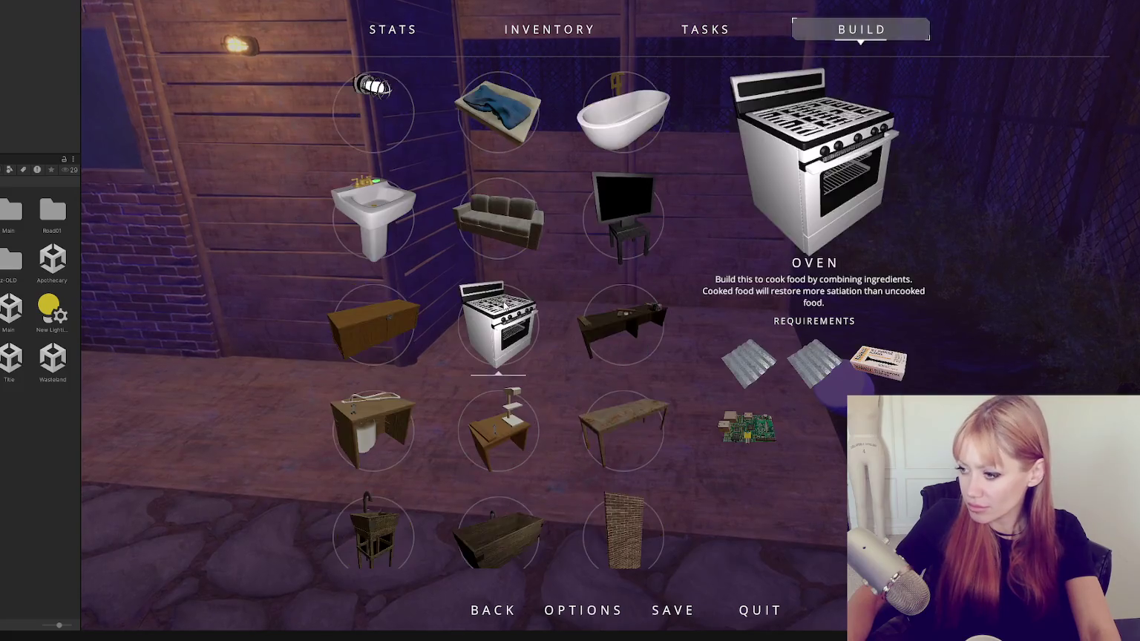
{"action": "scroll", "coordinate": [540, 268], "scroll_direction": "down", "scroll_amount": 5}
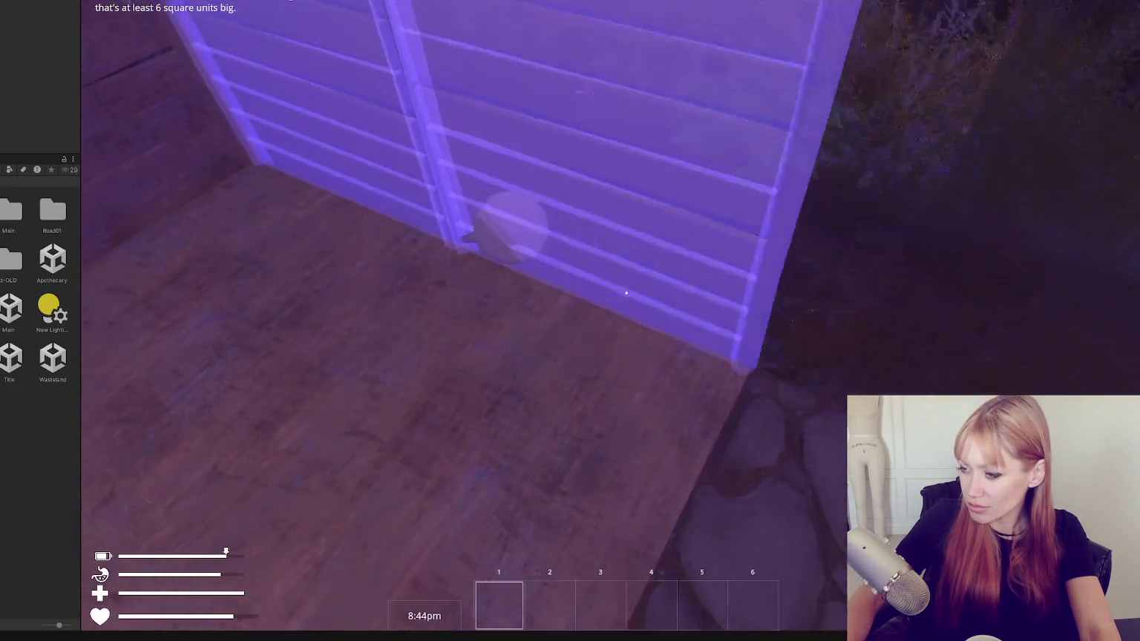
{"action": "key", "text": "Escape"}
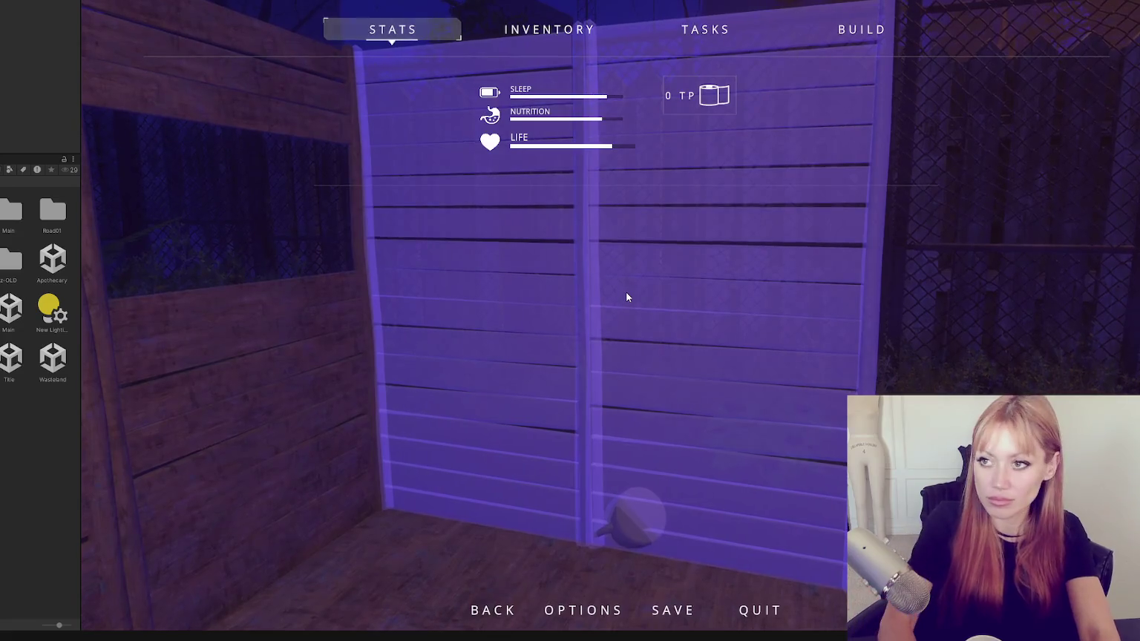
{"action": "key", "text": "Escape"}
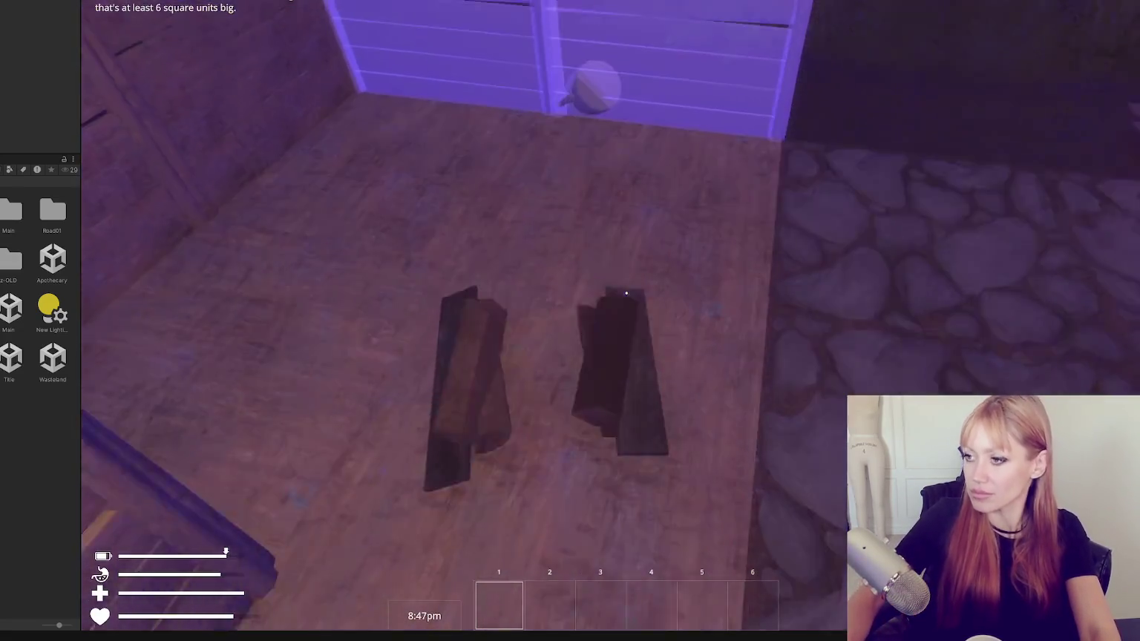
{"action": "left_click", "coordinate": [625, 293]}
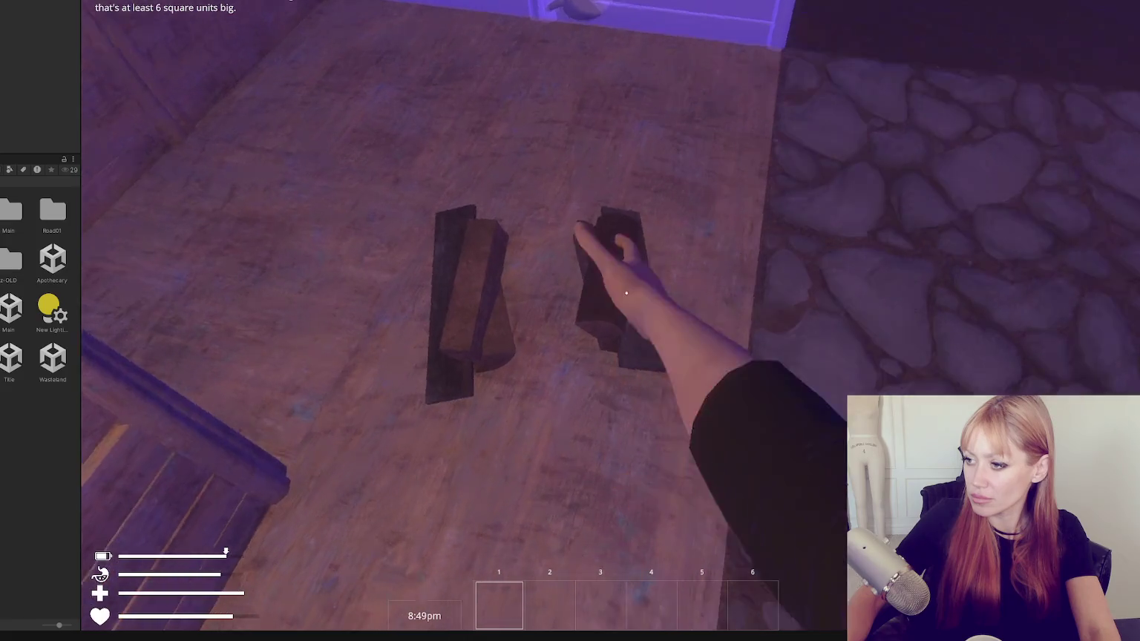
{"action": "left_click", "coordinate": [625, 293]}
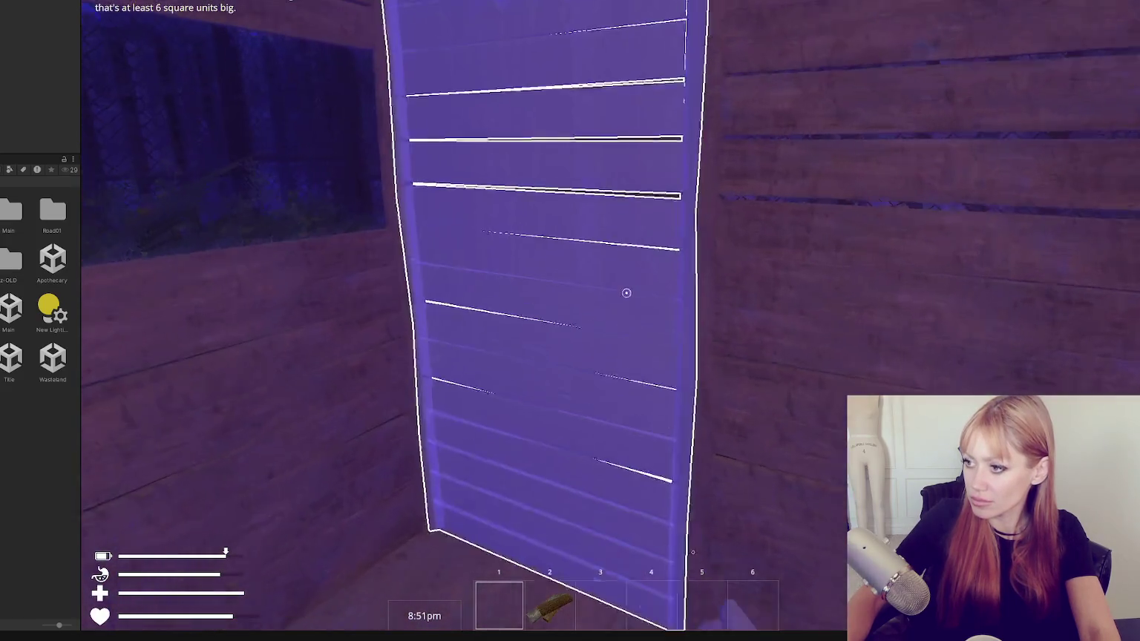
{"action": "left_click", "coordinate": [626, 293]}
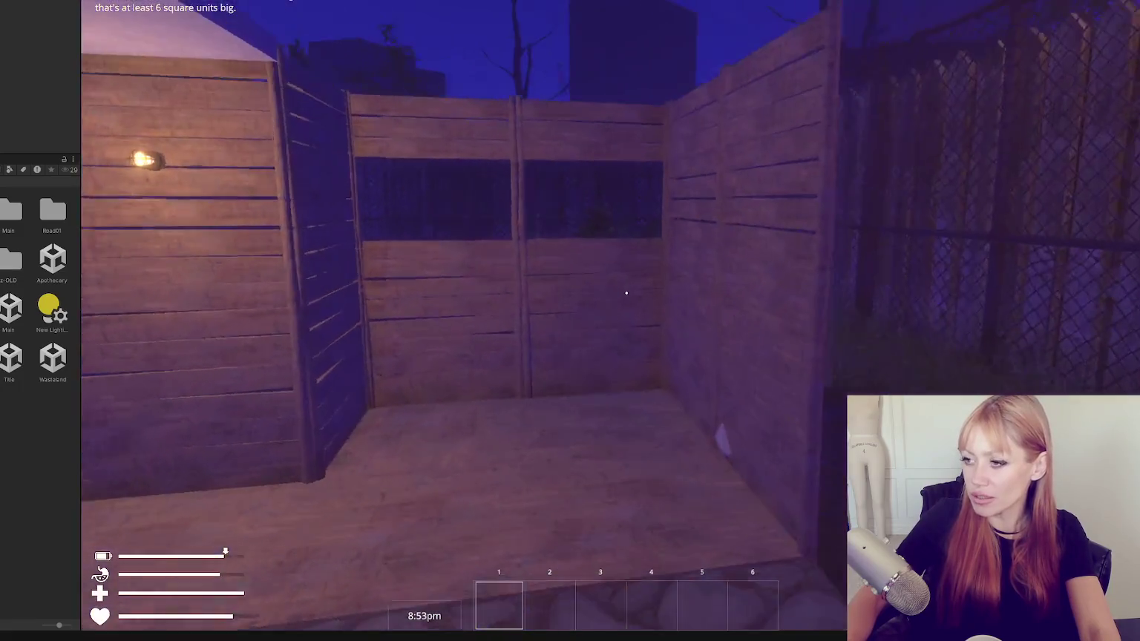
Preview the Ceiling Old piece, exit build mode, then pick up a wooden board and spend it on the ceiling.
{"action": "key", "text": "b"}
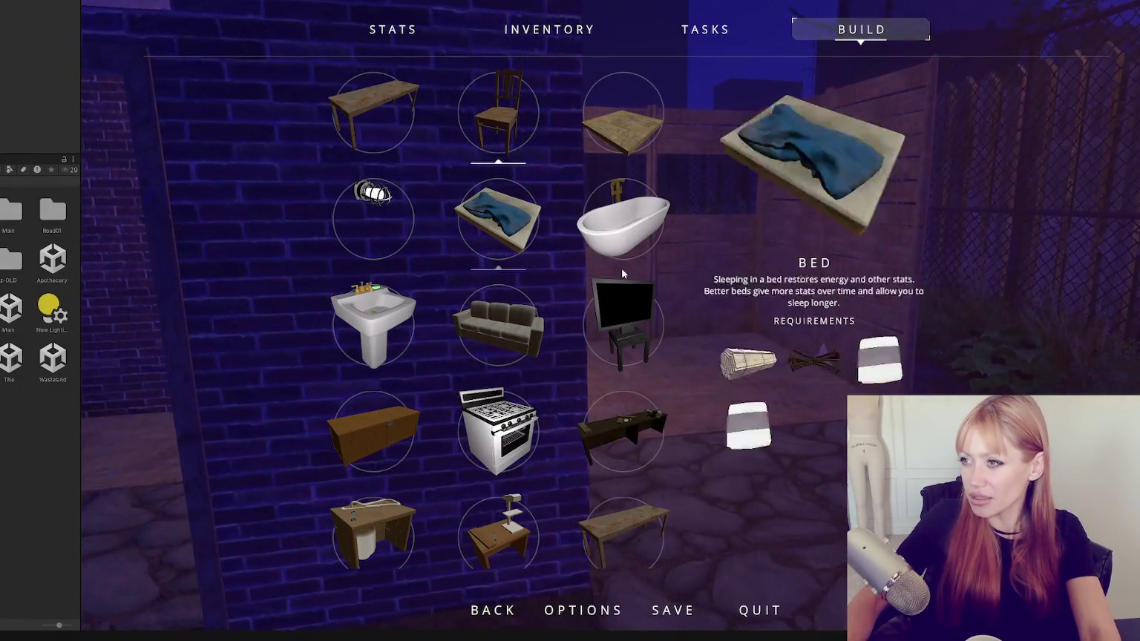
{"action": "scroll", "coordinate": [519, 260], "scroll_direction": "down", "scroll_amount": 5}
{"action": "left_click", "coordinate": [661, 399]}
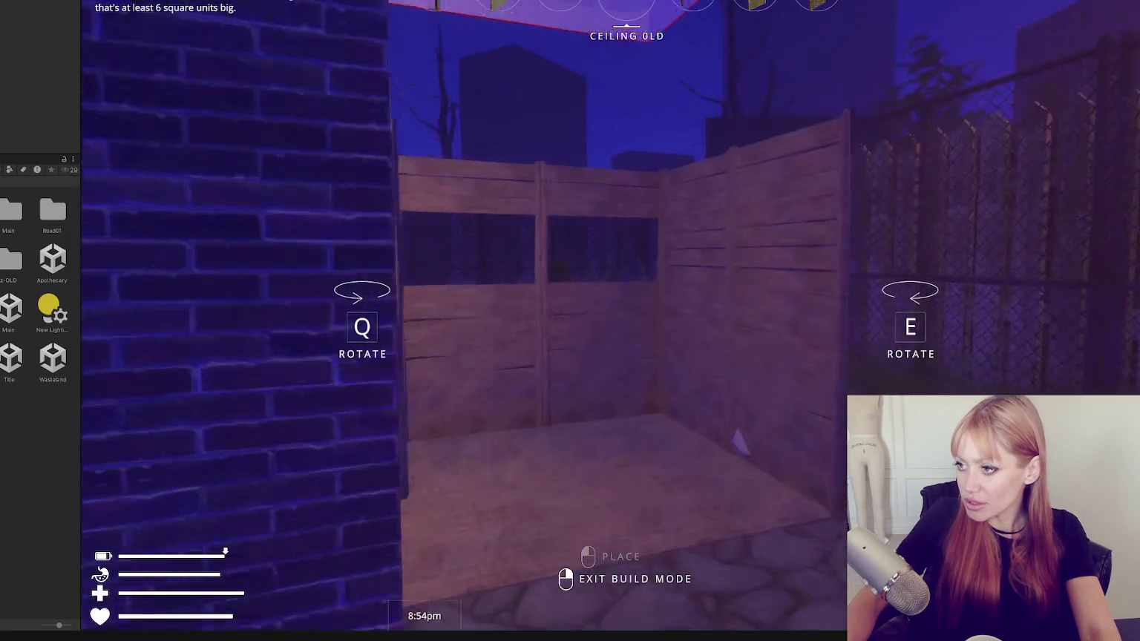
{"action": "key", "text": "s"}
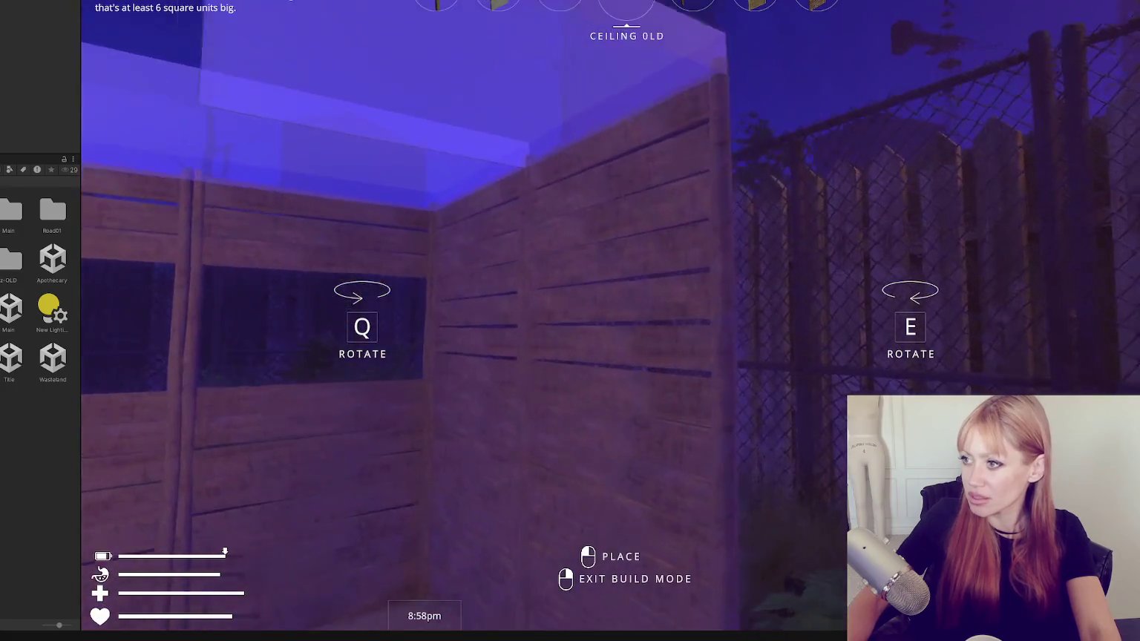
{"action": "right_click", "coordinate": [626, 293]}
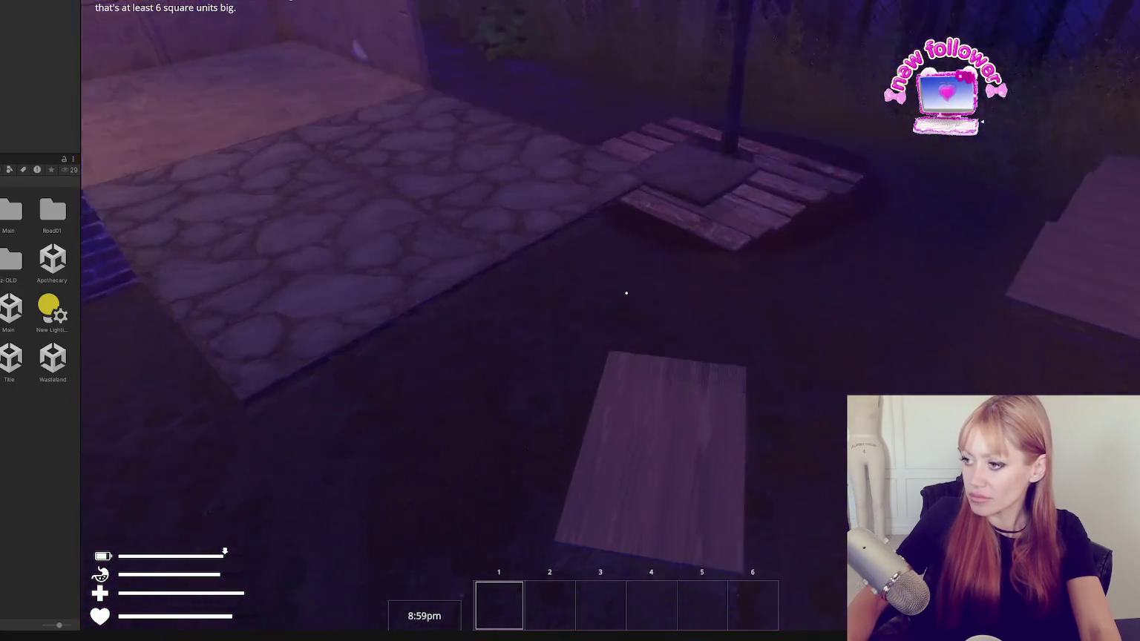
{"action": "left_click", "coordinate": [626, 293]}
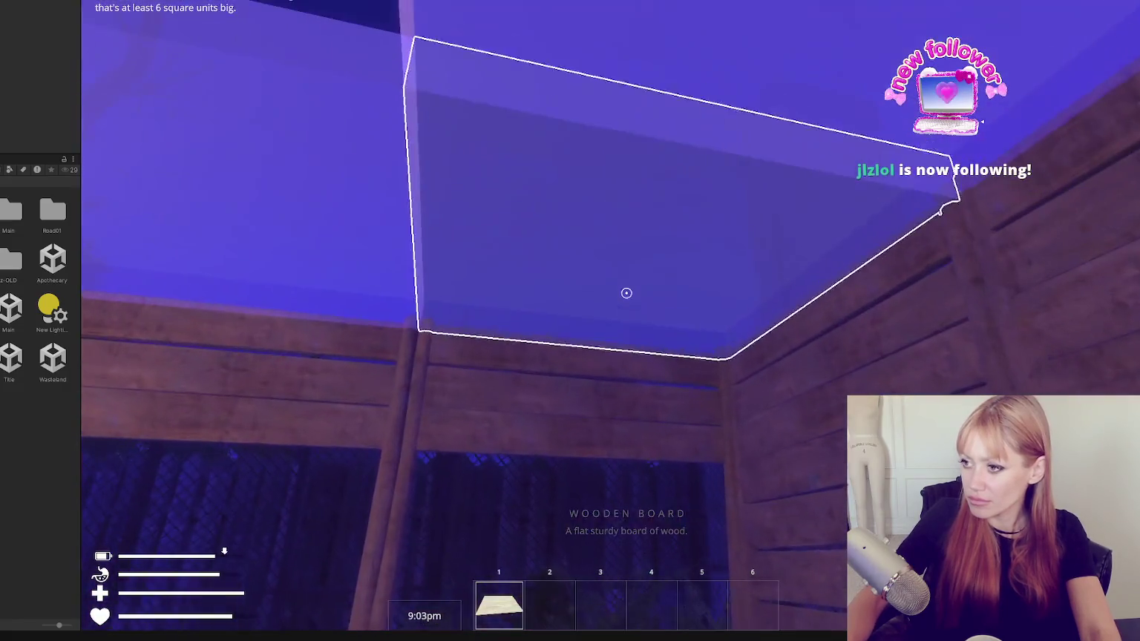
{"action": "left_click", "coordinate": [625, 293]}
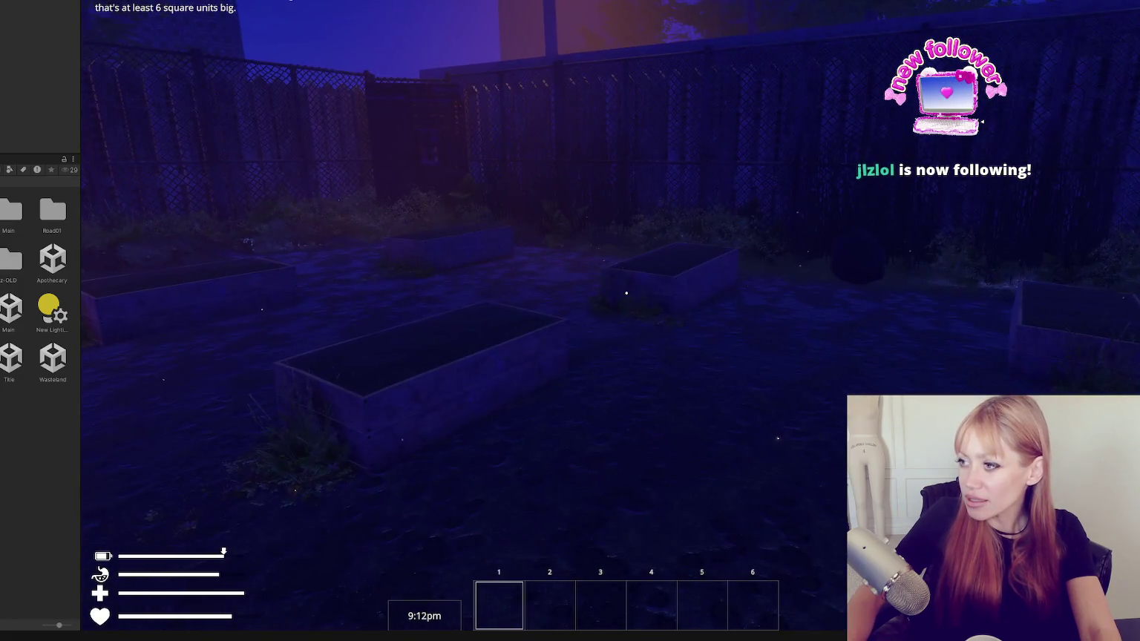
Narrow the Project panel to enlarge the game view, then walk across the garden to the shed.
{"action": "key", "text": "s"}
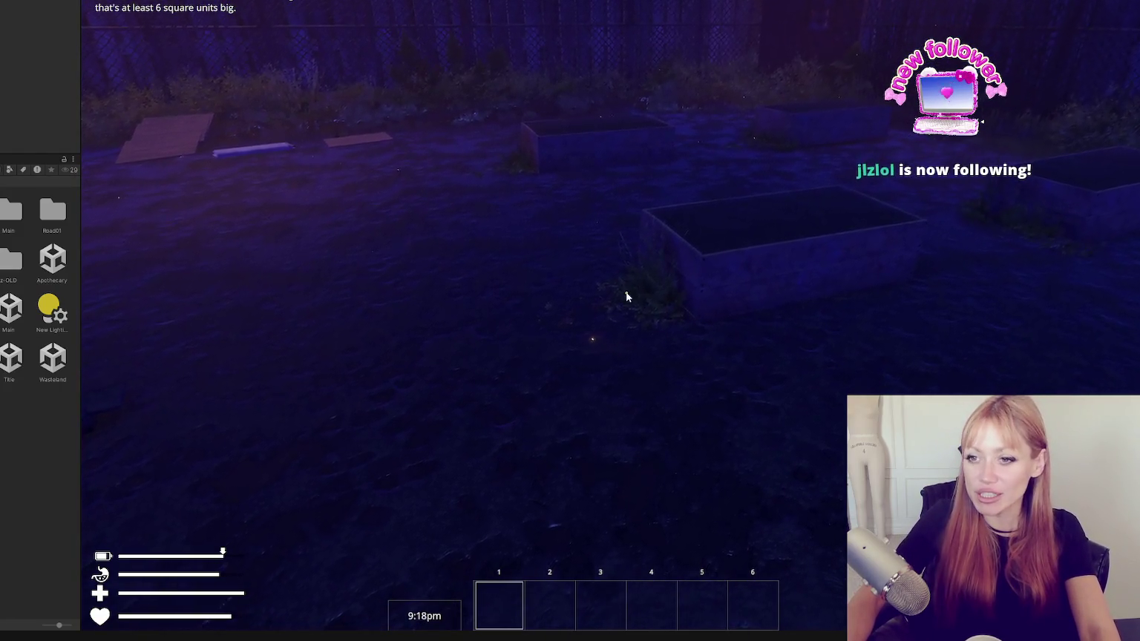
{"action": "left_click_drag", "start_coordinate": [78, 86], "coordinate": [14, 87]}
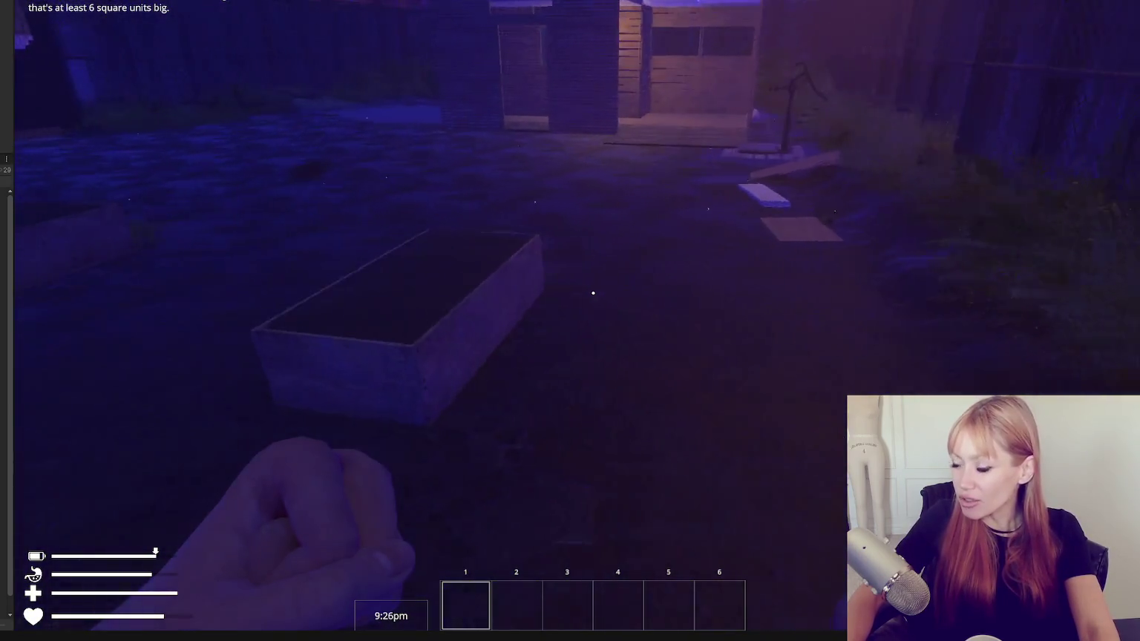
{"action": "key", "text": "w"}
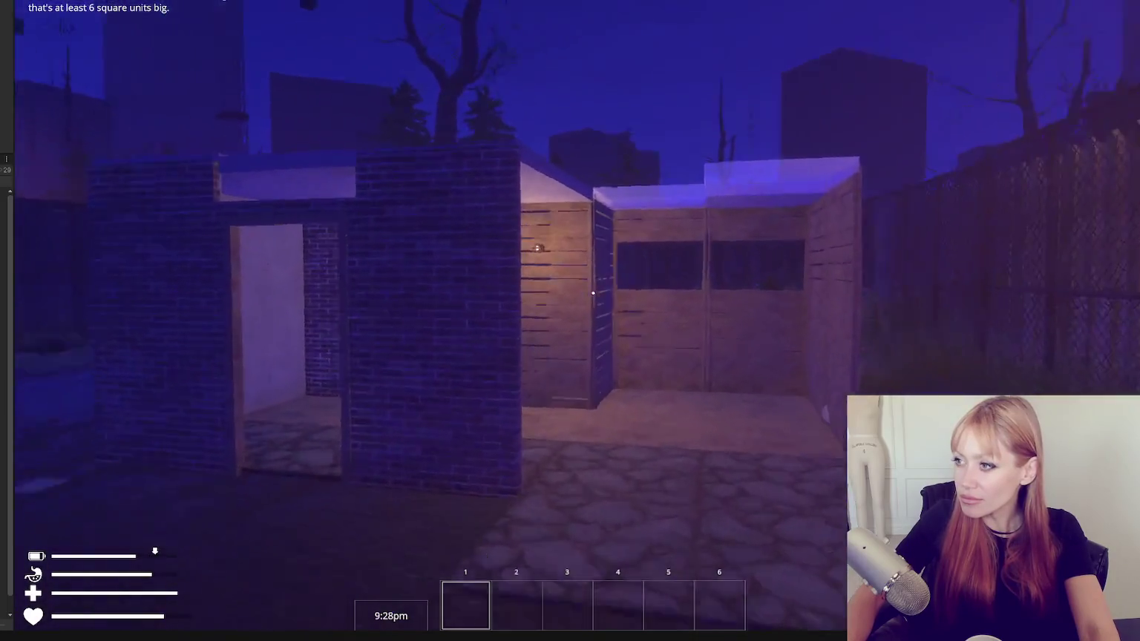
{"action": "key", "text": "Escape"}
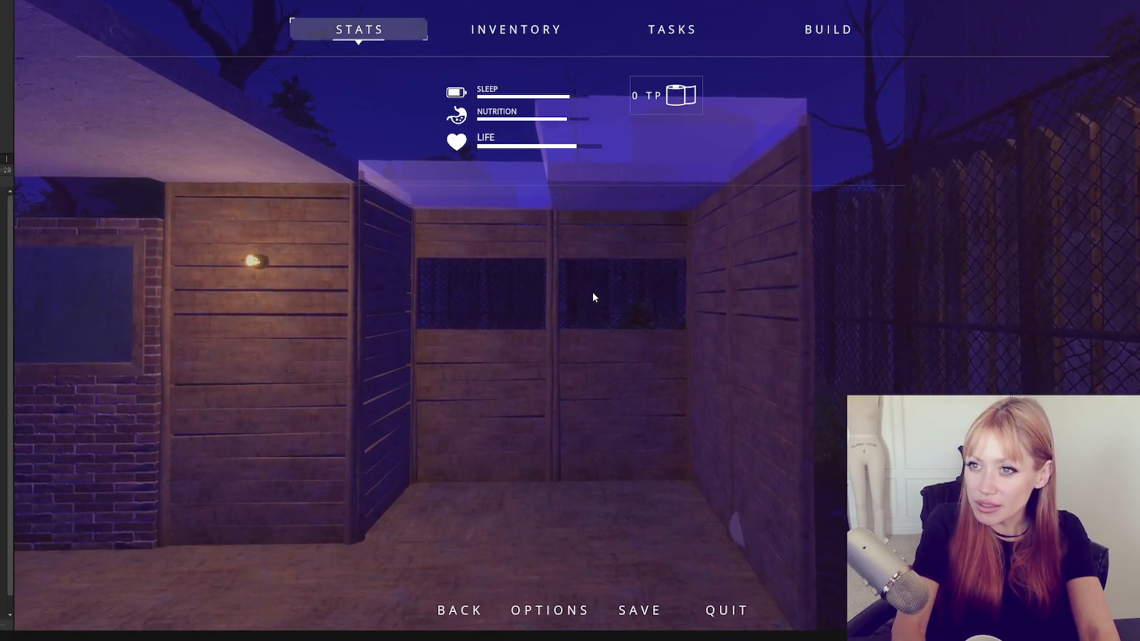
{"action": "key", "text": "Escape"}
Collect four wooden boards from the pile and use them to build the shed roof.
{"action": "key", "text": "Escape"}
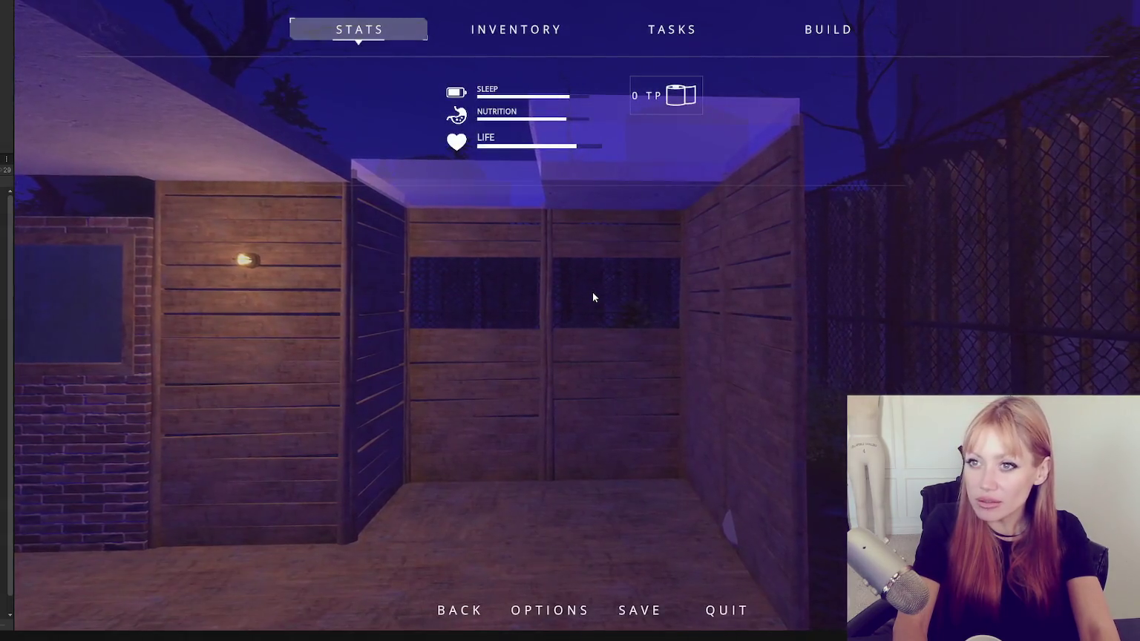
{"action": "key", "text": "Escape"}
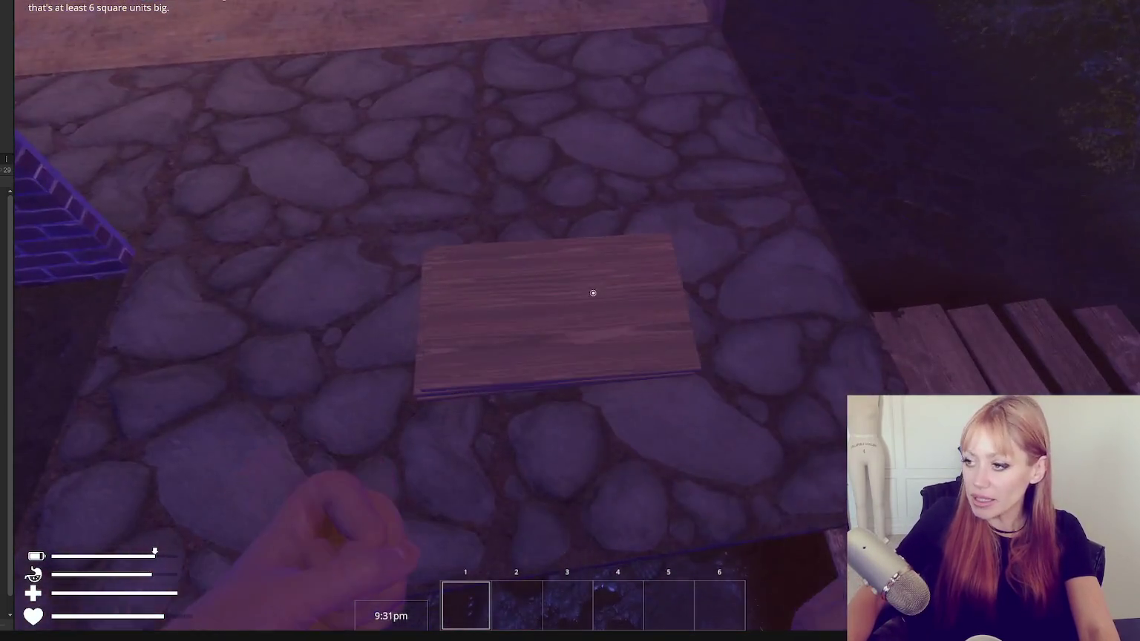
{"action": "left_click", "coordinate": [594, 293]}
{"action": "left_click", "coordinate": [593, 293]}
{"action": "left_click", "coordinate": [593, 292]}
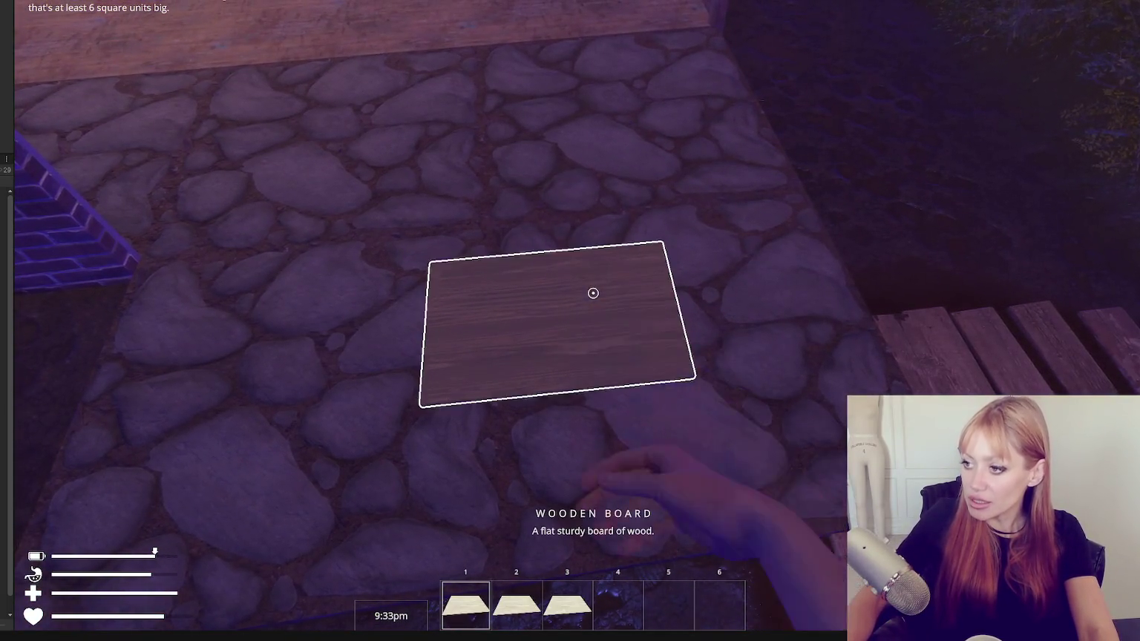
{"action": "left_click", "coordinate": [592, 293]}
{"action": "left_click", "coordinate": [592, 293]}
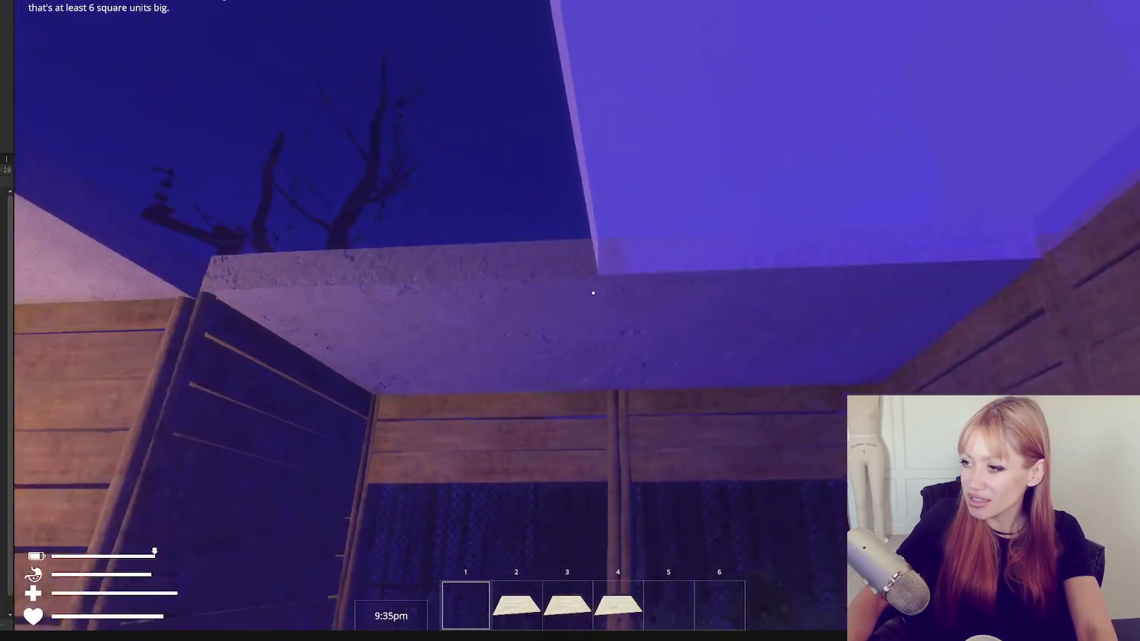
{"action": "left_click", "coordinate": [593, 293]}
Select the Ceiling Old piece, then drop it and walk through the doorway into the corridor.
{"action": "key", "text": "Escape"}
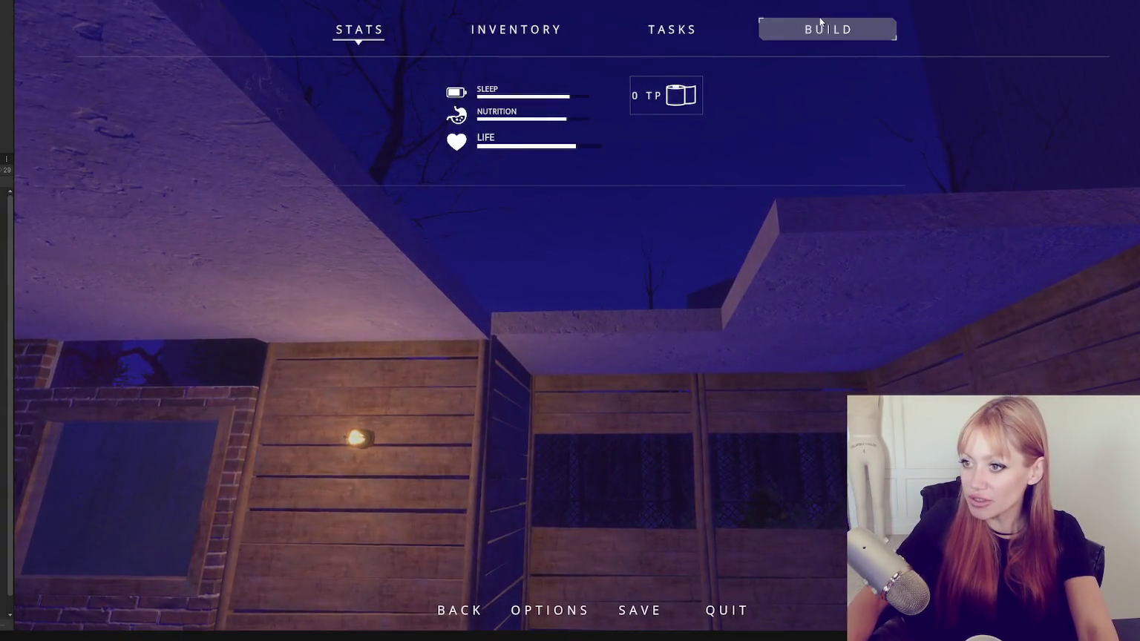
{"action": "left_click", "coordinate": [819, 21]}
{"action": "scroll", "coordinate": [492, 321], "scroll_direction": "down", "scroll_amount": 4}
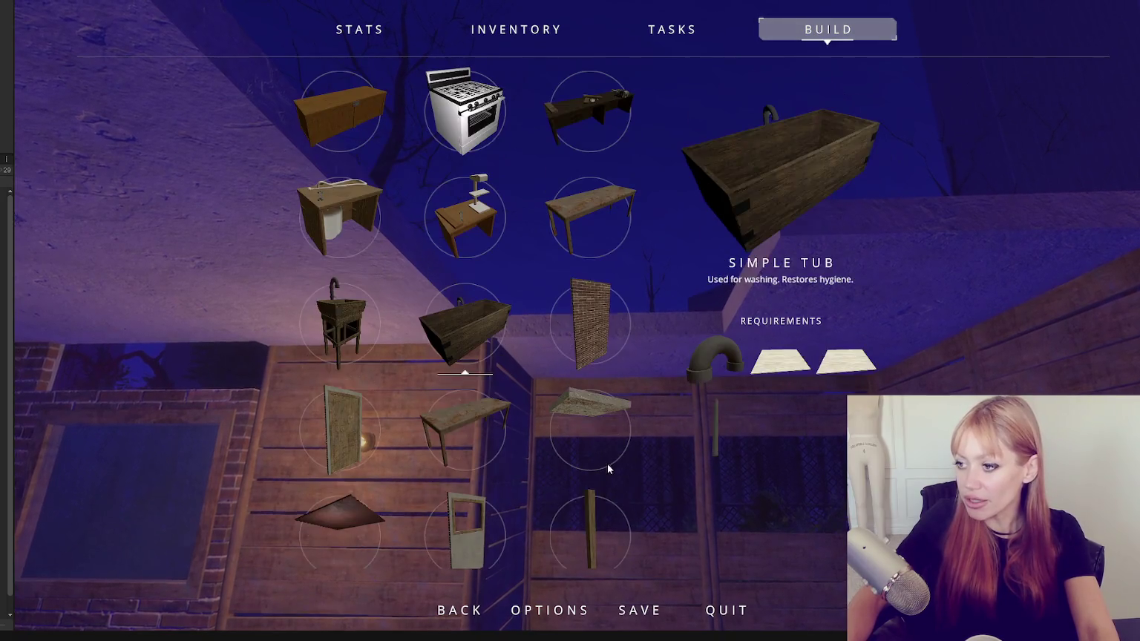
{"action": "left_click", "coordinate": [607, 464]}
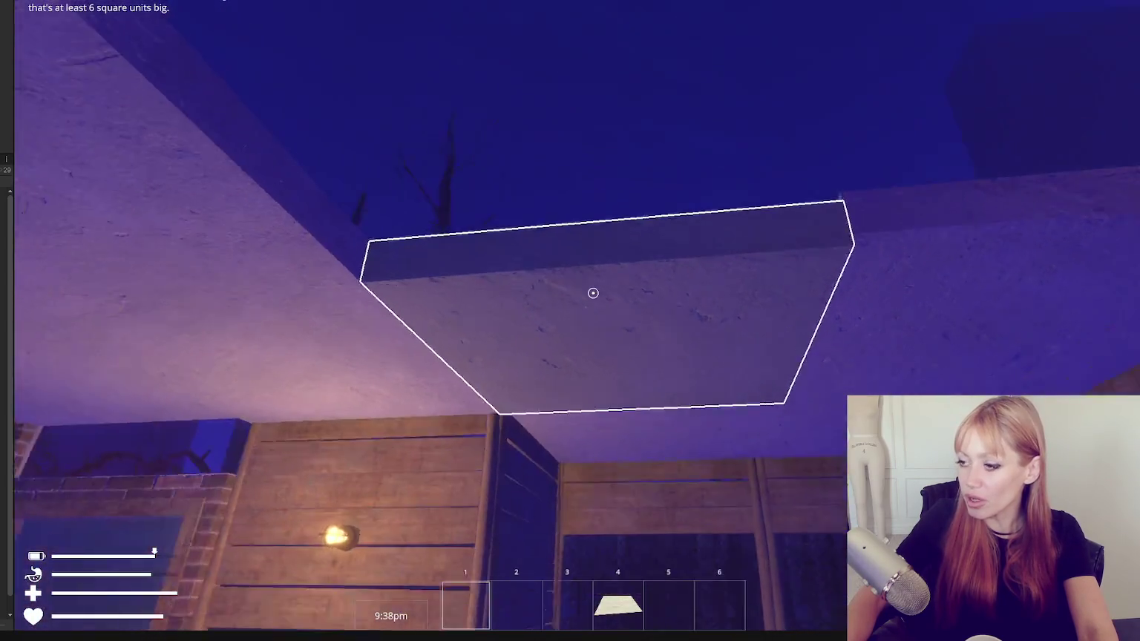
{"action": "key", "text": "w"}
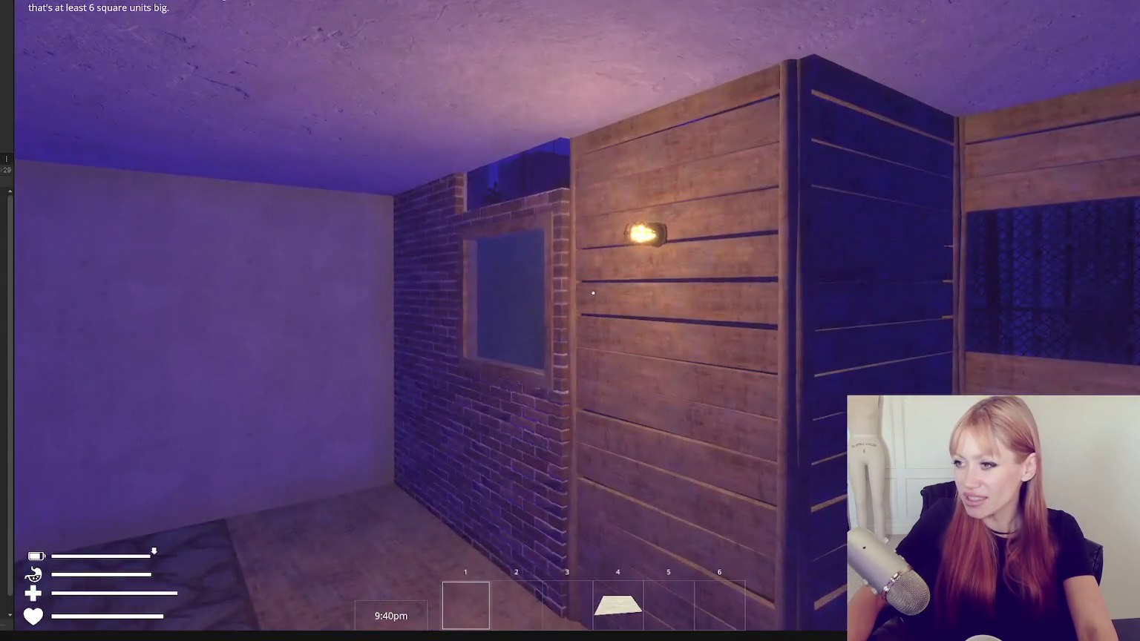
{"action": "key", "text": "w"}
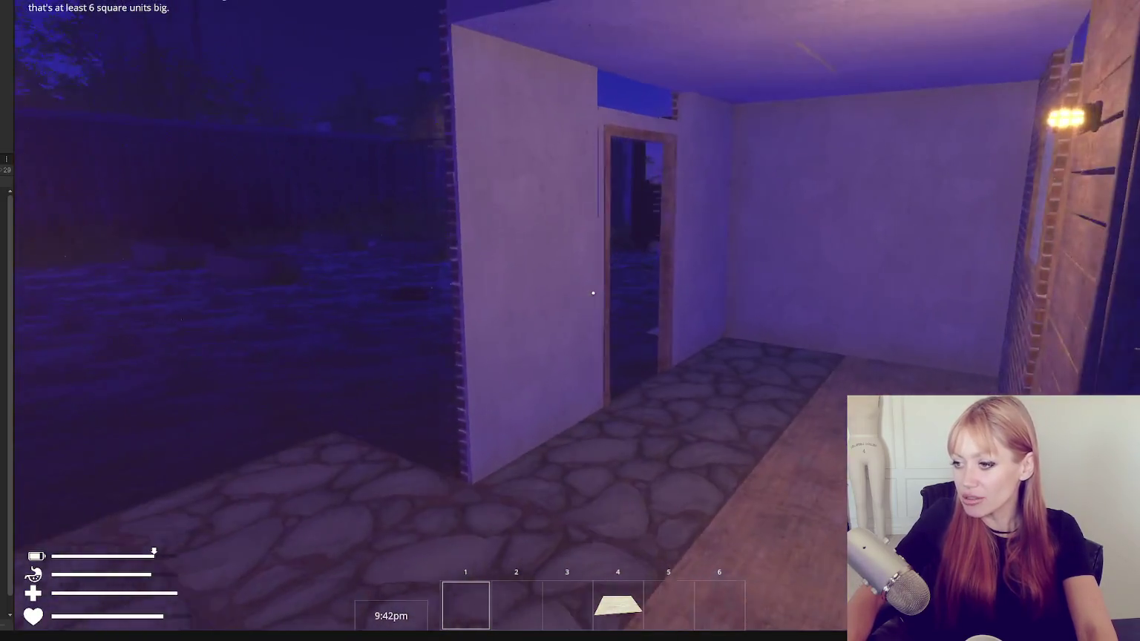
{"action": "key", "text": "Escape"}
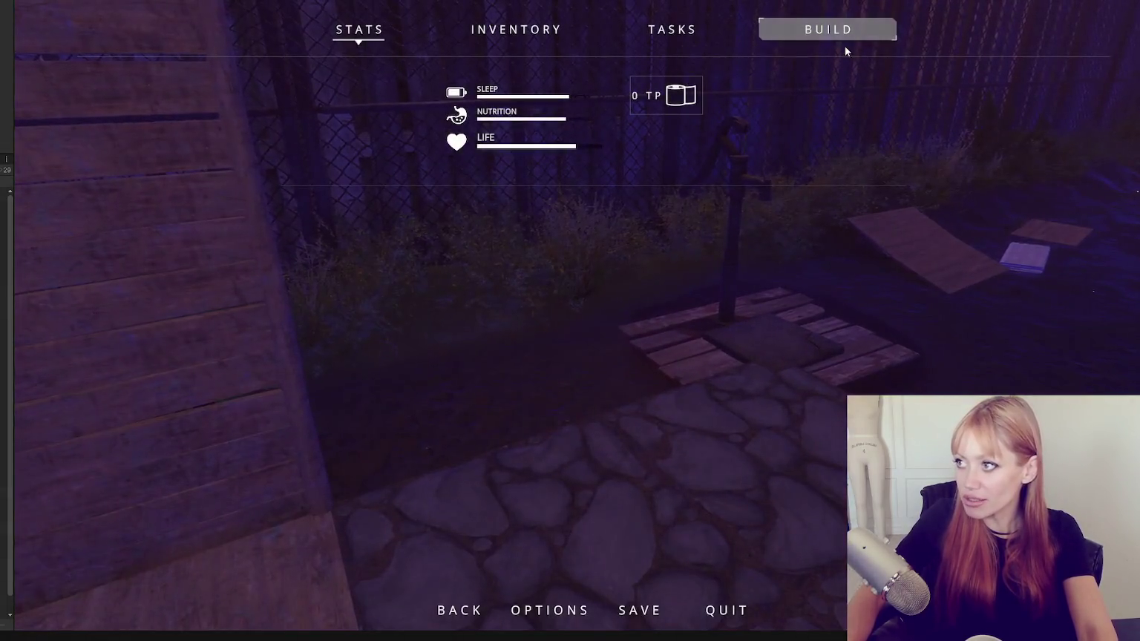
Place a Wooden Plank Wall Half V blueprint beside the stone path, then exit build mode.
{"action": "left_click", "coordinate": [885, 25]}
{"action": "scroll", "coordinate": [444, 374], "scroll_direction": "down", "scroll_amount": 4}
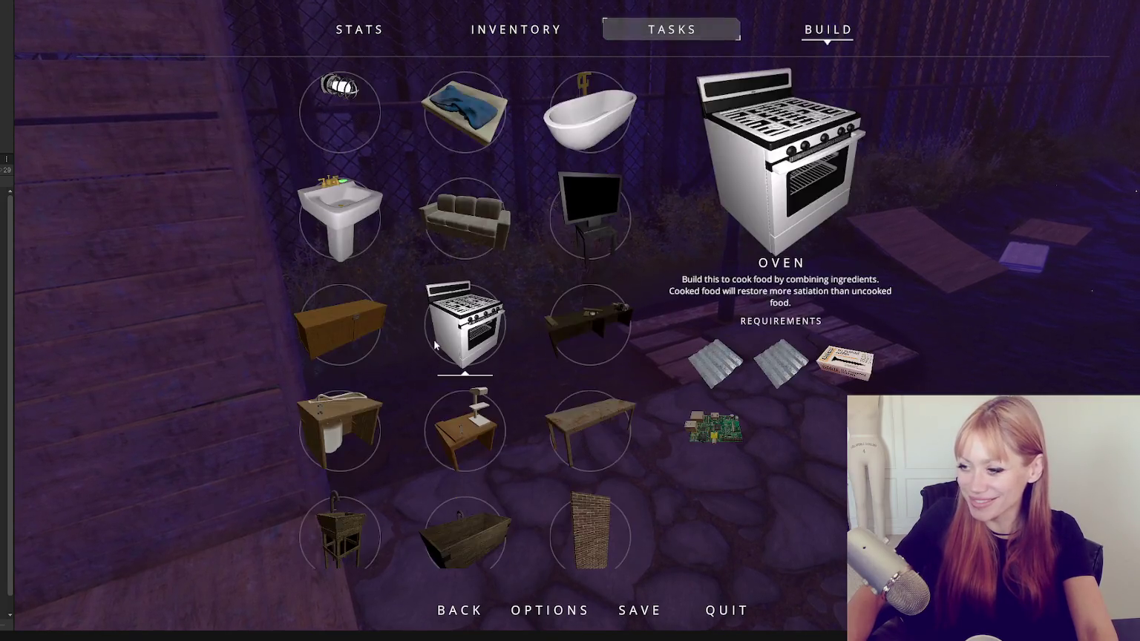
{"action": "scroll", "coordinate": [416, 337], "scroll_direction": "down", "scroll_amount": 1}
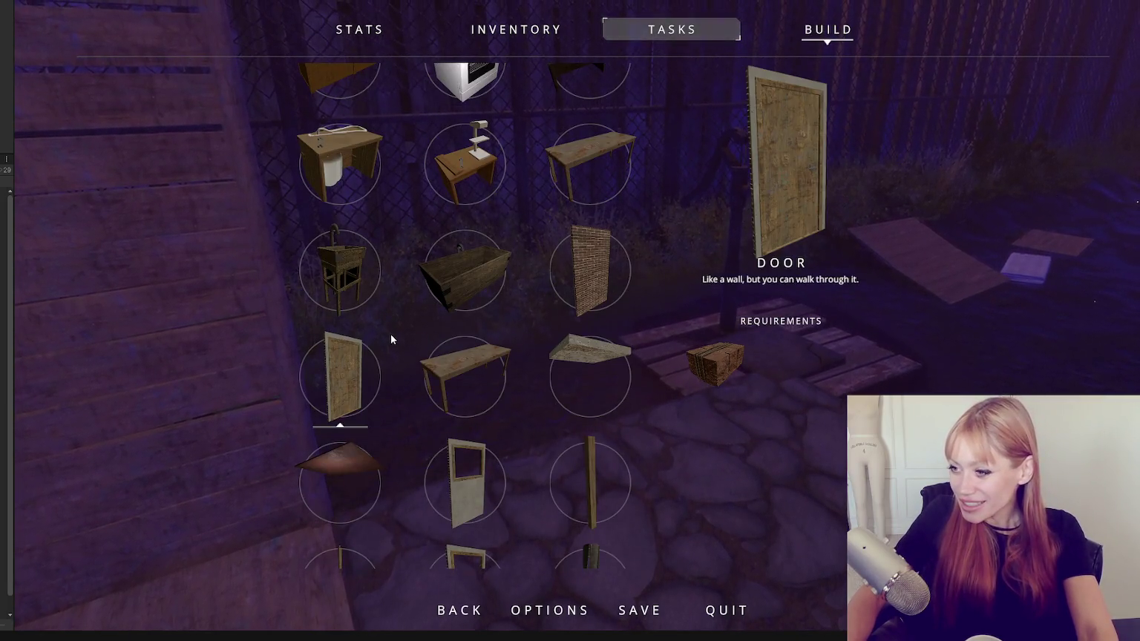
{"action": "scroll", "coordinate": [417, 349], "scroll_direction": "down", "scroll_amount": 3}
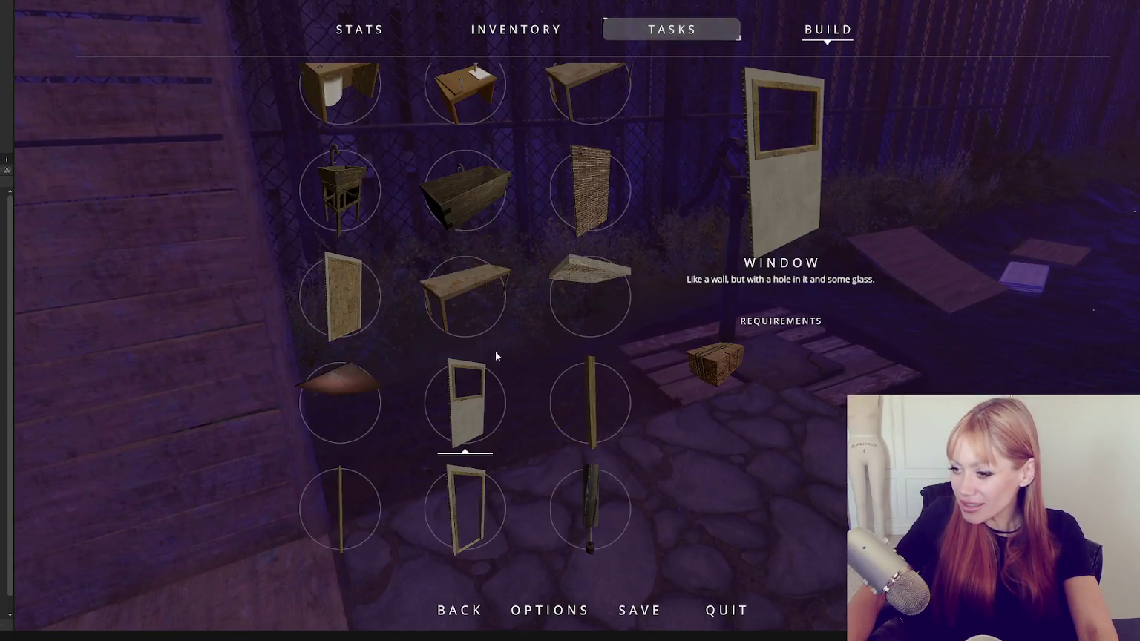
{"action": "scroll", "coordinate": [489, 366], "scroll_direction": "down", "scroll_amount": 3}
{"action": "left_click", "coordinate": [488, 365]}
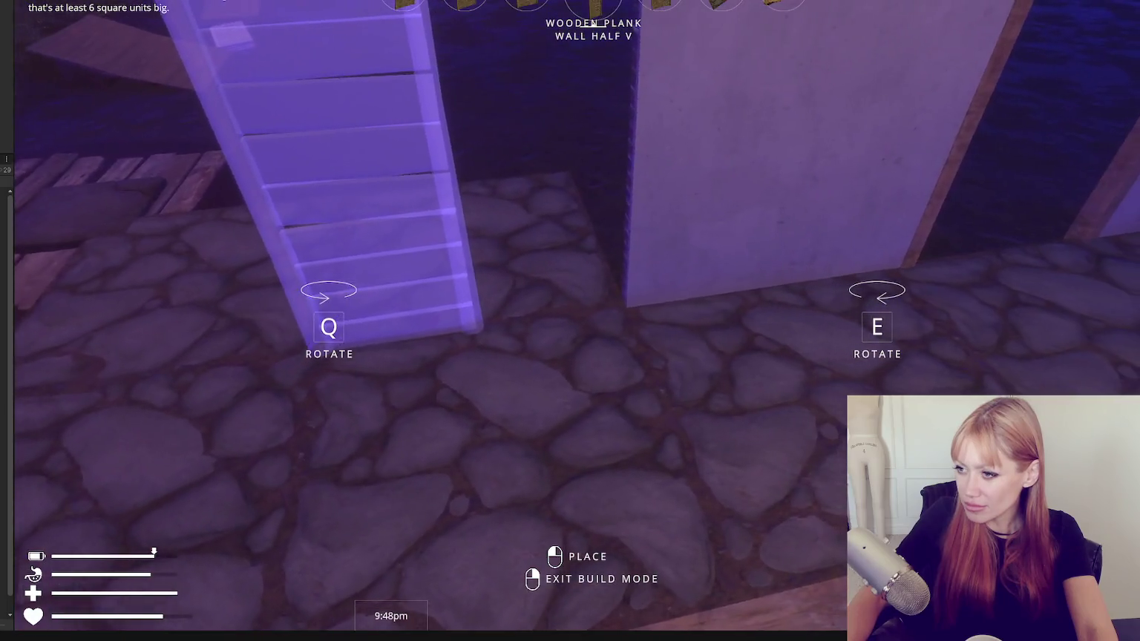
{"action": "left_click", "coordinate": [570, 320]}
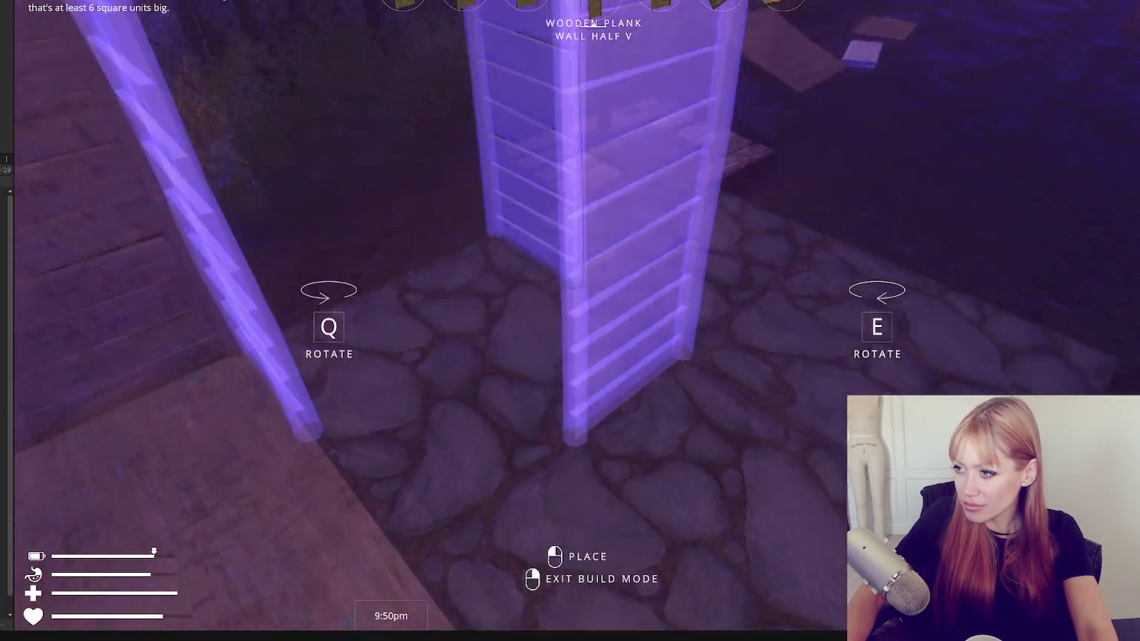
{"action": "right_click", "coordinate": [593, 293]}
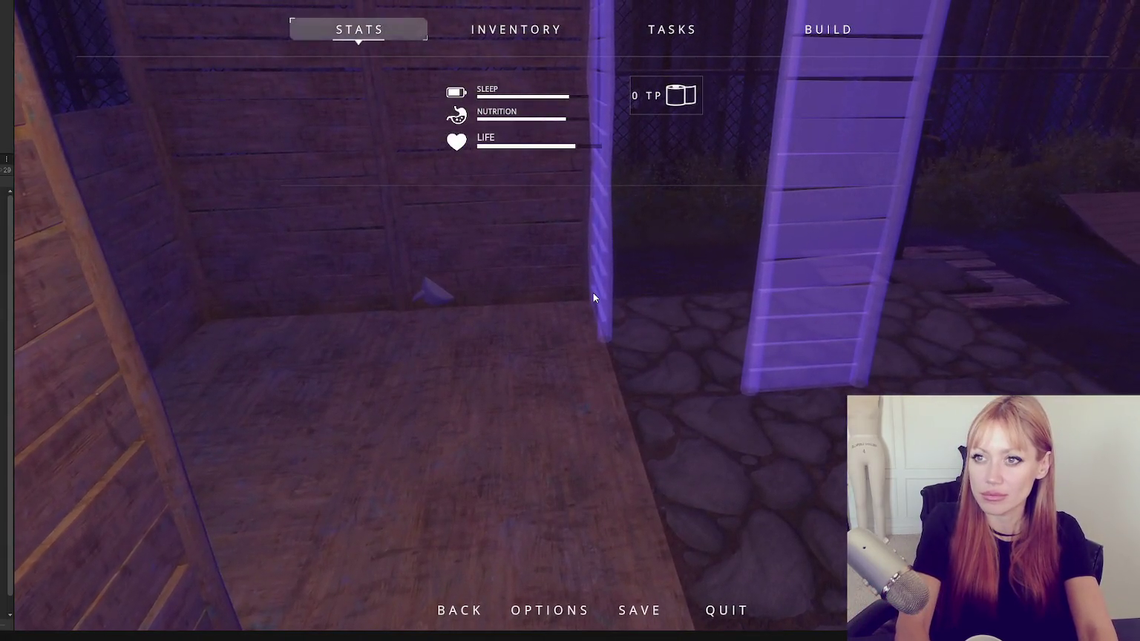
{"action": "key", "text": "Escape"}
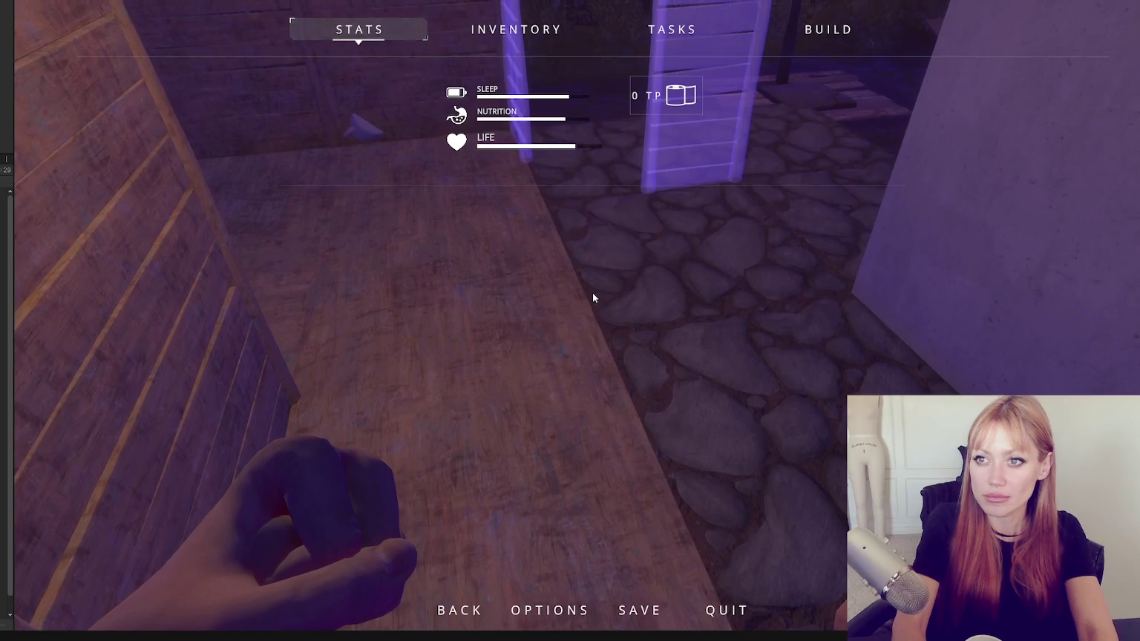
{"action": "key", "text": "Escape"}
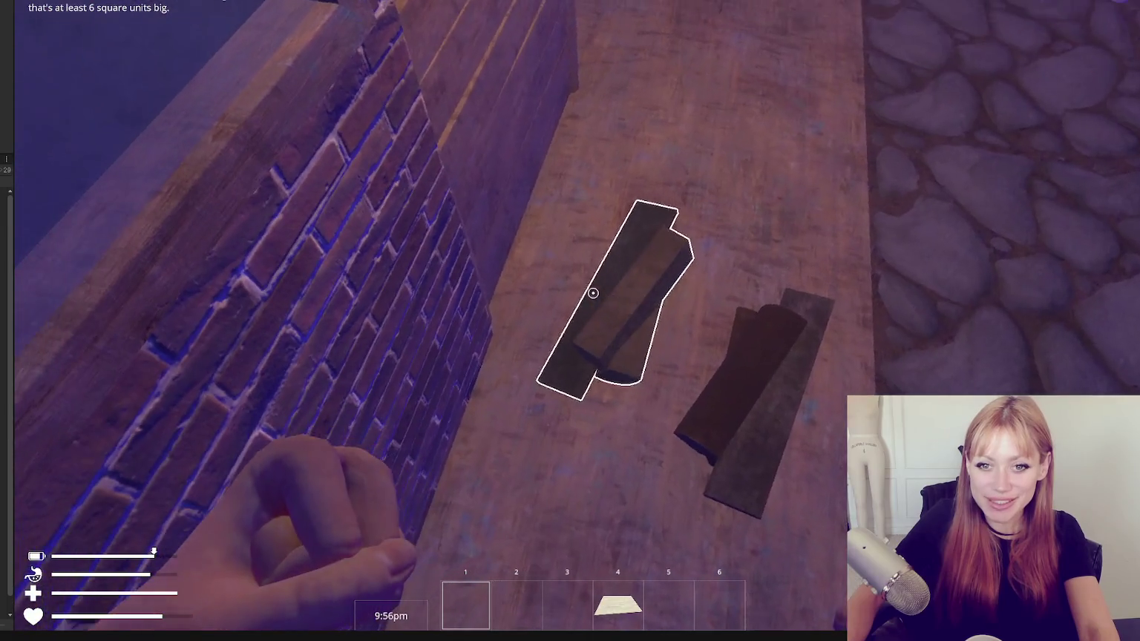
Collect two pieces of scrap wood and use them to finish the plank wall.
{"action": "left_click", "coordinate": [592, 292]}
{"action": "left_click", "coordinate": [593, 292]}
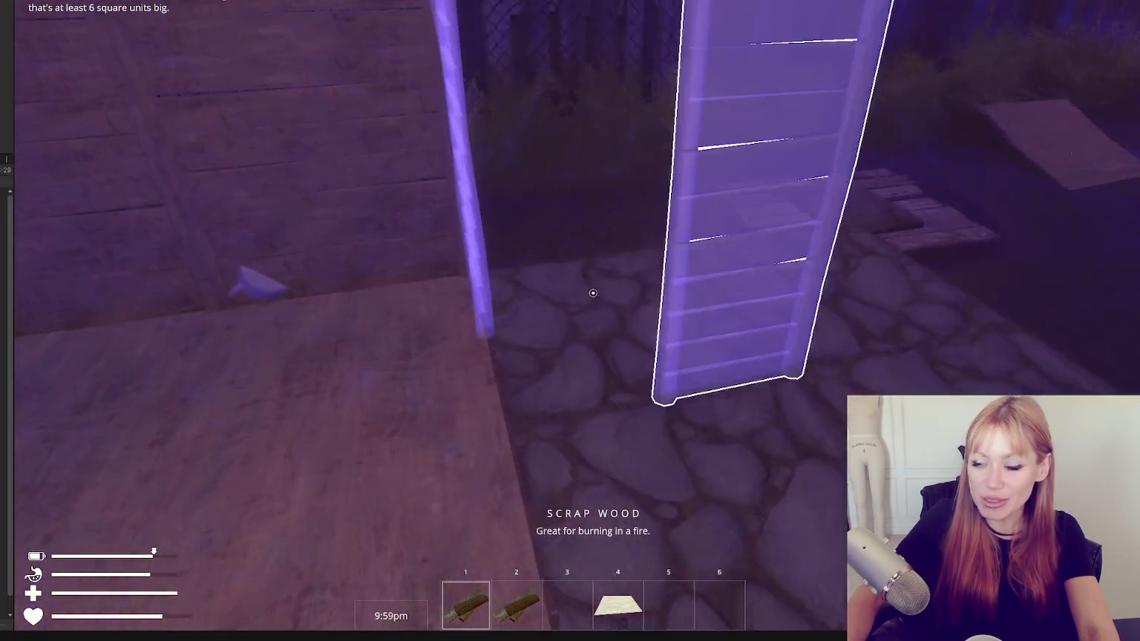
{"action": "left_click", "coordinate": [593, 291]}
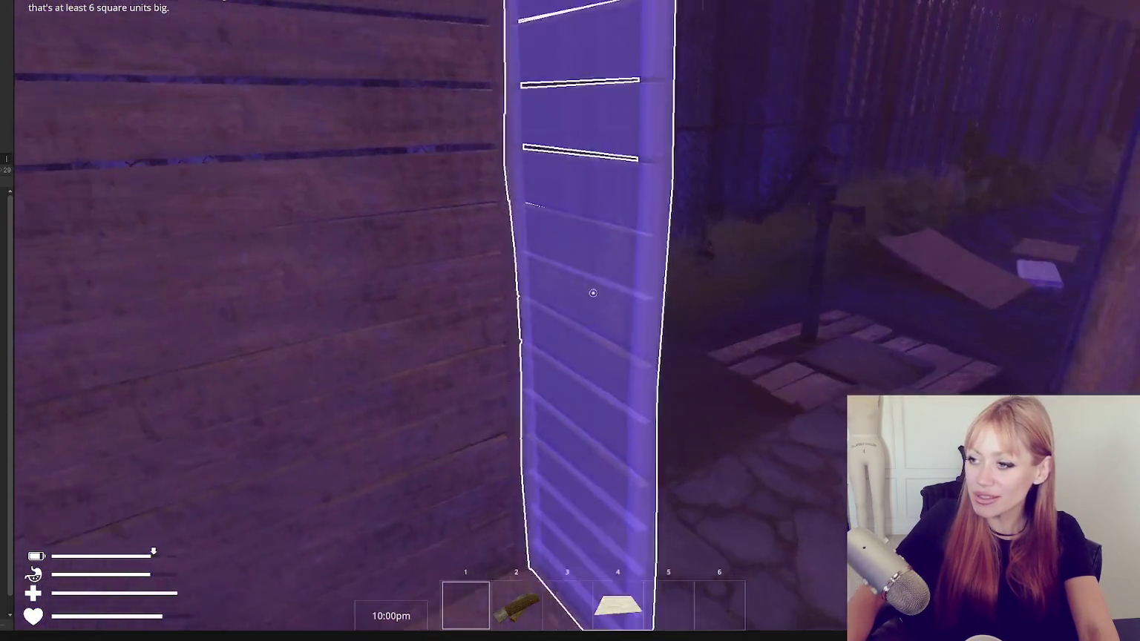
{"action": "left_click", "coordinate": [593, 291]}
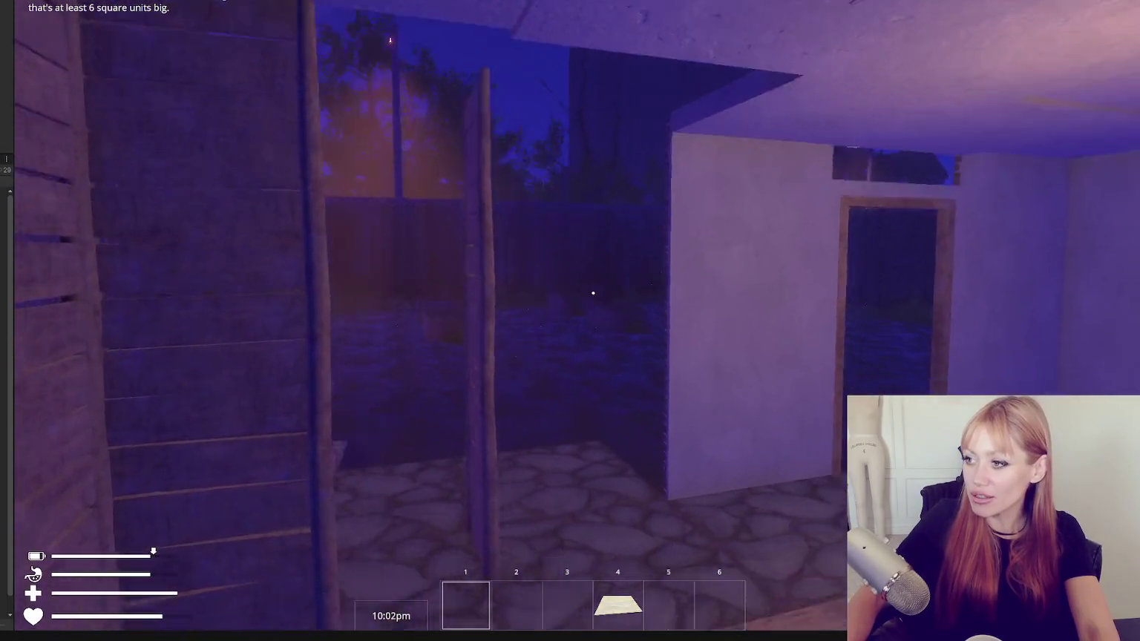
Select a wall piece from the build catalog, then cancel wall placement and resume play.
{"action": "key", "text": "Escape"}
{"action": "left_click", "coordinate": [828, 33]}
{"action": "scroll", "coordinate": [445, 311], "scroll_direction": "down", "scroll_amount": 5}
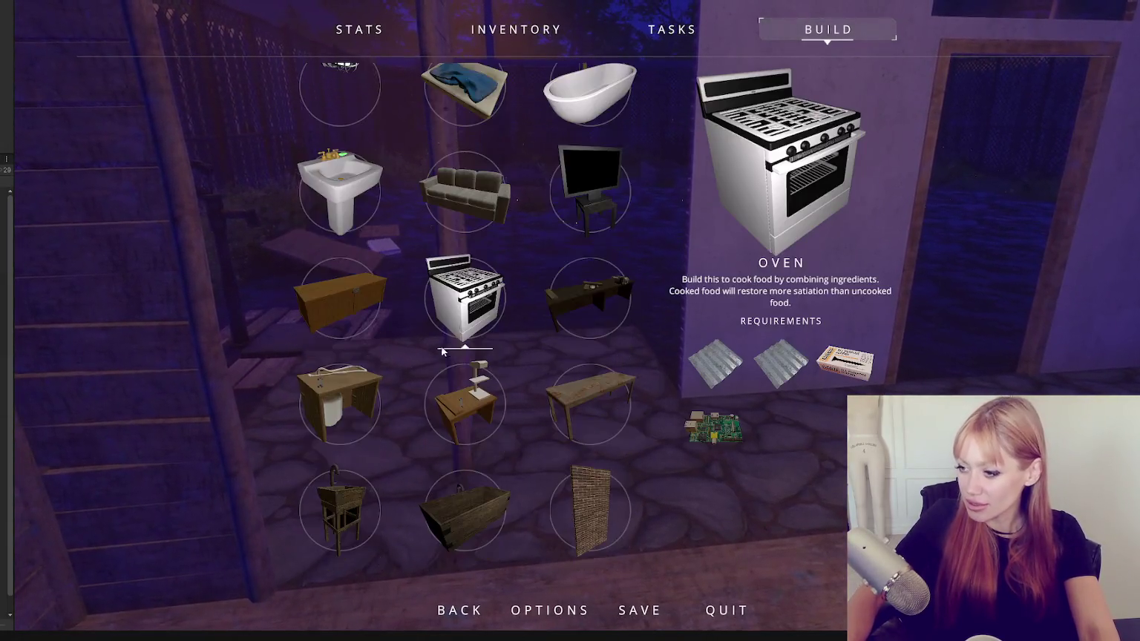
{"action": "left_click", "coordinate": [568, 417]}
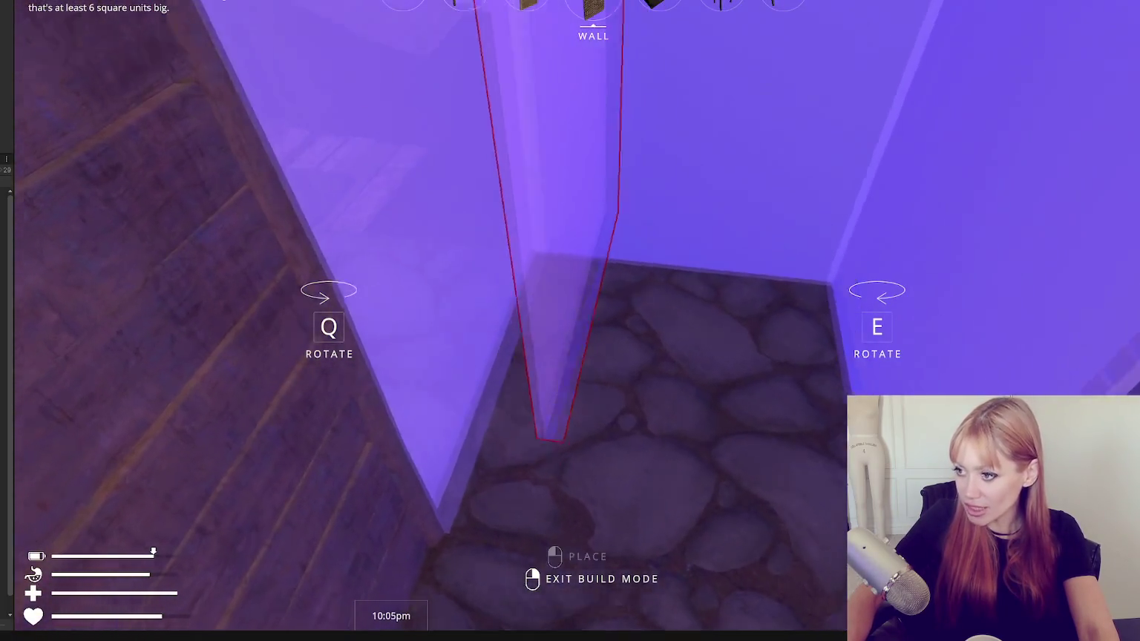
{"action": "right_click", "coordinate": [570, 321]}
{"action": "key", "text": "Escape"}
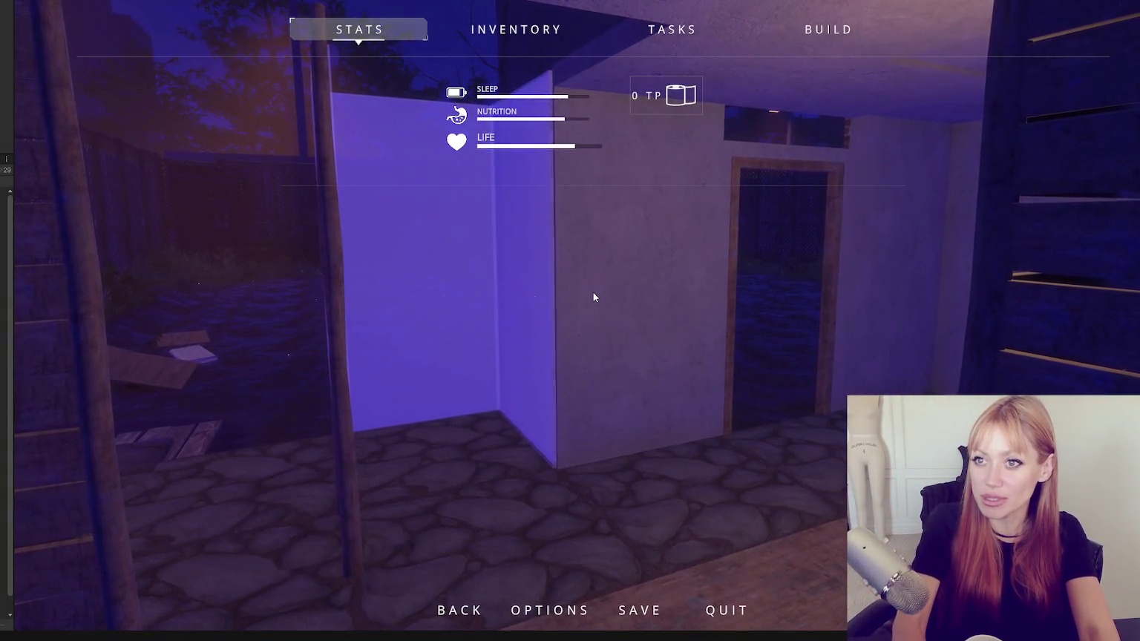
{"action": "key", "text": "Escape"}
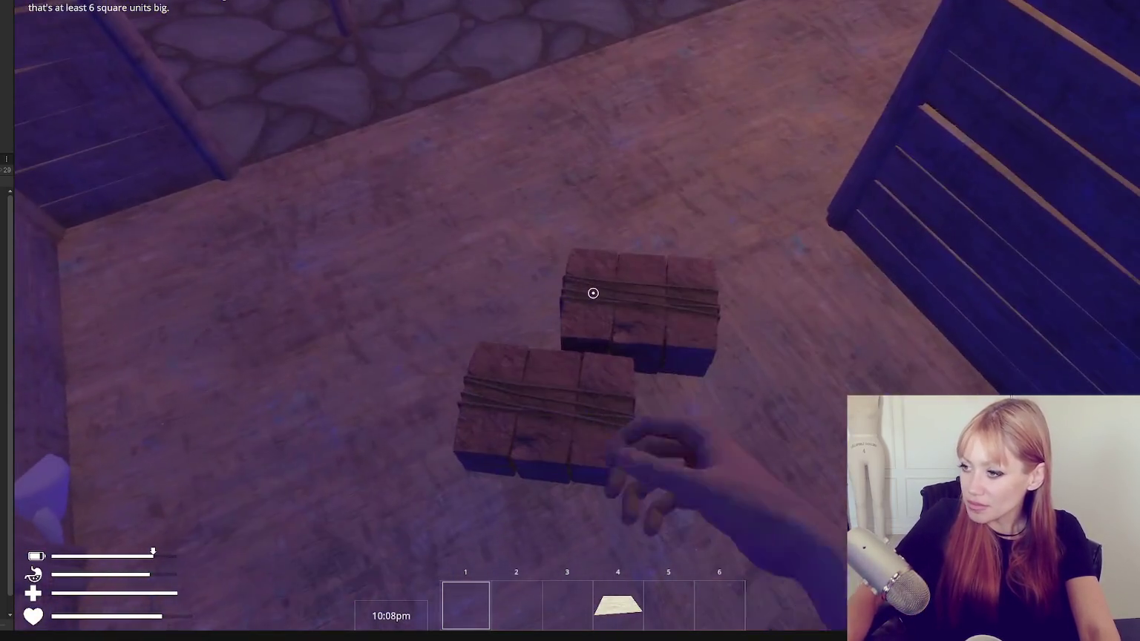
Drop the held bricks, then pick up both brick stacks from the floor.
{"action": "left_click", "coordinate": [593, 292]}
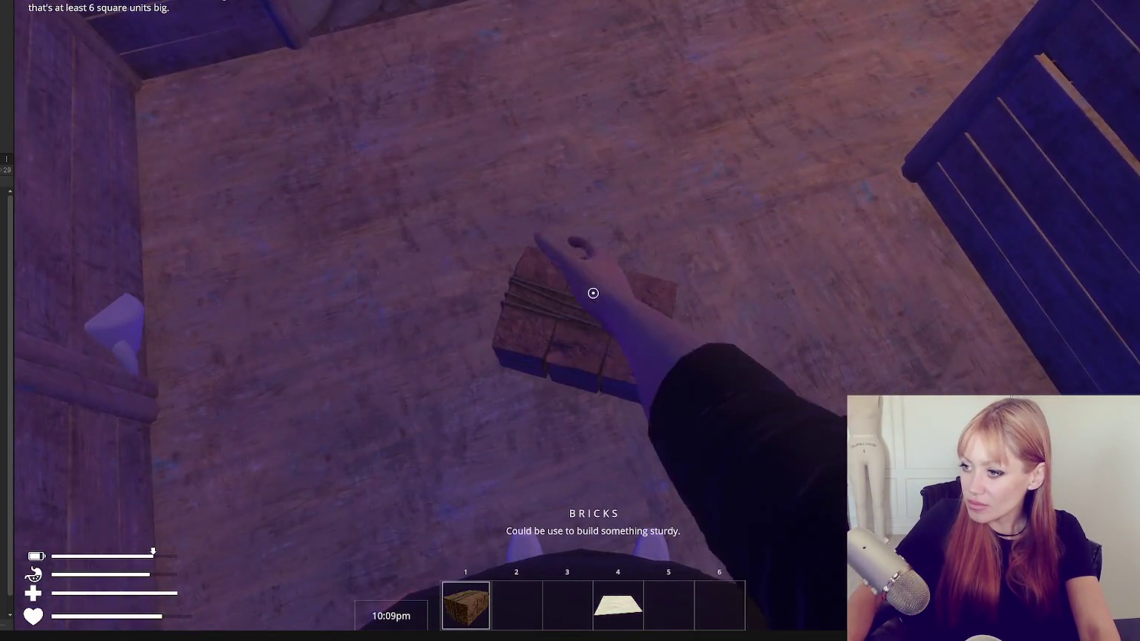
{"action": "left_click", "coordinate": [592, 293]}
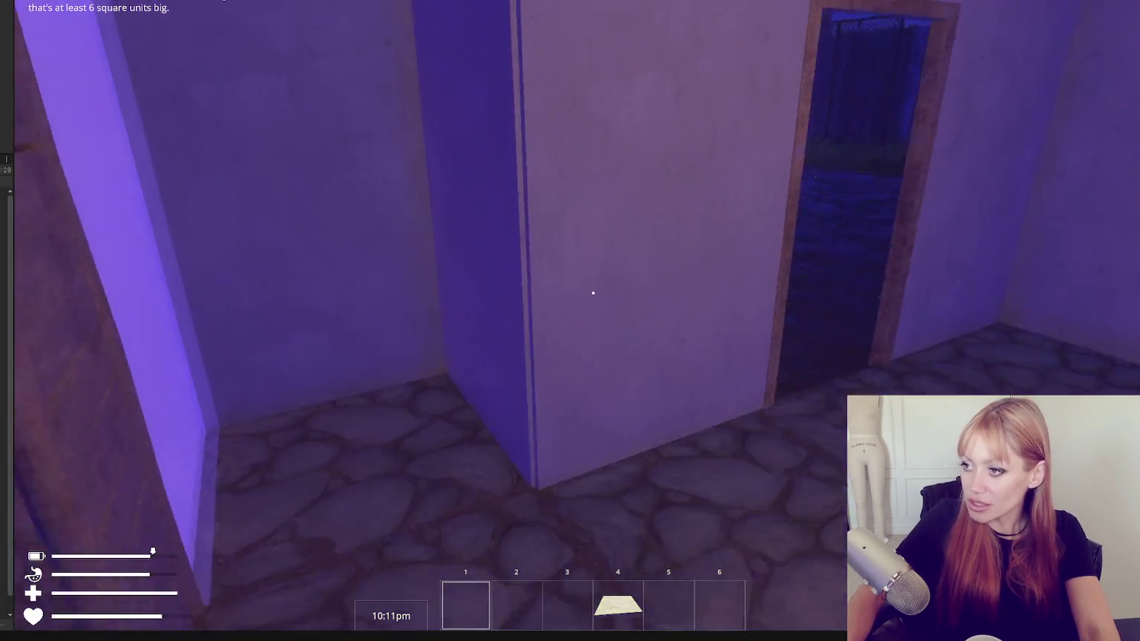
{"action": "key", "text": "Escape"}
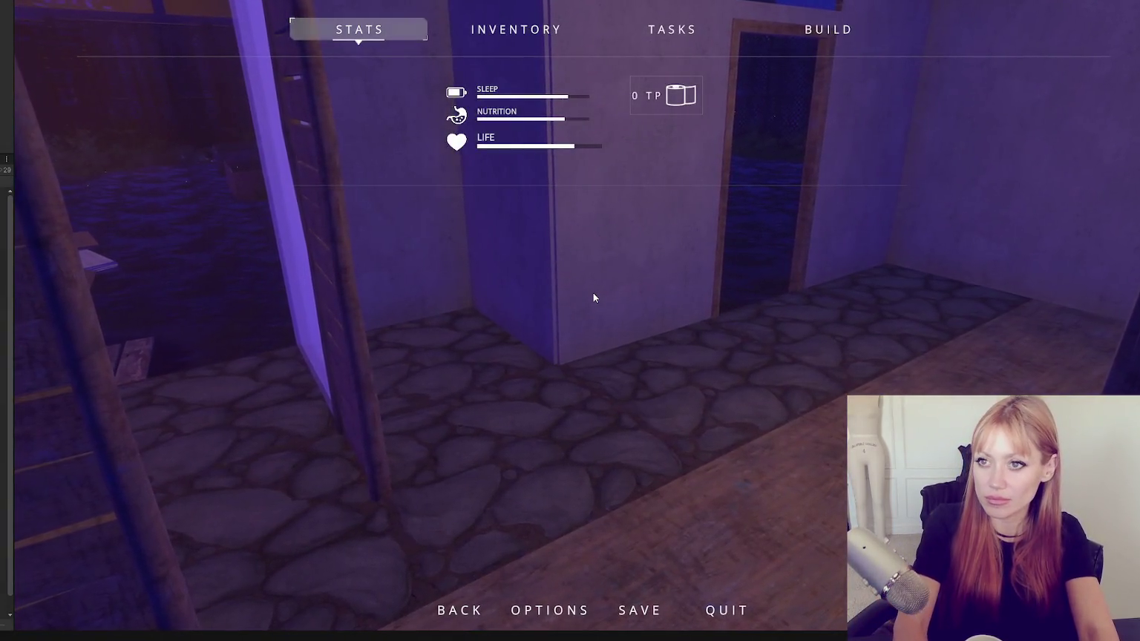
{"action": "key", "text": "Escape"}
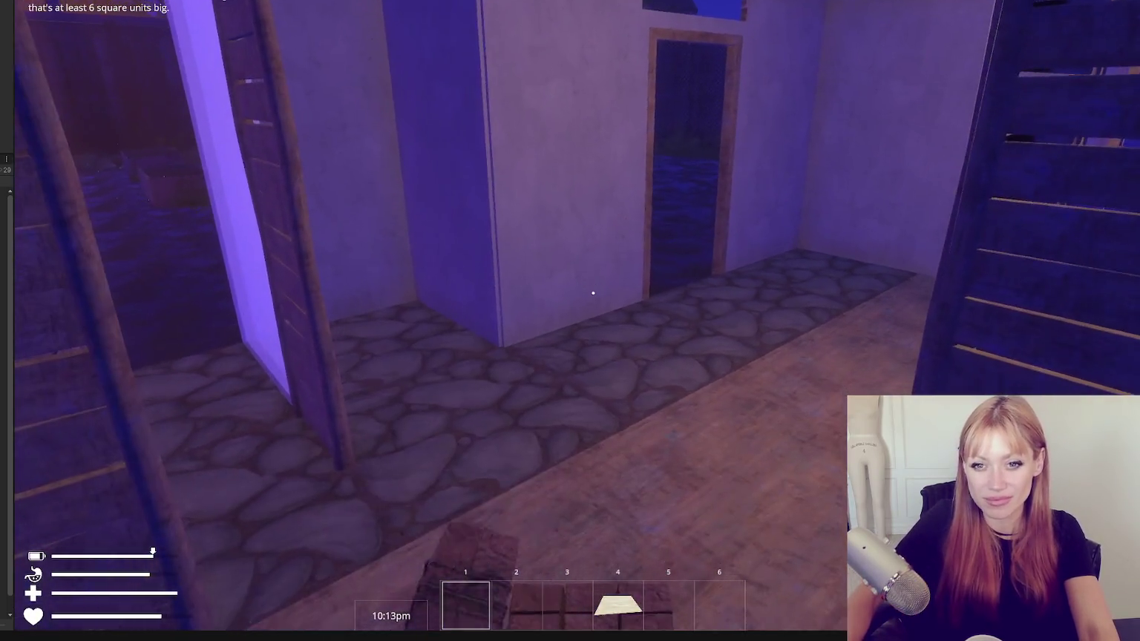
{"action": "left_click", "coordinate": [593, 292]}
{"action": "left_click", "coordinate": [594, 292]}
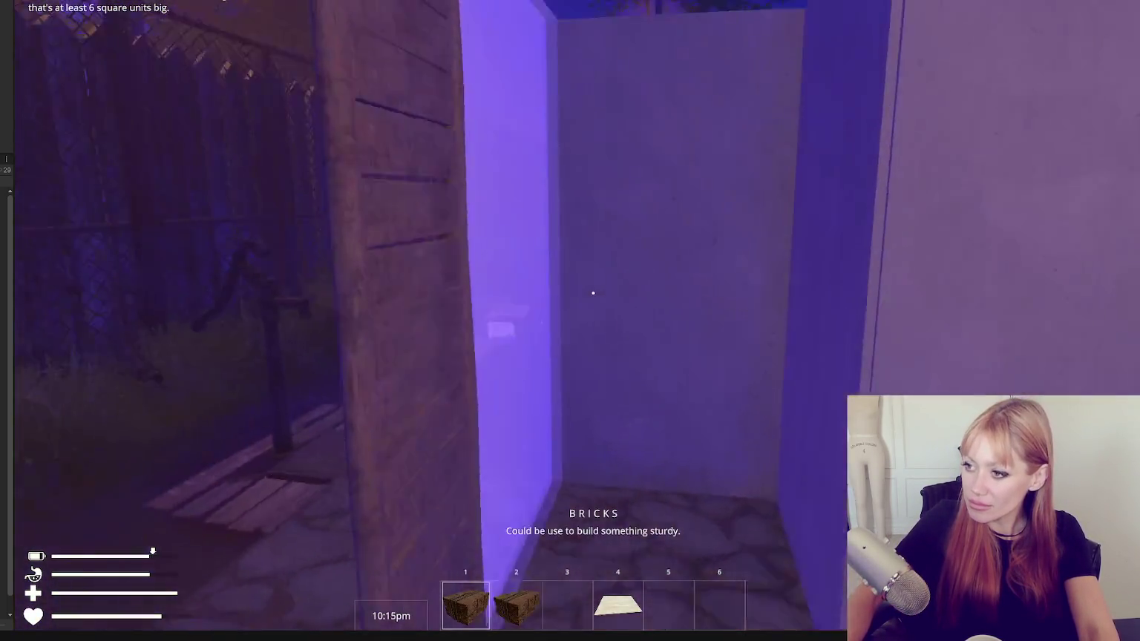
Place a Ceiling Metal piece over the room and complete it with two scrap metal pieces.
{"action": "key", "text": "Escape"}
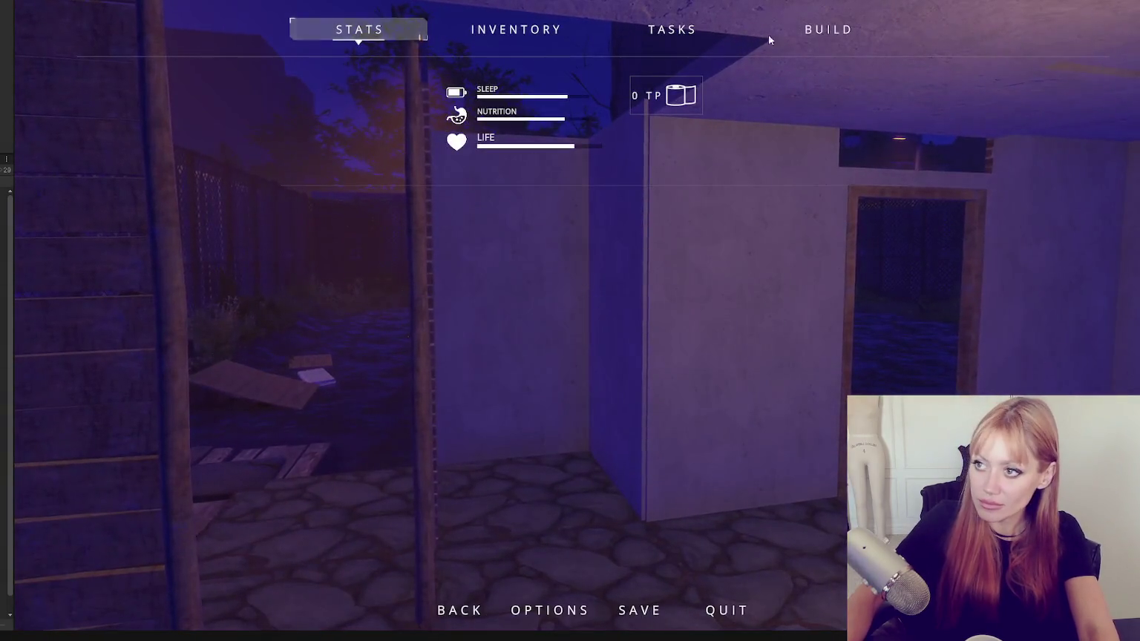
{"action": "left_click", "coordinate": [811, 31]}
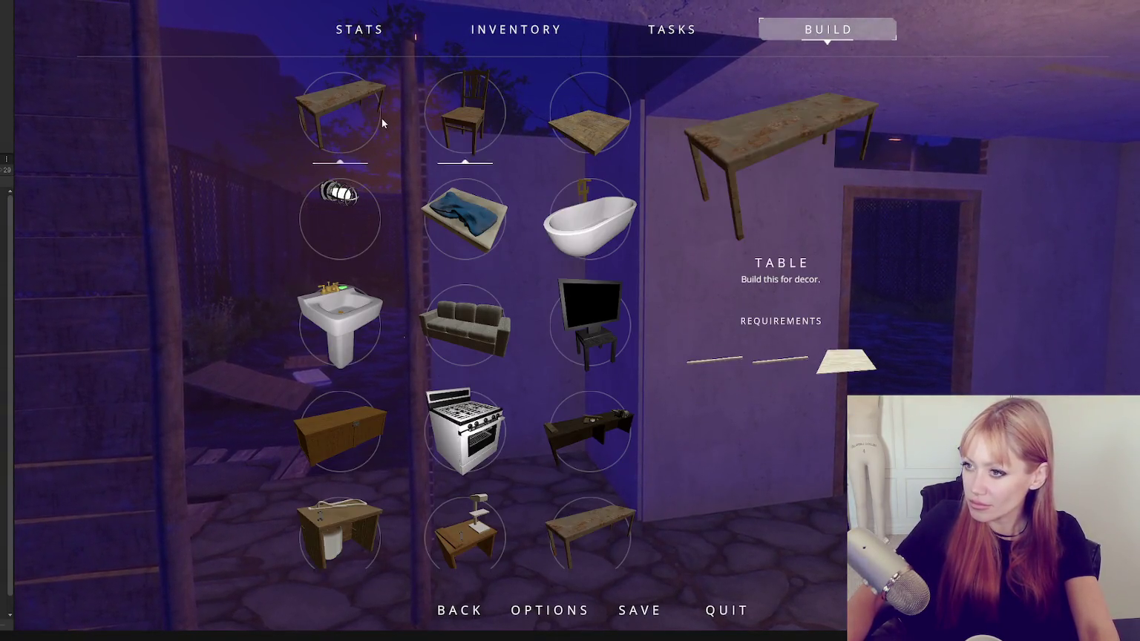
{"action": "scroll", "coordinate": [460, 186], "scroll_direction": "down", "scroll_amount": 8}
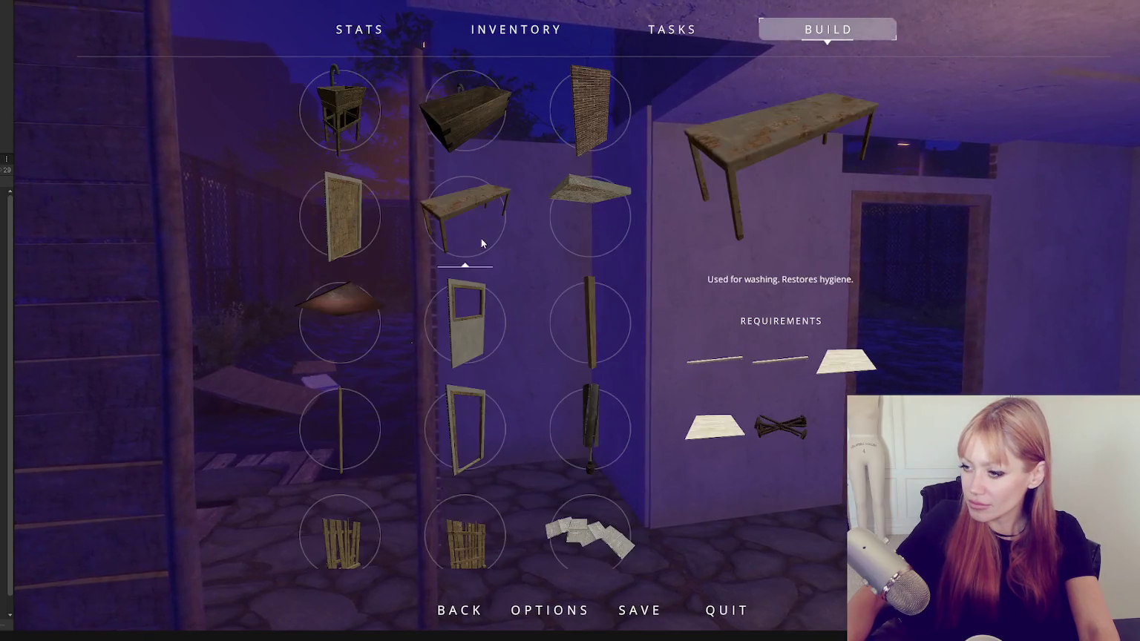
{"action": "left_click", "coordinate": [354, 238]}
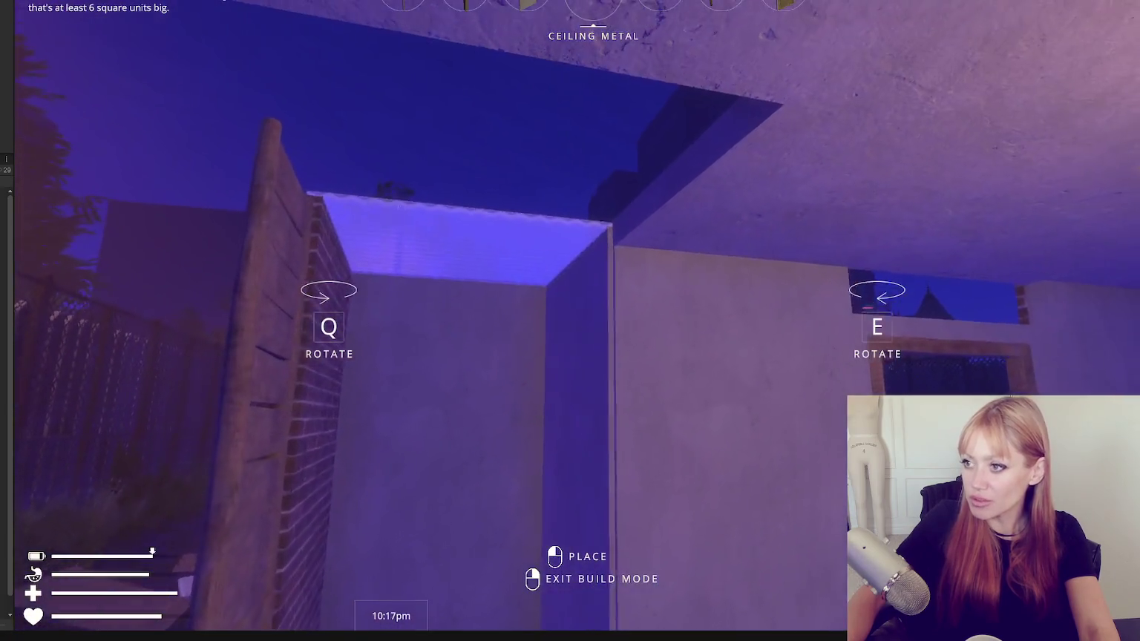
{"action": "left_click", "coordinate": [593, 293]}
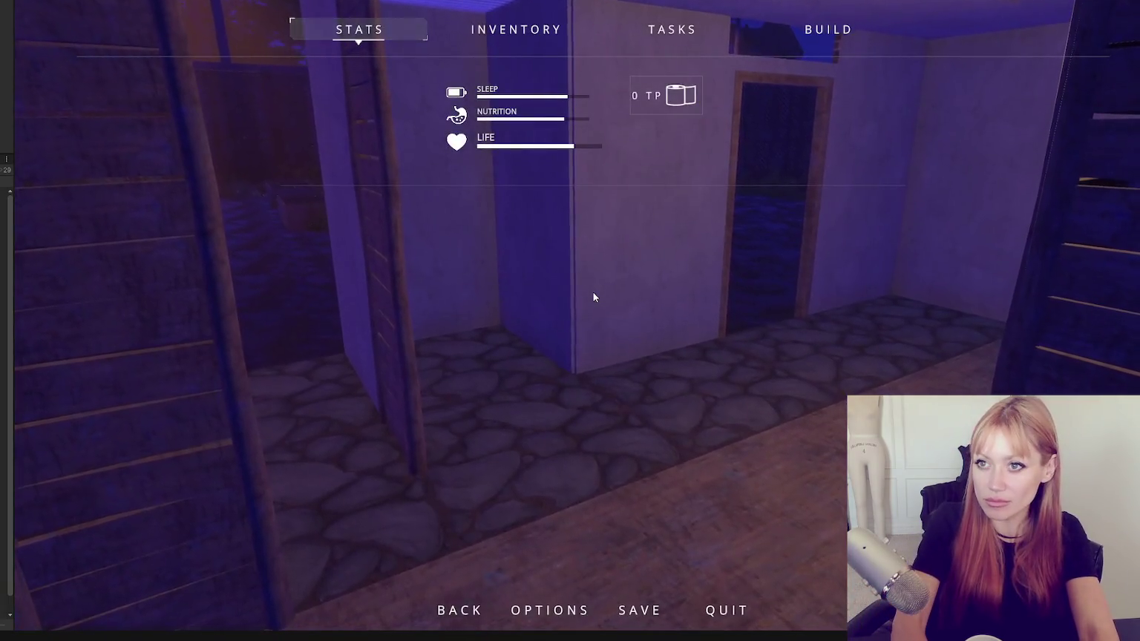
{"action": "key", "text": "Escape"}
{"action": "left_click", "coordinate": [593, 293]}
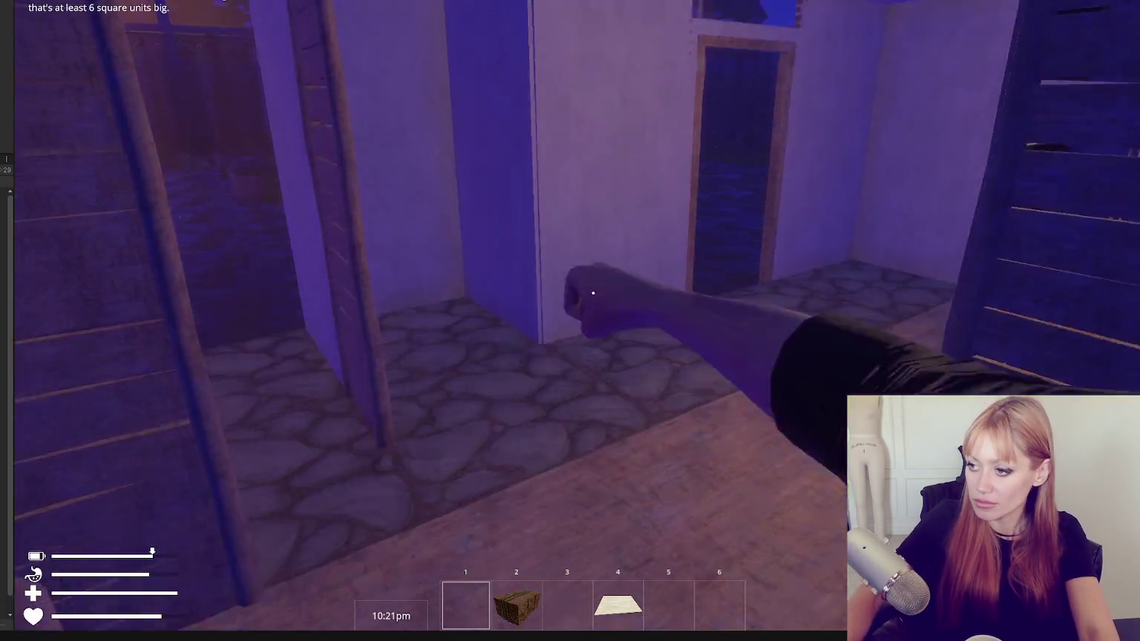
{"action": "key", "text": "e"}
{"action": "key", "text": "e"}
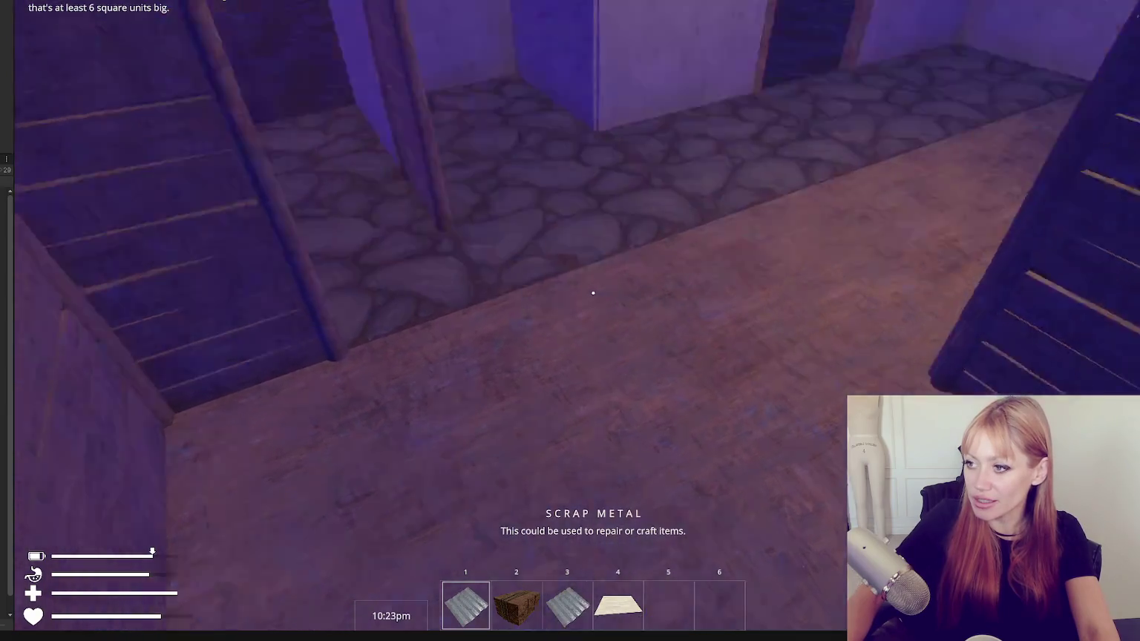
{"action": "left_click", "coordinate": [594, 292]}
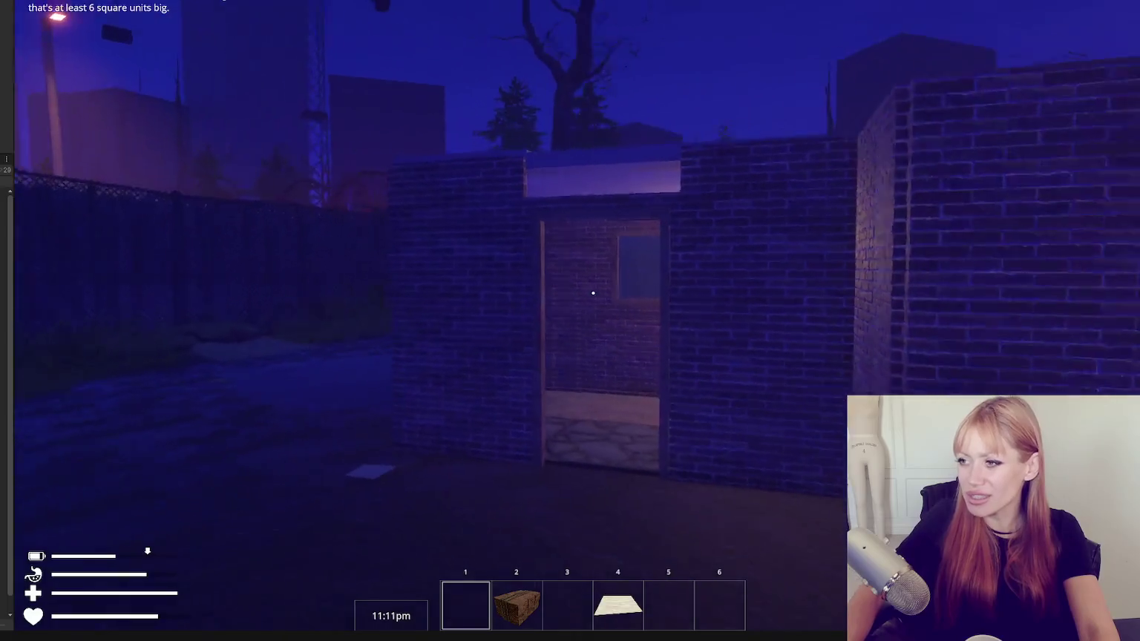
Step back from the brick wall corner, then switch the game menu to the build catalog.
{"action": "key", "text": "s"}
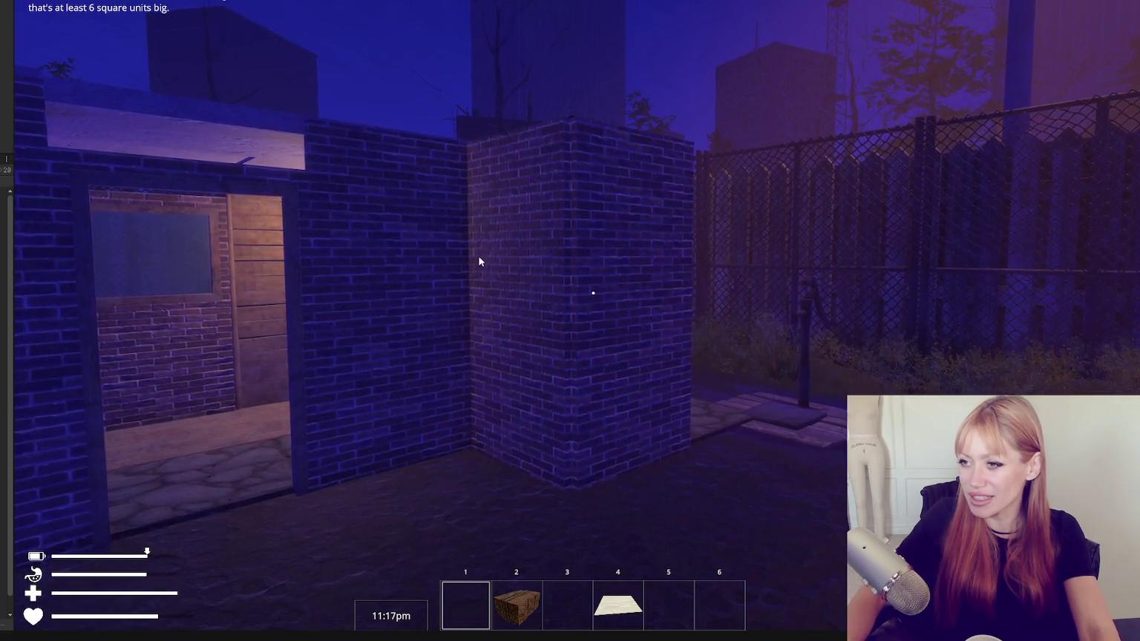
{"action": "key", "text": "Escape"}
{"action": "left_click", "coordinate": [828, 30]}
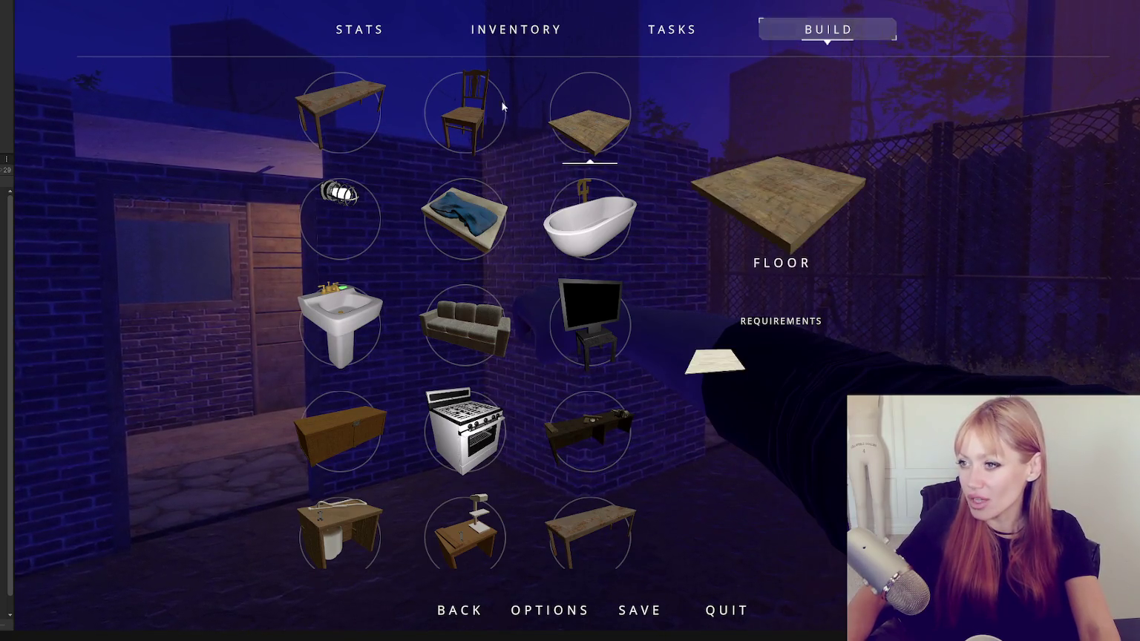
Select the Table and preview it where the stone and wooden floors meet, then cancel placement.
{"action": "left_click", "coordinate": [341, 111]}
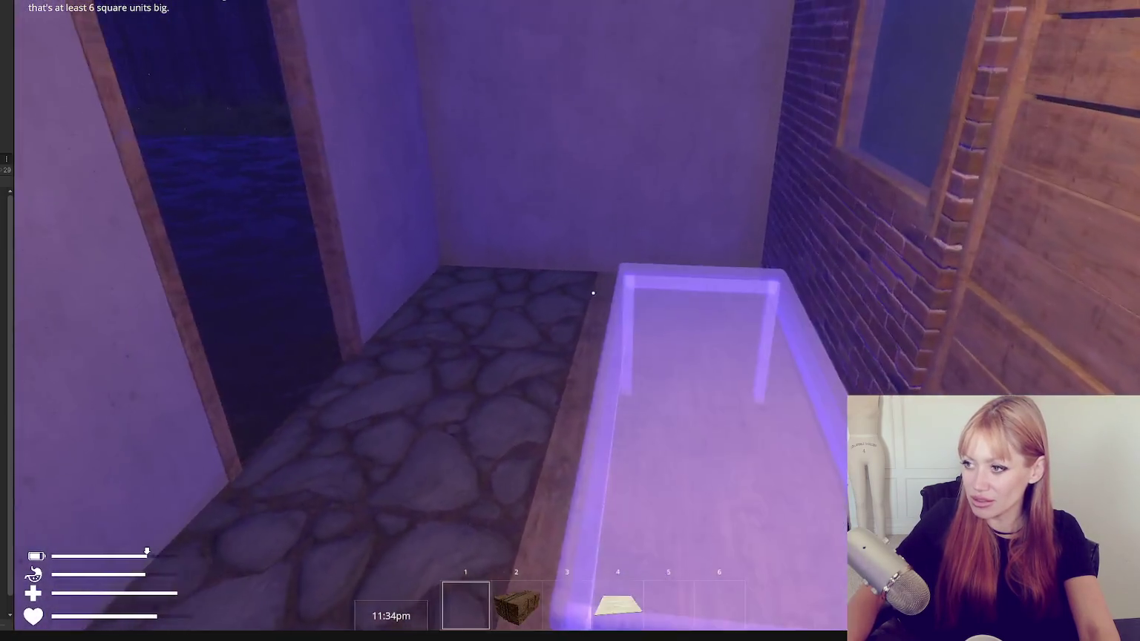
{"action": "key", "text": "Escape"}
{"action": "left_click", "coordinate": [828, 30]}
{"action": "scroll", "coordinate": [580, 241], "scroll_direction": "down", "scroll_amount": 5}
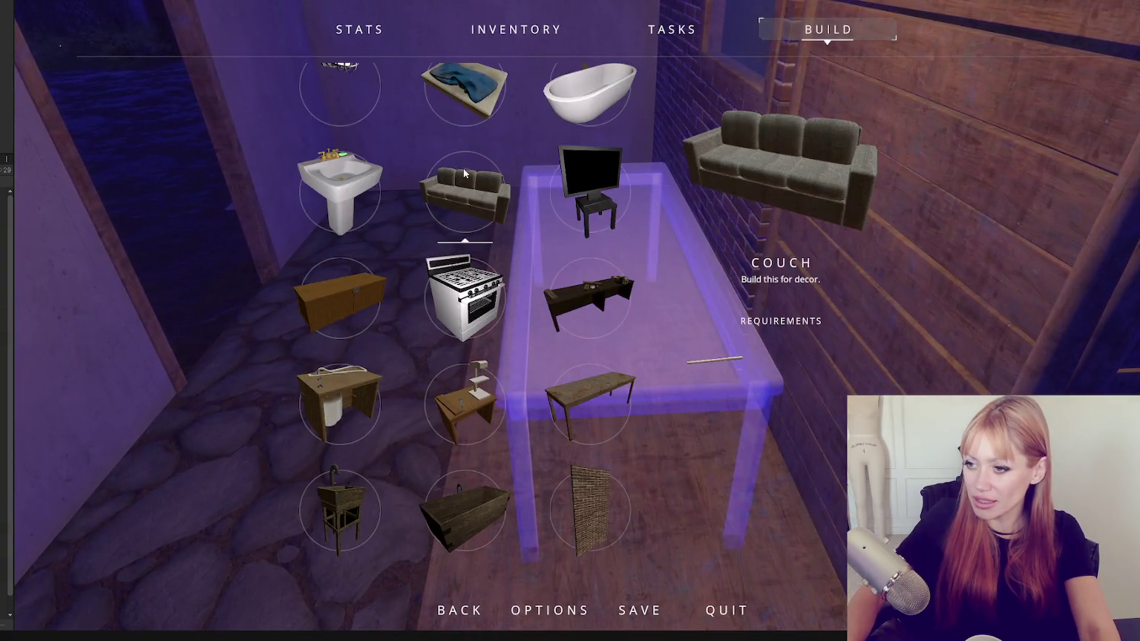
{"action": "key", "text": "Escape"}
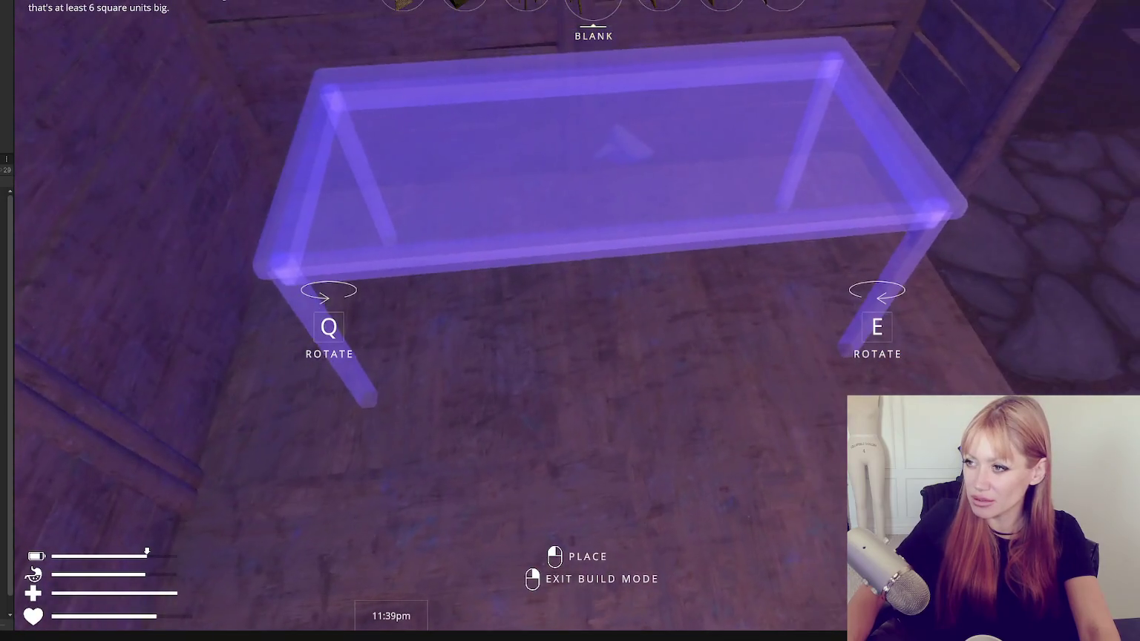
{"action": "right_click", "coordinate": [593, 292]}
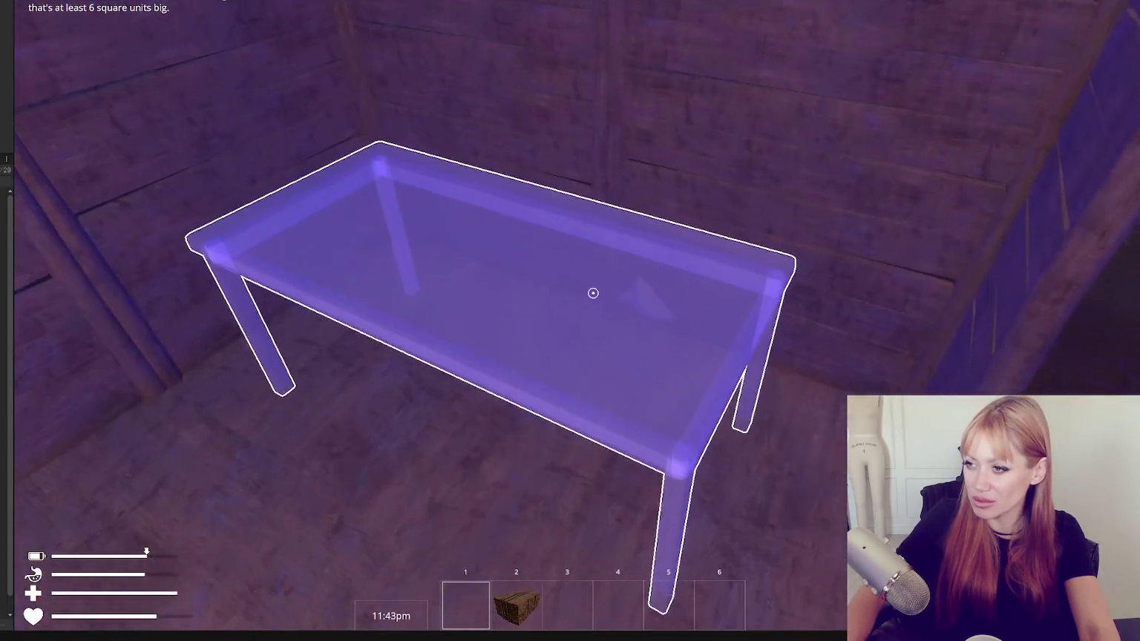
Reselect the Table from the build catalog, then leave placement for the game menu.
{"action": "key", "text": "Escape"}
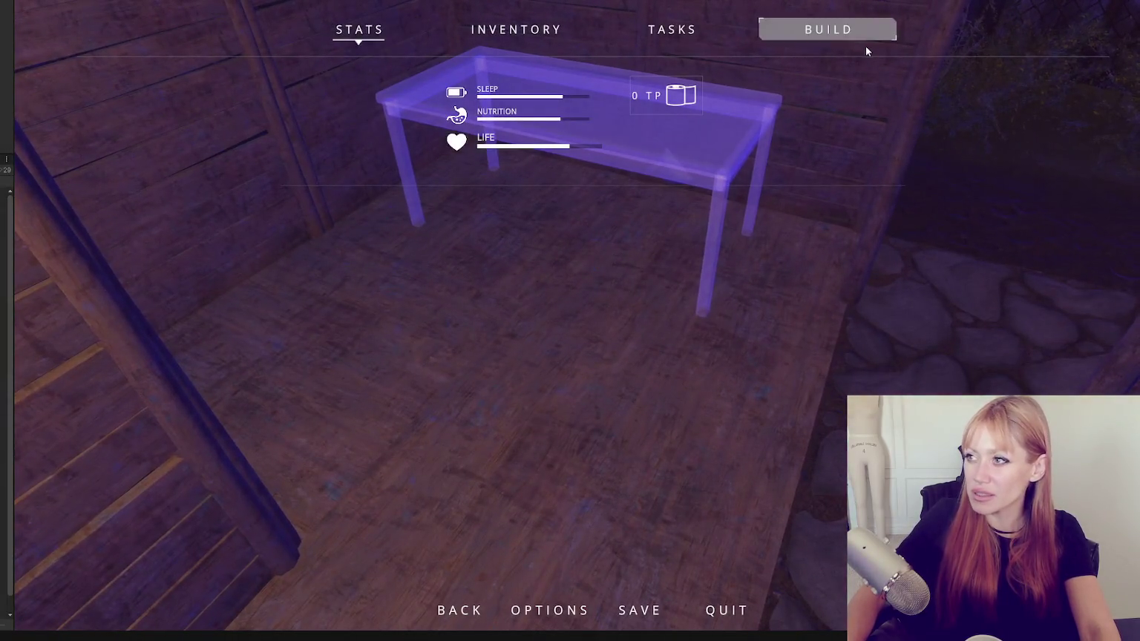
{"action": "left_click", "coordinate": [865, 37]}
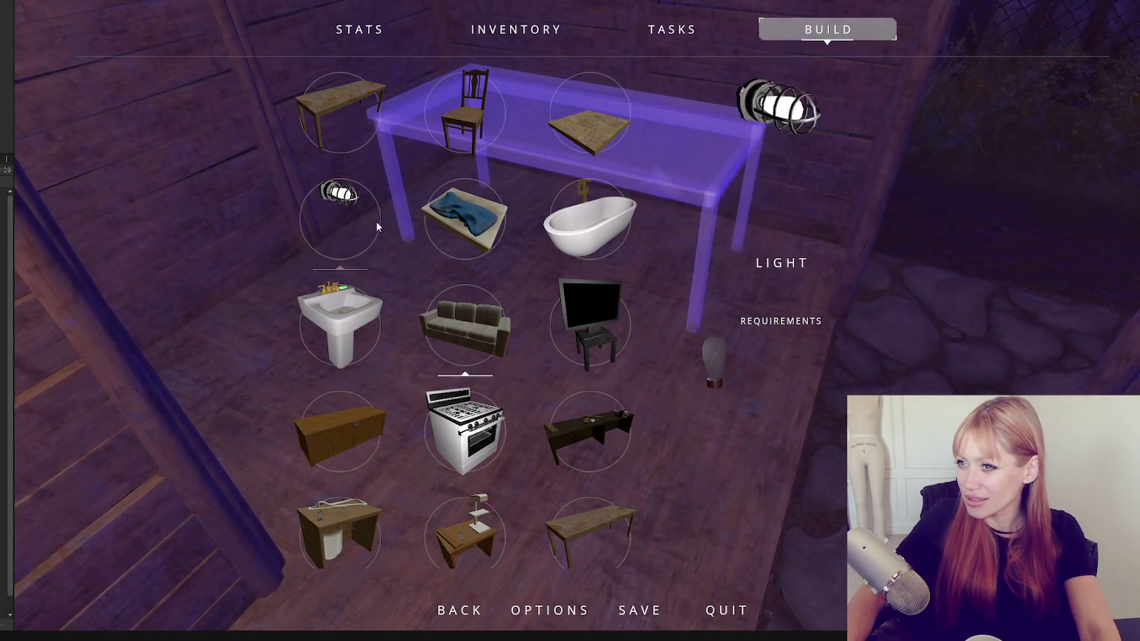
{"action": "left_click", "coordinate": [346, 140]}
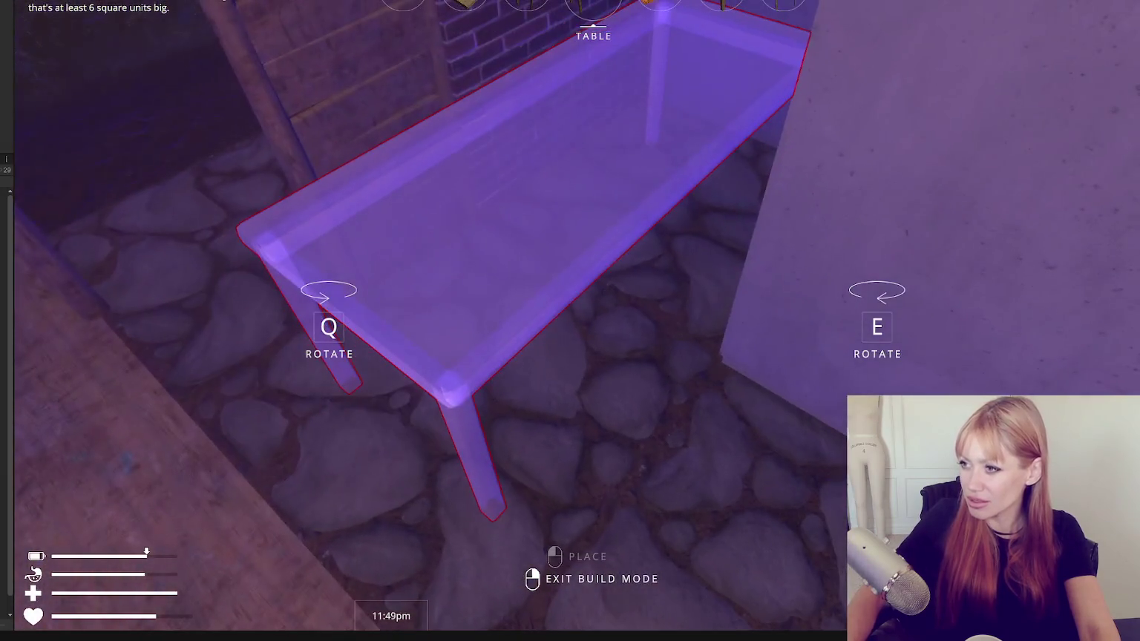
{"action": "key", "text": "Tab"}
{"action": "key", "text": "Tab"}
{"action": "key", "text": "b"}
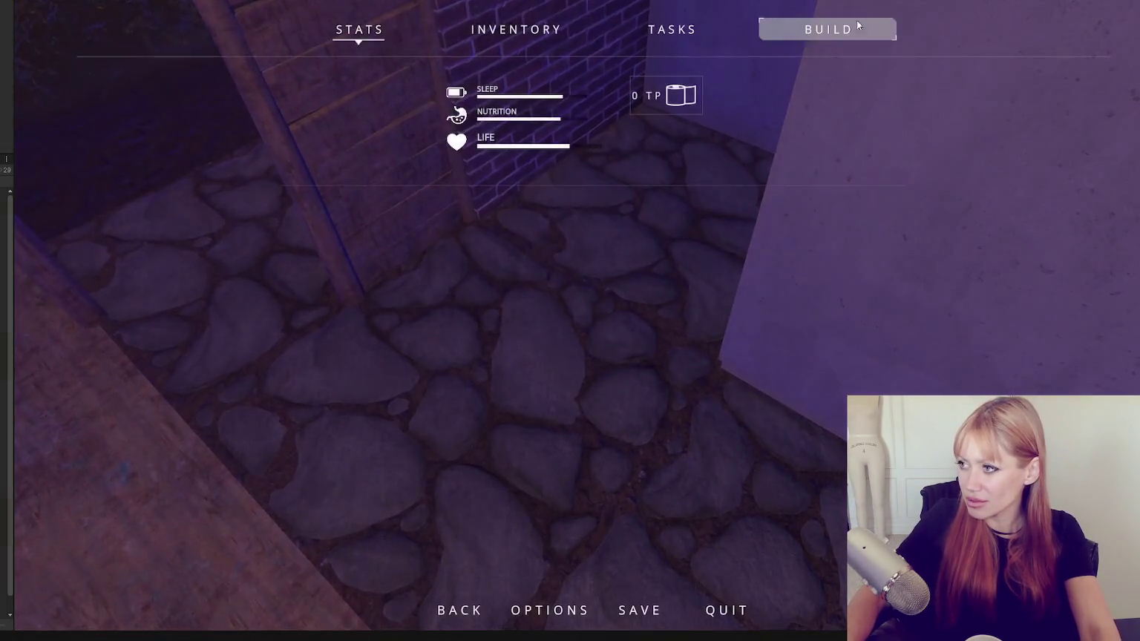
{"action": "key", "text": "Tab"}
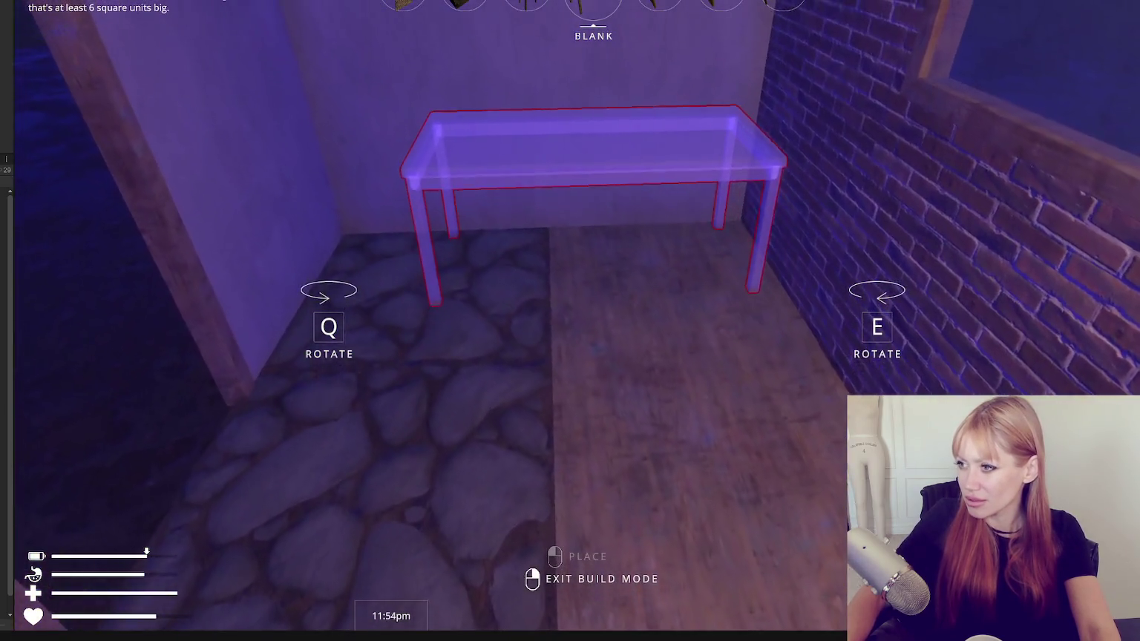
{"action": "key", "text": "Tab"}
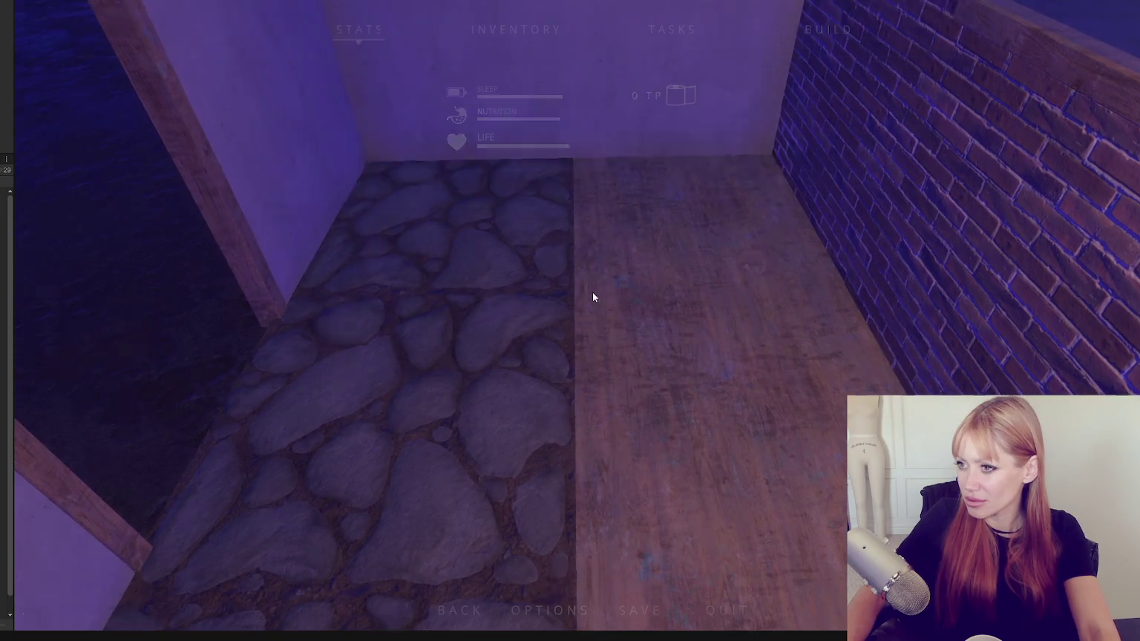
Preview the table rotated a quarter turn, then pick the Blank table and return to the stats menu.
{"action": "left_click", "coordinate": [826, 29]}
{"action": "left_click", "coordinate": [338, 104]}
{"action": "key", "text": "e"}
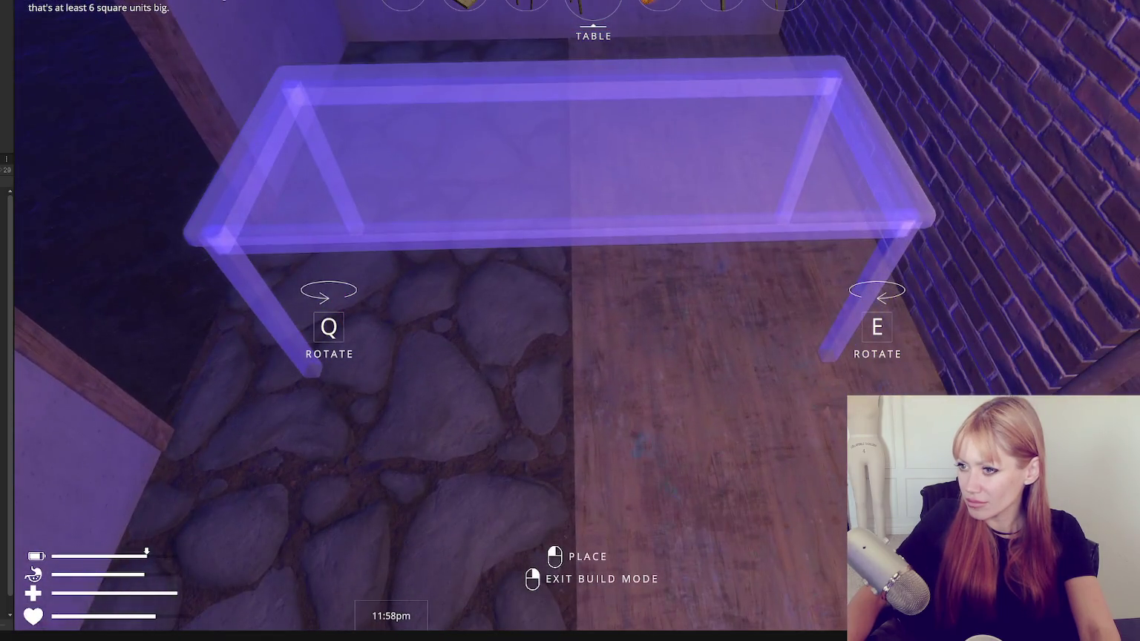
{"action": "key", "text": "Tab"}
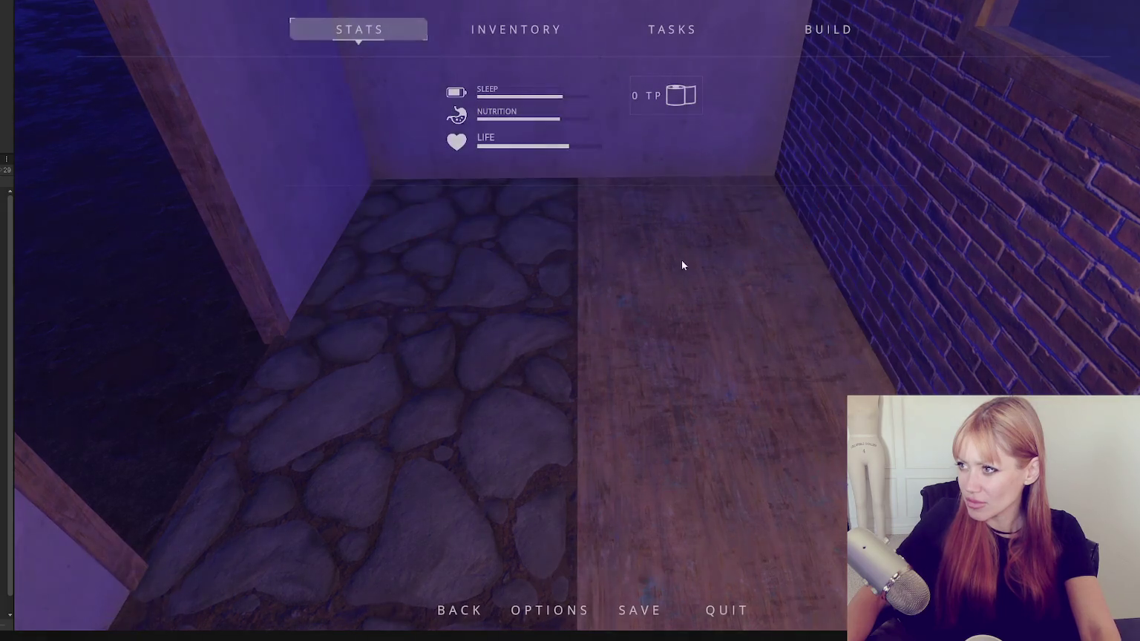
{"action": "left_click", "coordinate": [853, 26]}
{"action": "left_click", "coordinate": [605, 554]}
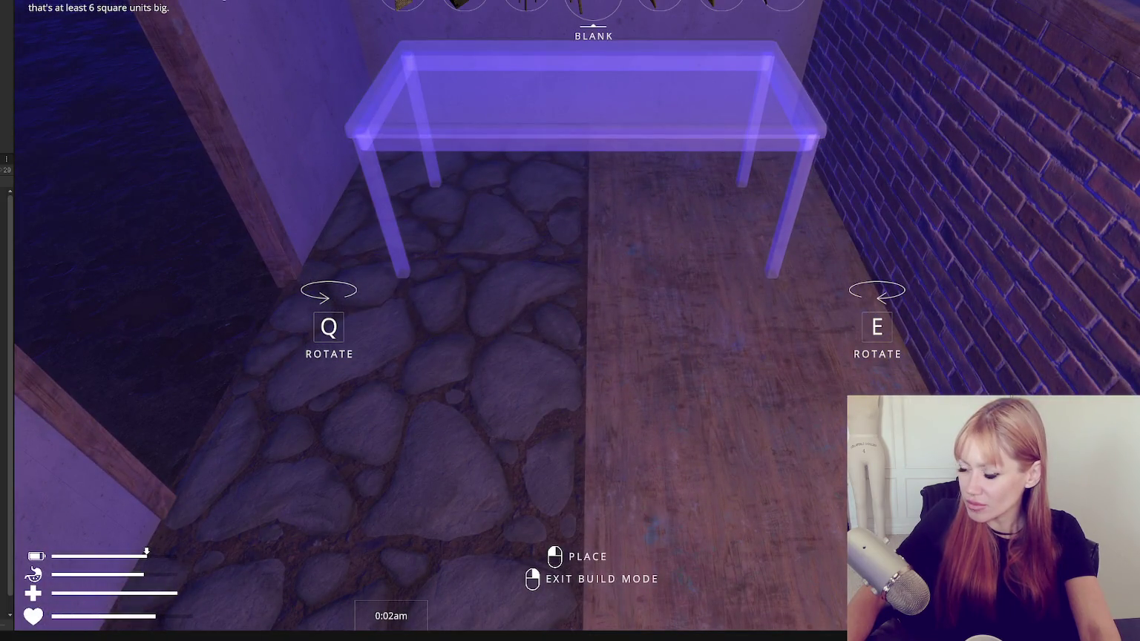
{"action": "key", "text": "Tab"}
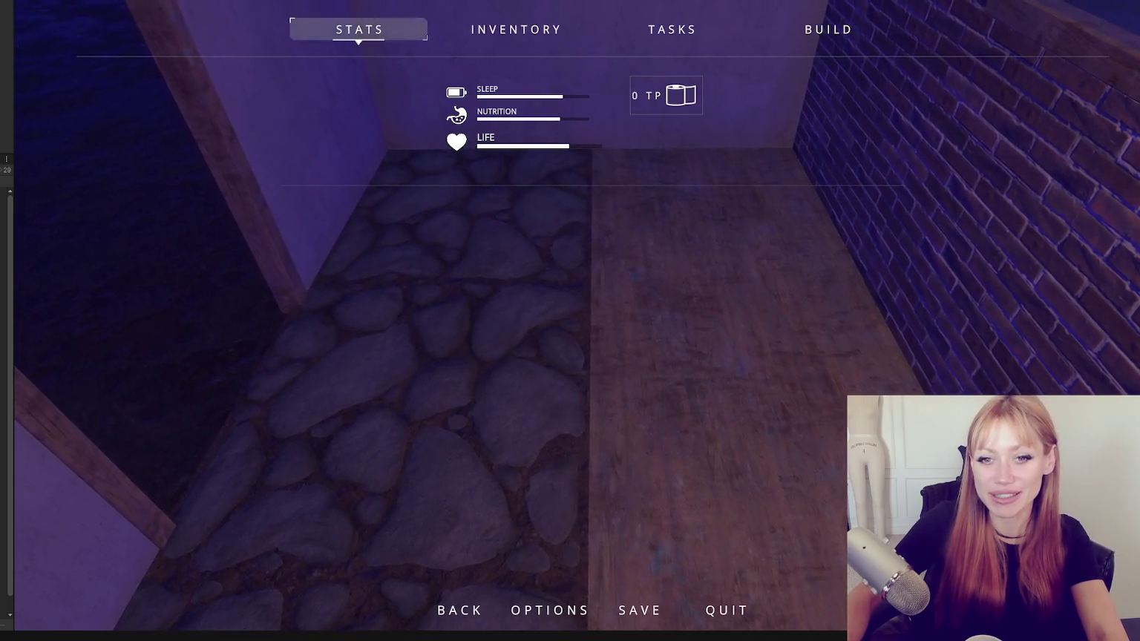
Resume play and walk between the wooden room and the yard, checking the table preview.
{"action": "key", "text": "Escape"}
{"action": "key", "text": "Escape"}
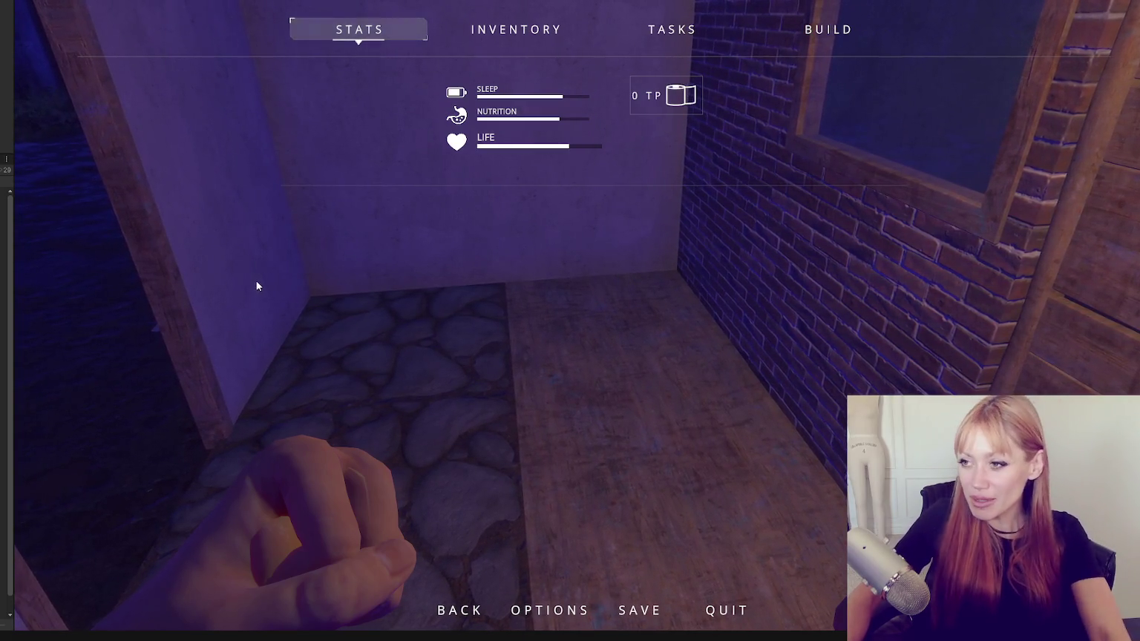
{"action": "key", "text": "Escape"}
{"action": "key", "text": "w"}
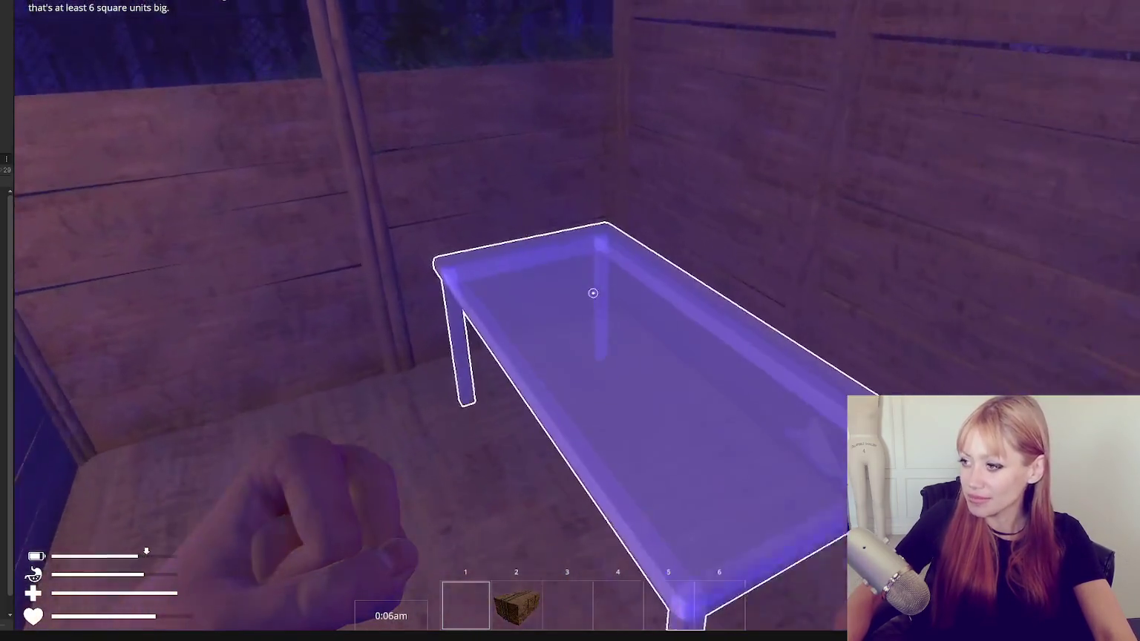
{"action": "key", "text": "w"}
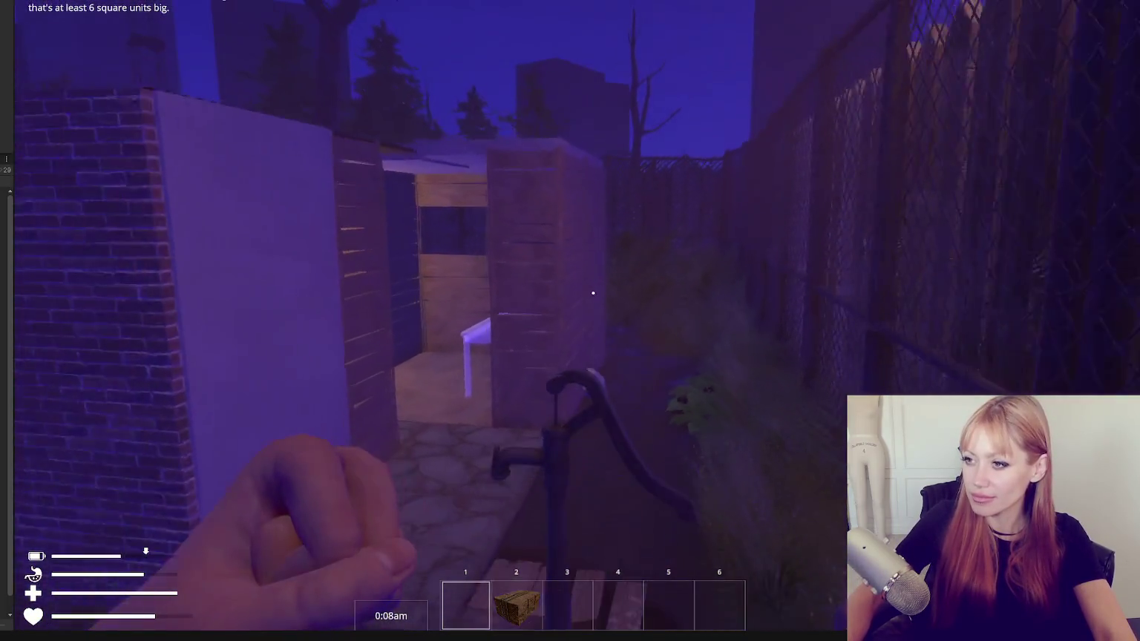
{"action": "key", "text": "w"}
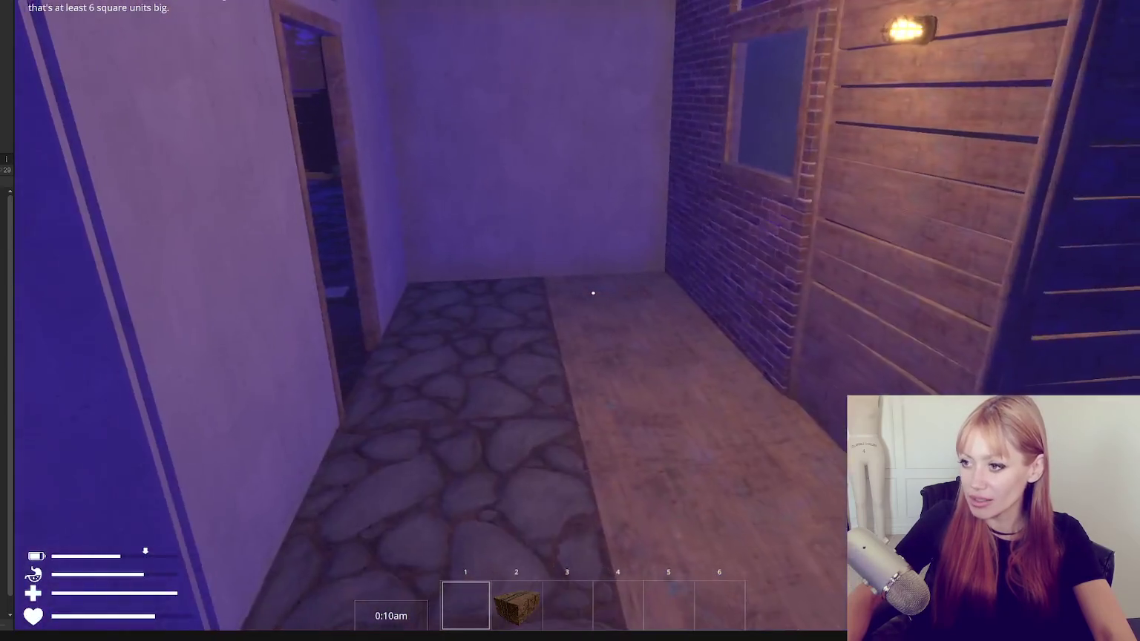
{"action": "key", "text": "s"}
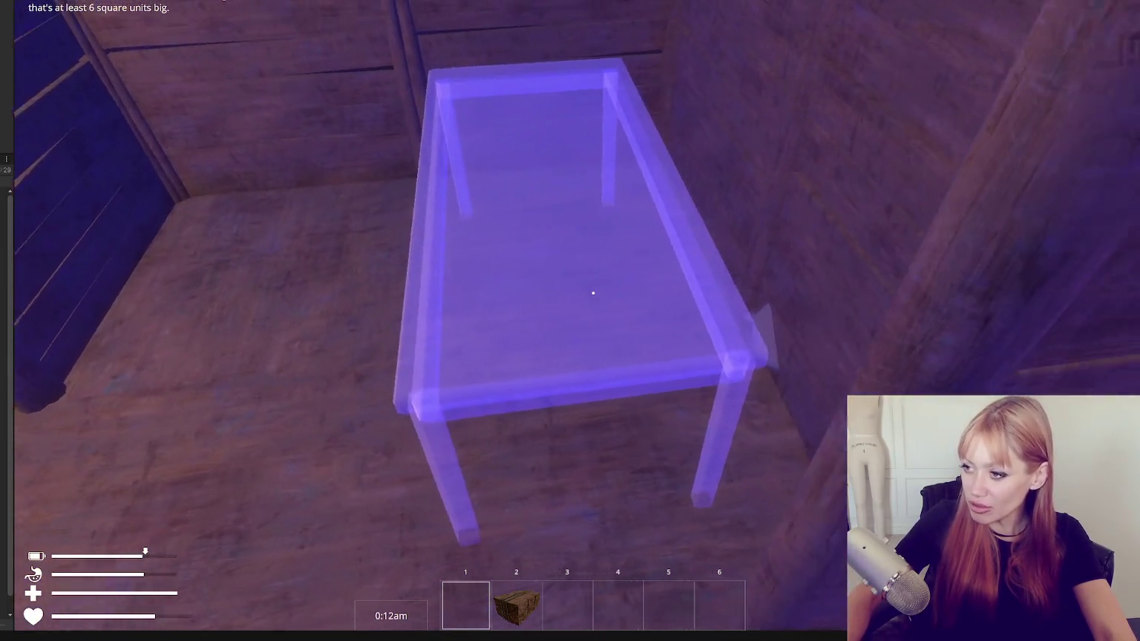
{"action": "key", "text": "s"}
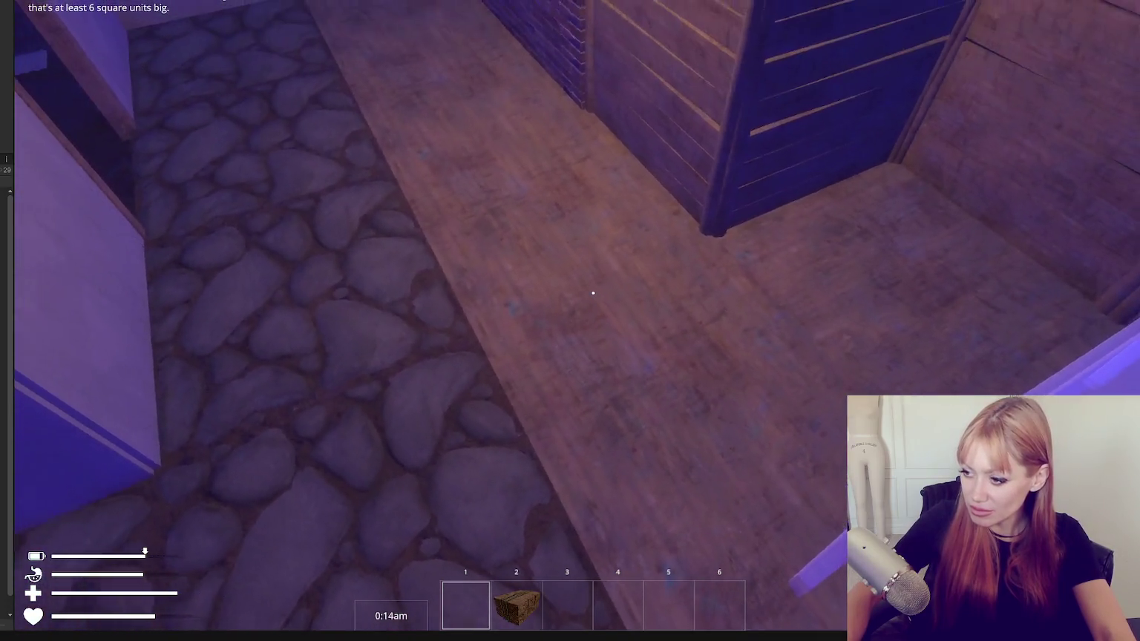
{"action": "key", "text": "w"}
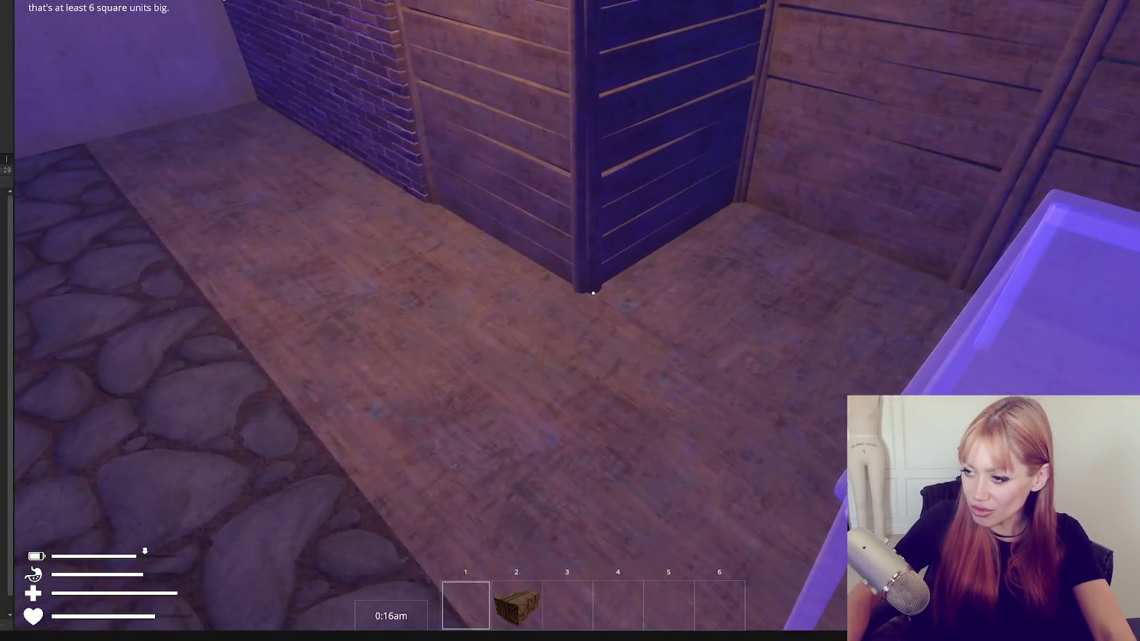
{"action": "key", "text": "s"}
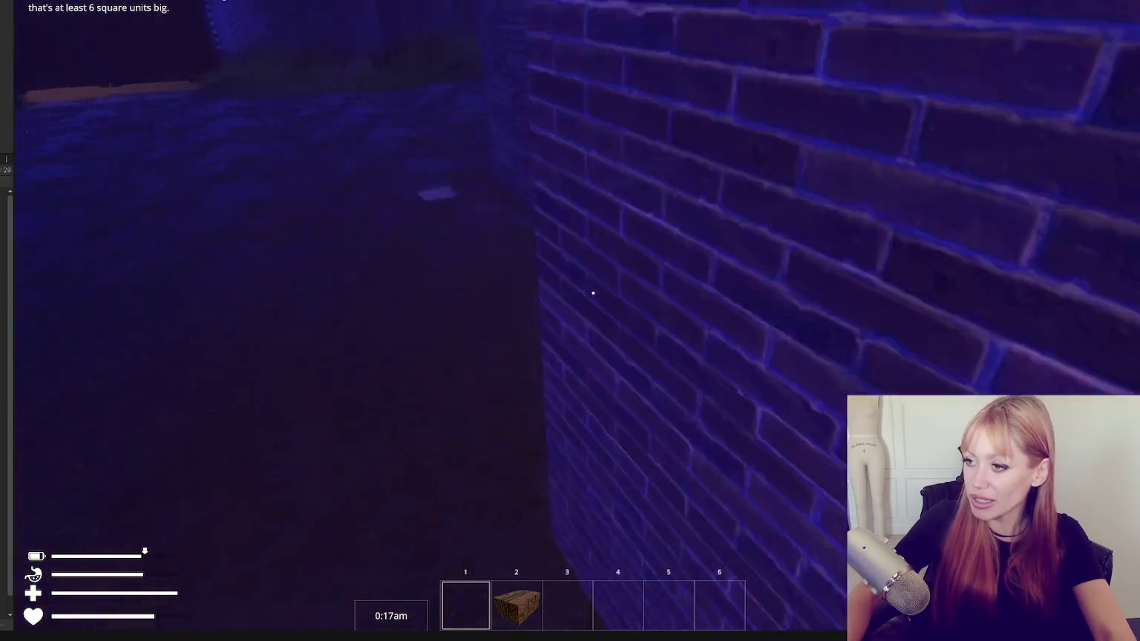
{"action": "key", "text": "w"}
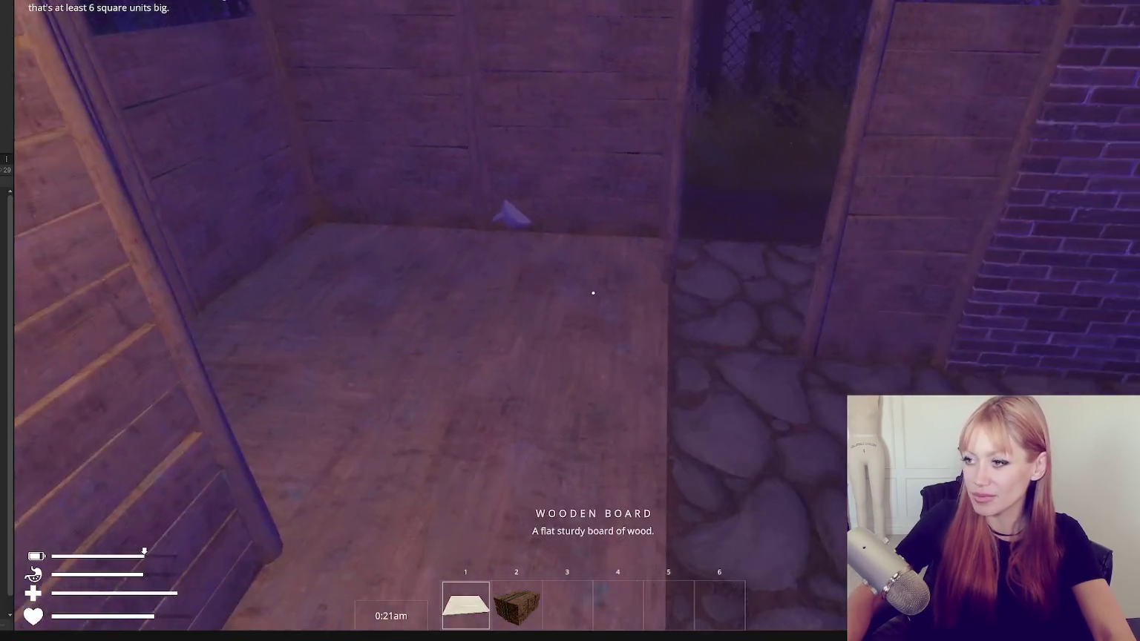
{"action": "key", "text": "Escape"}
Place a rotated chair blueprint on the wooden room floor and add a board to it.
{"action": "left_click", "coordinate": [827, 29]}
{"action": "left_click", "coordinate": [465, 114]}
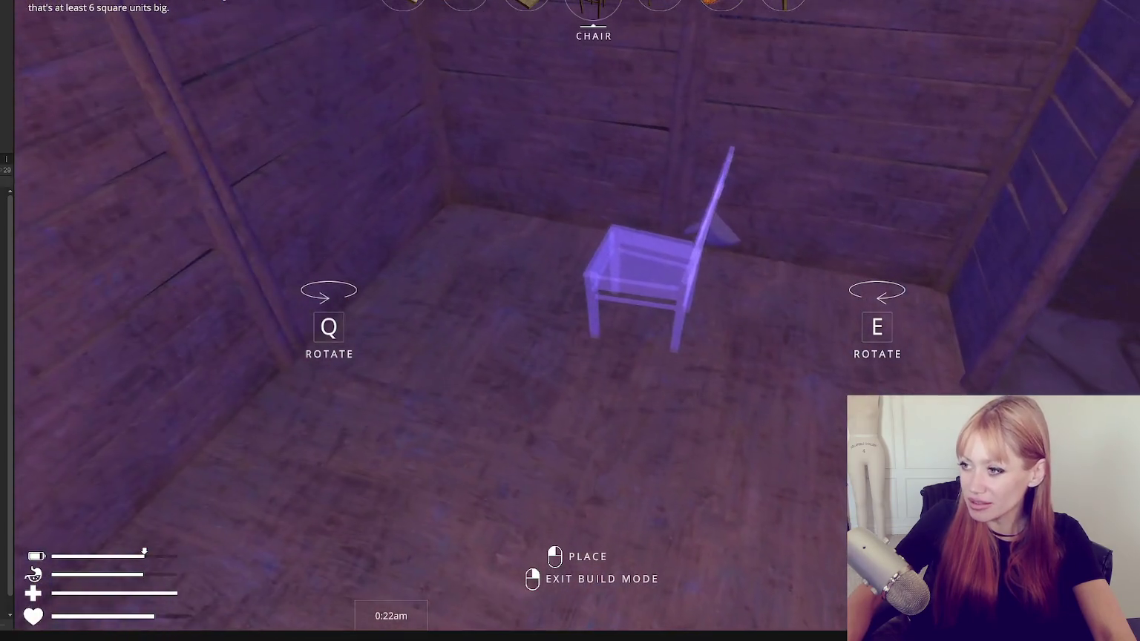
{"action": "key", "text": "q"}
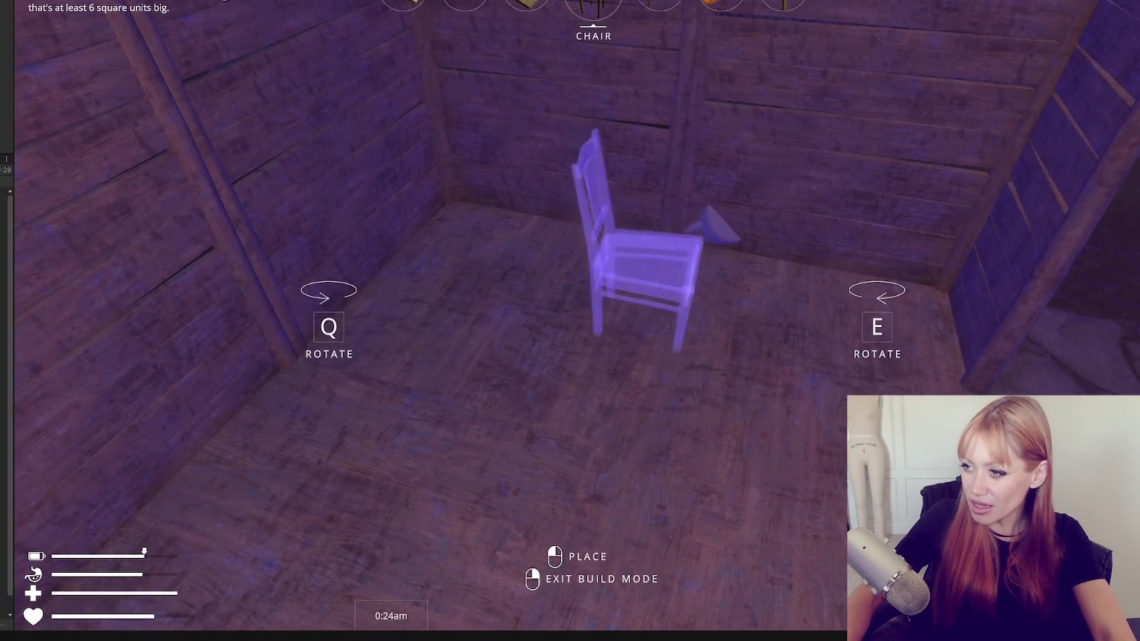
{"action": "left_click", "coordinate": [593, 293]}
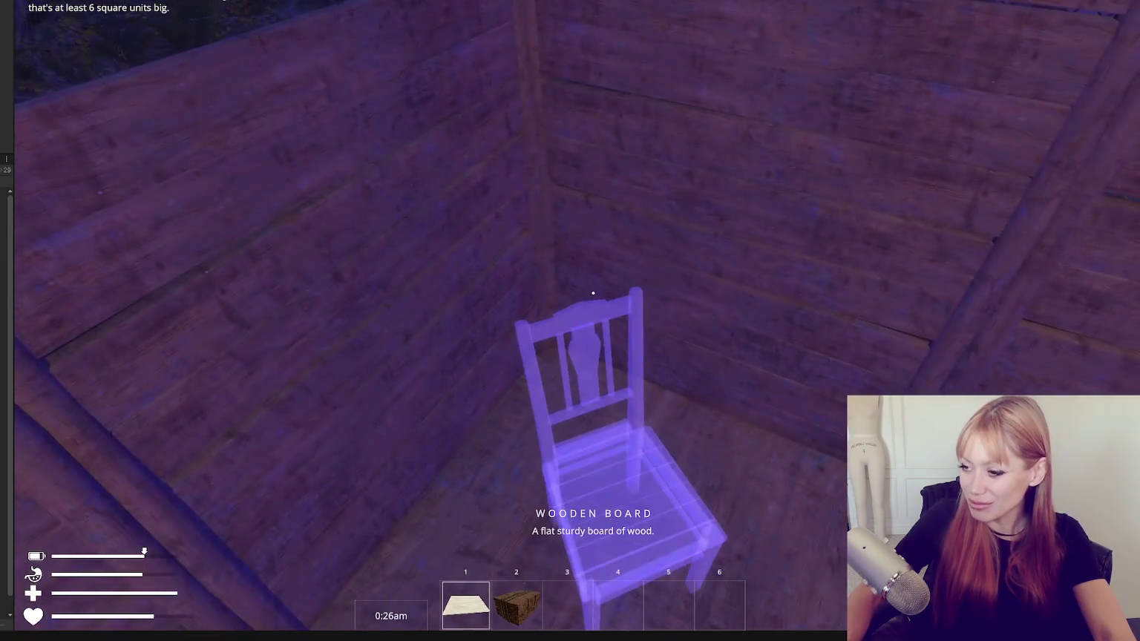
{"action": "left_click", "coordinate": [593, 292]}
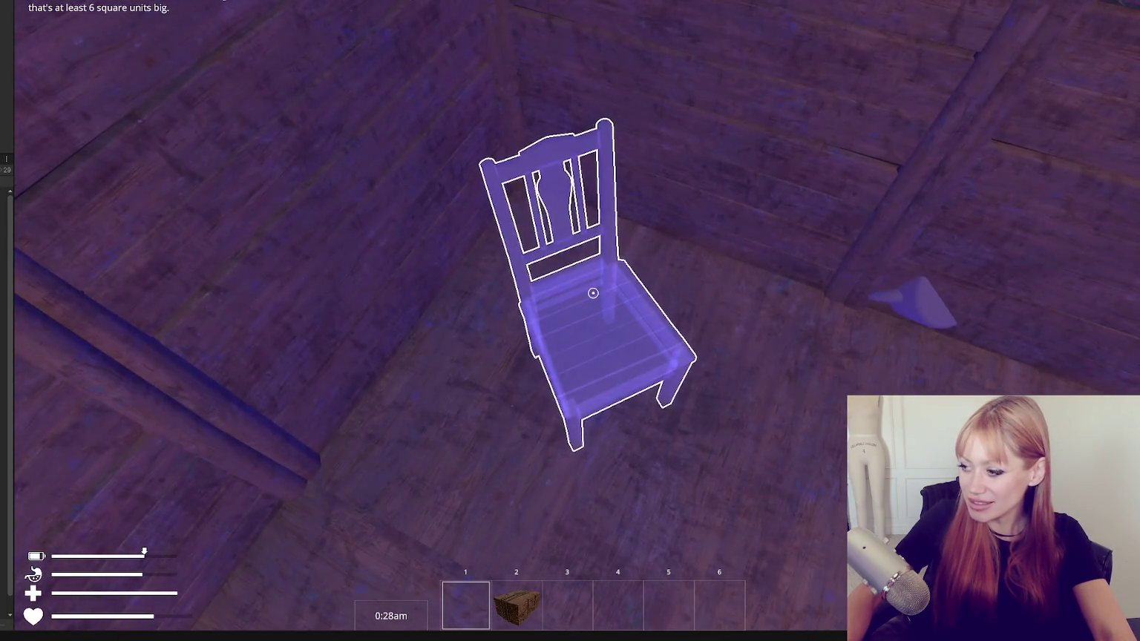
Pick up the wooden boards and build the blueprint into a solid wooden chair.
{"action": "key", "text": "Escape"}
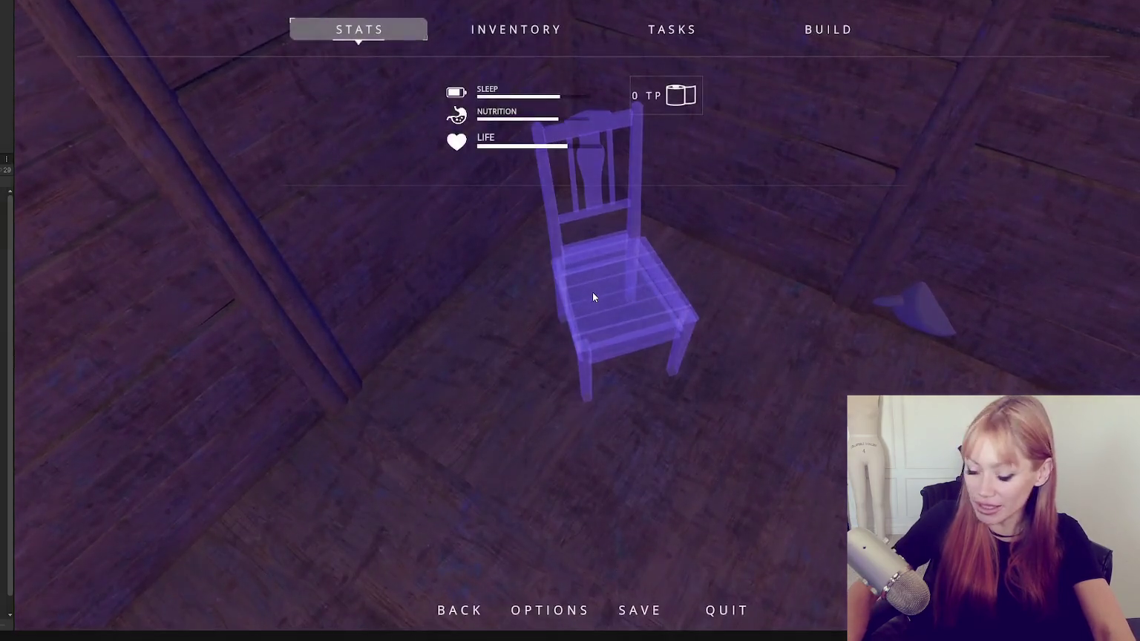
{"action": "key", "text": "Escape"}
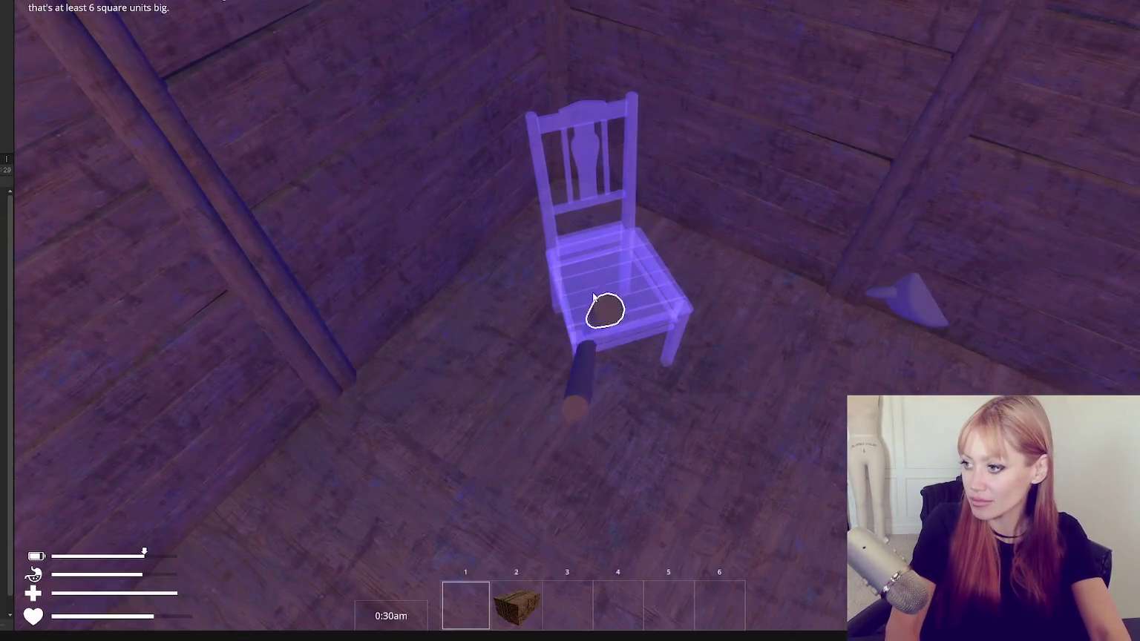
{"action": "key", "text": "Escape"}
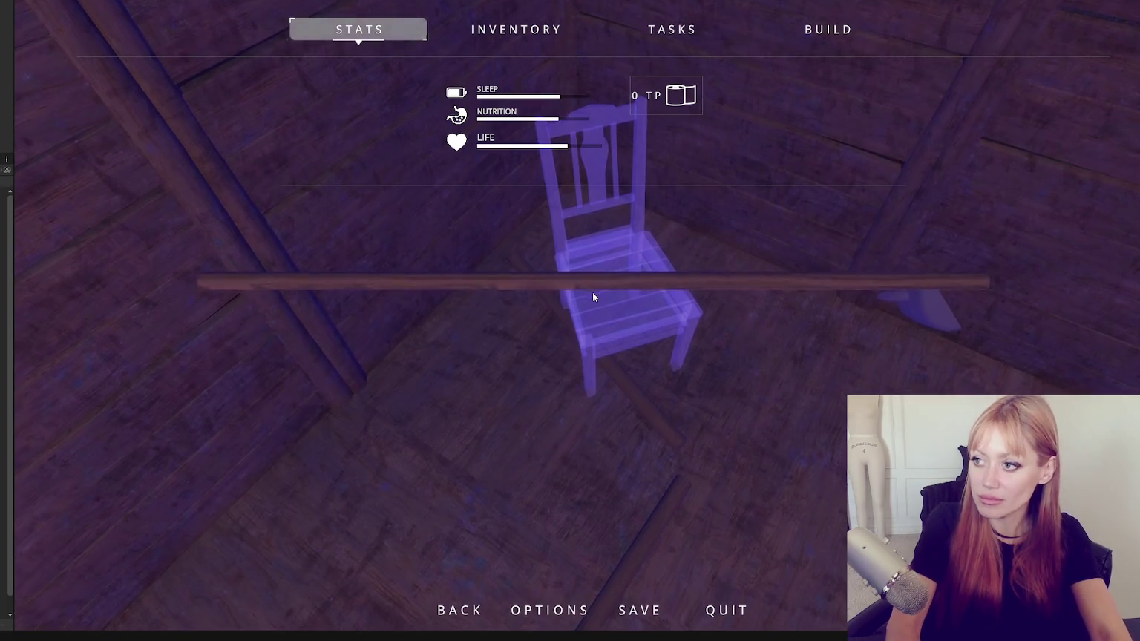
{"action": "key", "text": "Escape"}
{"action": "left_click", "coordinate": [614, 360]}
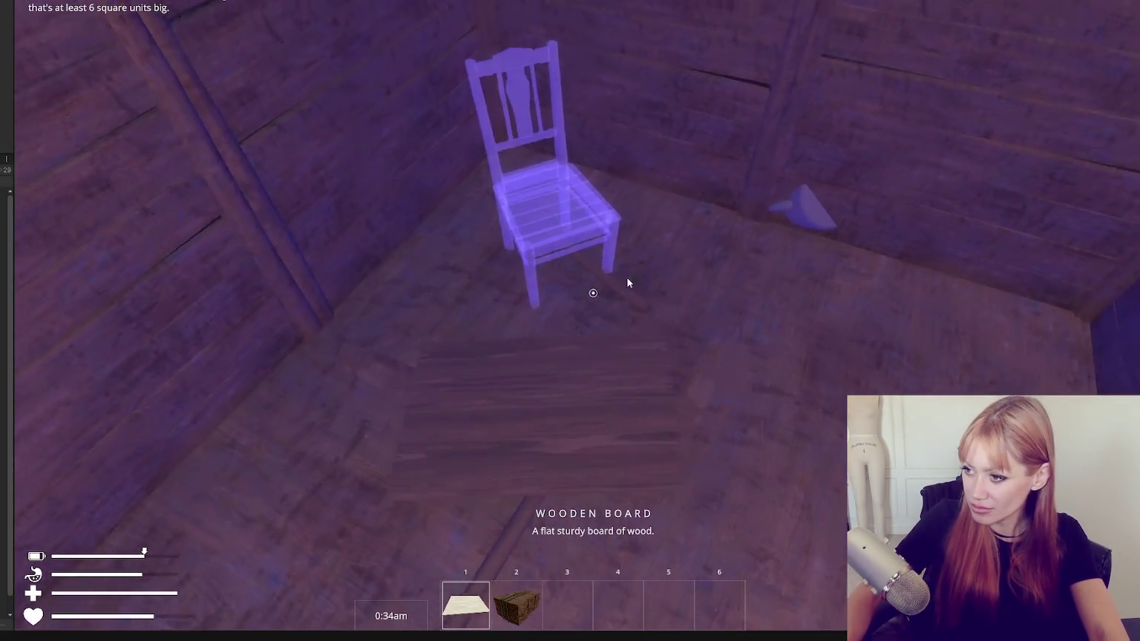
{"action": "left_click", "coordinate": [694, 278]}
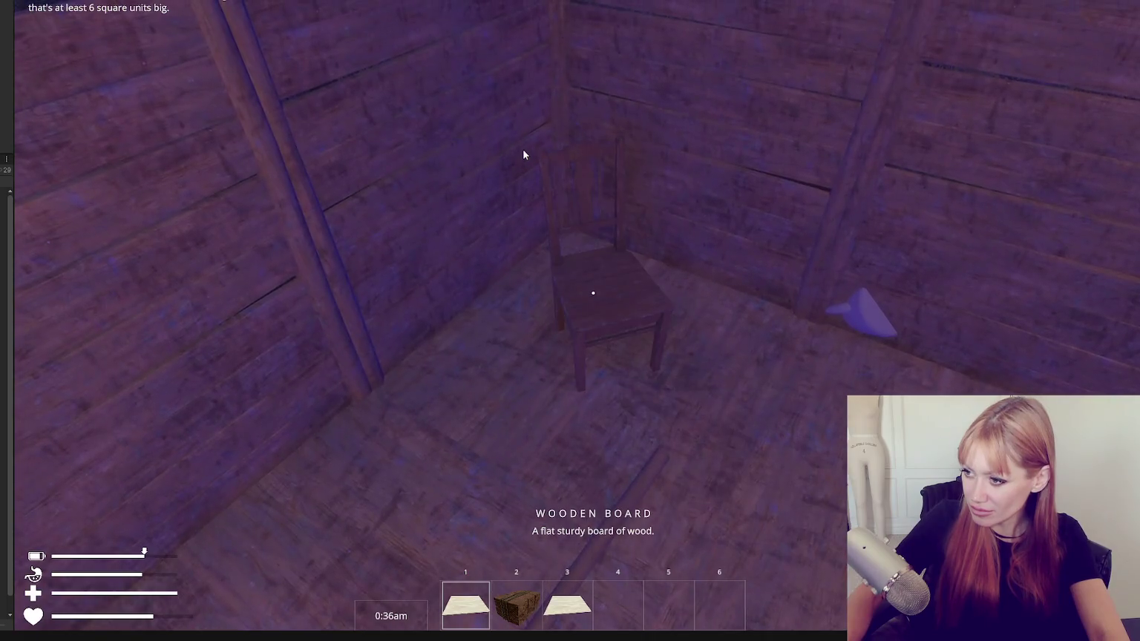
{"action": "key", "text": "w"}
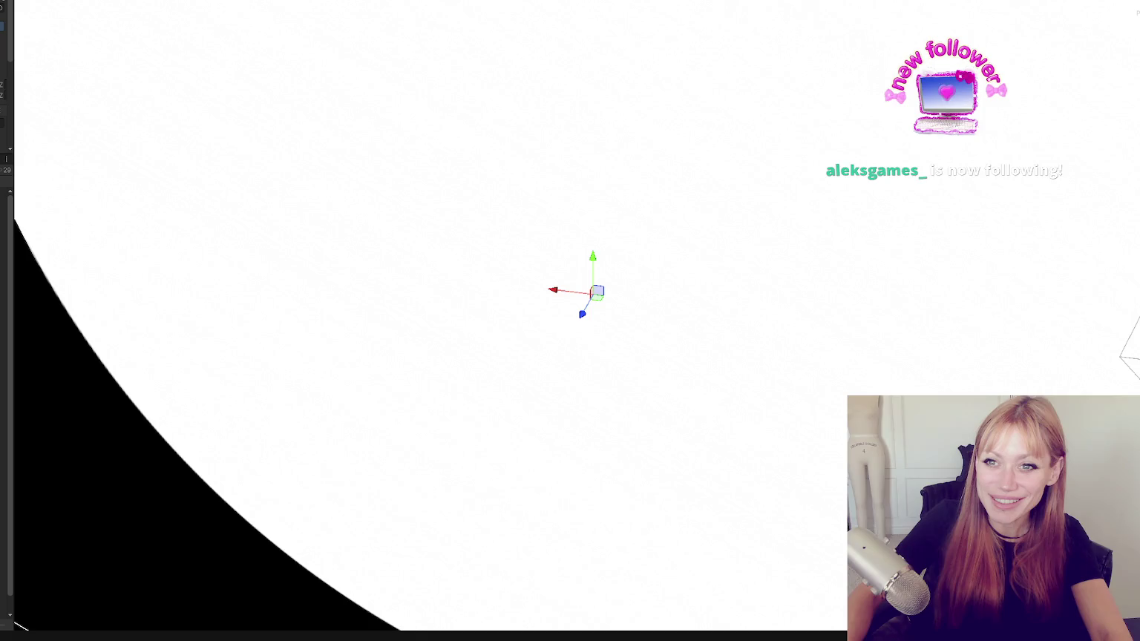
Zoom the Scene view out and frame the player character for an overview of the hut.
{"action": "scroll", "coordinate": [458, 332], "scroll_direction": "down", "scroll_amount": 5}
{"action": "mouse_move", "coordinate": [458, 330]}
{"action": "left_mouse_down"}
{"action": "mouse_move", "coordinate": [468, 356]}
{"action": "mouse_move", "coordinate": [127, 227]}
{"action": "left_mouse_up"}
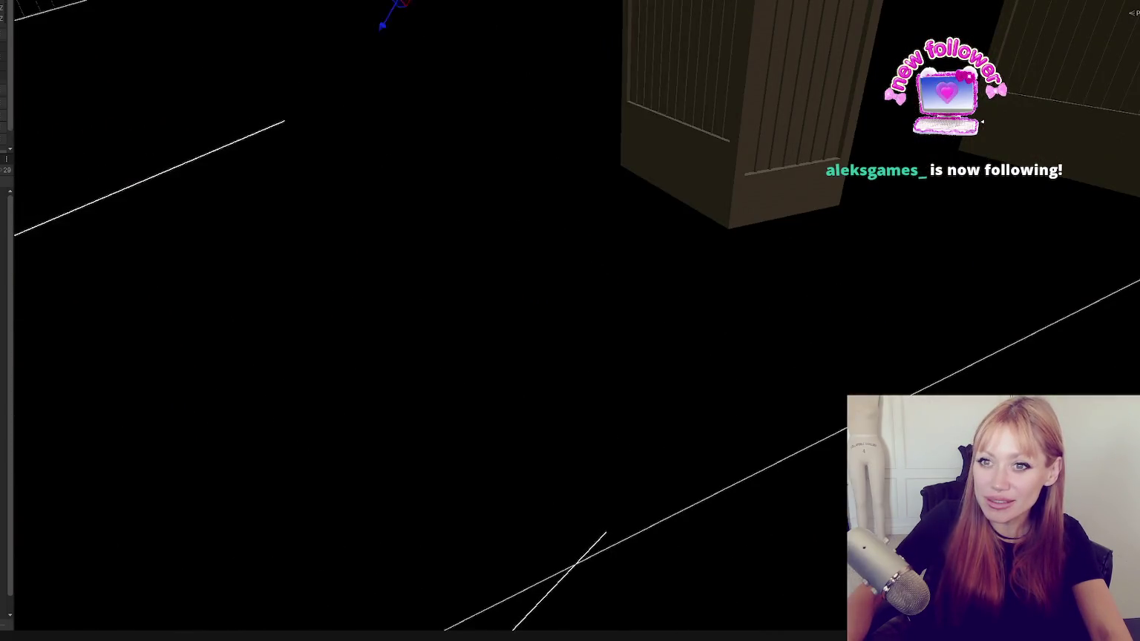
{"action": "key", "text": "f"}
{"action": "mouse_move", "coordinate": [424, 230]}
{"action": "left_mouse_down"}
{"action": "mouse_move", "coordinate": [294, 236]}
{"action": "mouse_move", "coordinate": [475, 218]}
{"action": "mouse_move", "coordinate": [604, 315]}
{"action": "mouse_move", "coordinate": [616, 288]}
{"action": "mouse_move", "coordinate": [625, 294]}
{"action": "left_mouse_up"}
Select the chair, switch to the scale tool, and orbit to view it side-on.
{"action": "left_click", "coordinate": [604, 315]}
{"action": "key", "text": "r"}
{"action": "mouse_move", "coordinate": [601, 257]}
{"action": "left_mouse_down"}
{"action": "mouse_move", "coordinate": [540, 269]}
{"action": "mouse_move", "coordinate": [537, 293]}
{"action": "mouse_move", "coordinate": [580, 282]}
{"action": "mouse_move", "coordinate": [595, 245]}
{"action": "mouse_move", "coordinate": [639, 206]}
{"action": "left_mouse_up"}
{"action": "mouse_move", "coordinate": [605, 245]}
{"action": "left_mouse_down"}
{"action": "mouse_move", "coordinate": [594, 274]}
{"action": "mouse_move", "coordinate": [605, 244]}
{"action": "mouse_move", "coordinate": [651, 324]}
{"action": "mouse_move", "coordinate": [416, 274]}
{"action": "mouse_move", "coordinate": [27, 122]}
{"action": "left_mouse_up"}
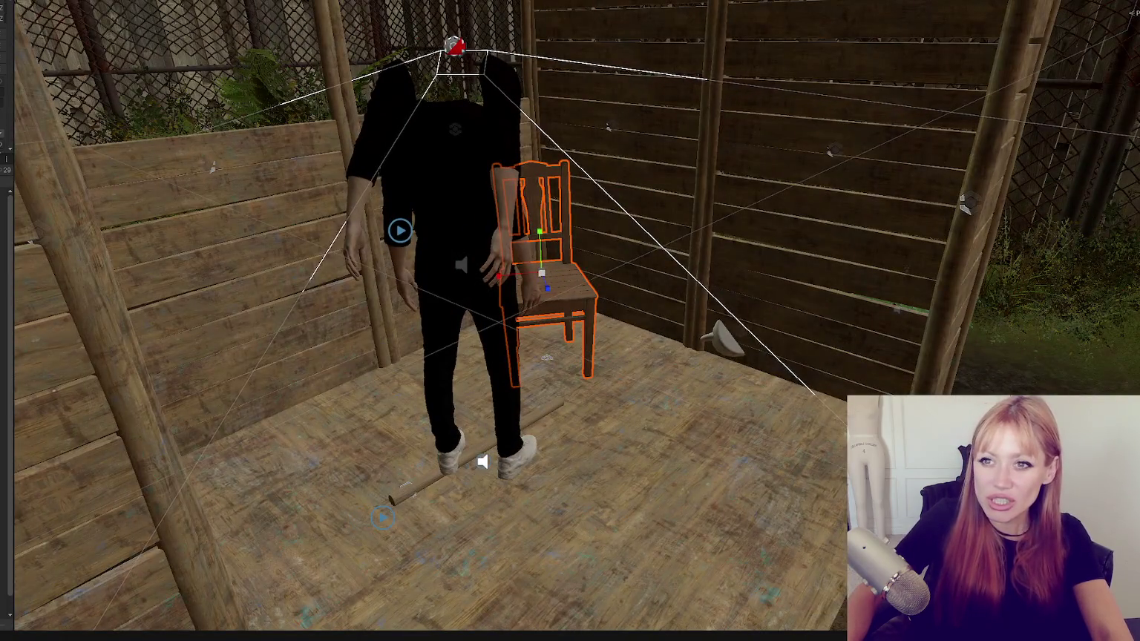
Widen the Inspector and Project panels, then orbit the Scene view out to the hut's exterior.
{"action": "left_click_drag", "start_coordinate": [14, 21], "coordinate": [115, 34]}
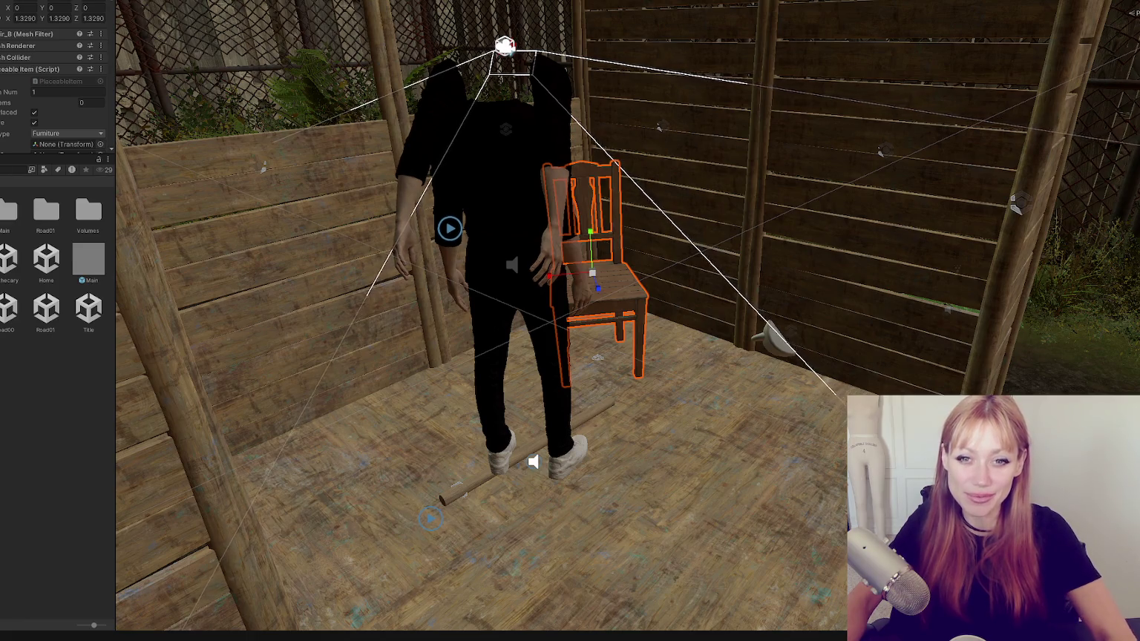
{"action": "mouse_move", "coordinate": [246, 222]}
{"action": "left_mouse_down"}
{"action": "mouse_move", "coordinate": [412, 256]}
{"action": "mouse_move", "coordinate": [475, 191]}
{"action": "mouse_move", "coordinate": [444, 207]}
{"action": "mouse_move", "coordinate": [249, 191]}
{"action": "mouse_move", "coordinate": [539, 213]}
{"action": "left_mouse_up"}
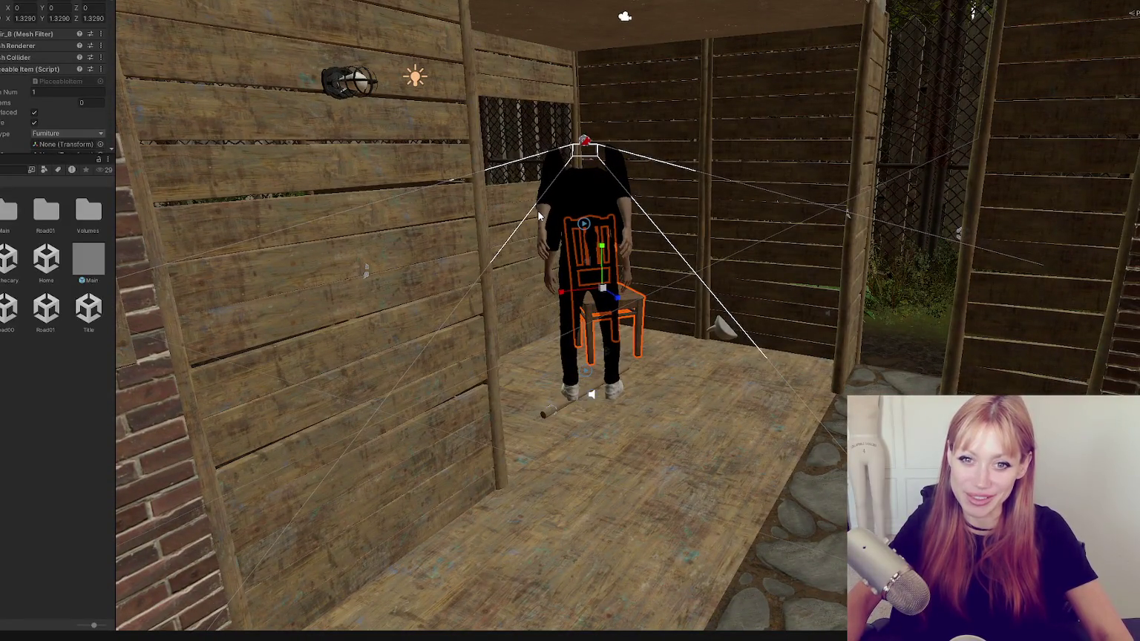
{"action": "mouse_move", "coordinate": [538, 214]}
{"action": "left_mouse_down"}
{"action": "mouse_move", "coordinate": [612, 221]}
{"action": "mouse_move", "coordinate": [430, 228]}
{"action": "mouse_move", "coordinate": [482, 194]}
{"action": "mouse_move", "coordinate": [542, 223]}
{"action": "mouse_move", "coordinate": [643, 226]}
{"action": "left_mouse_up"}
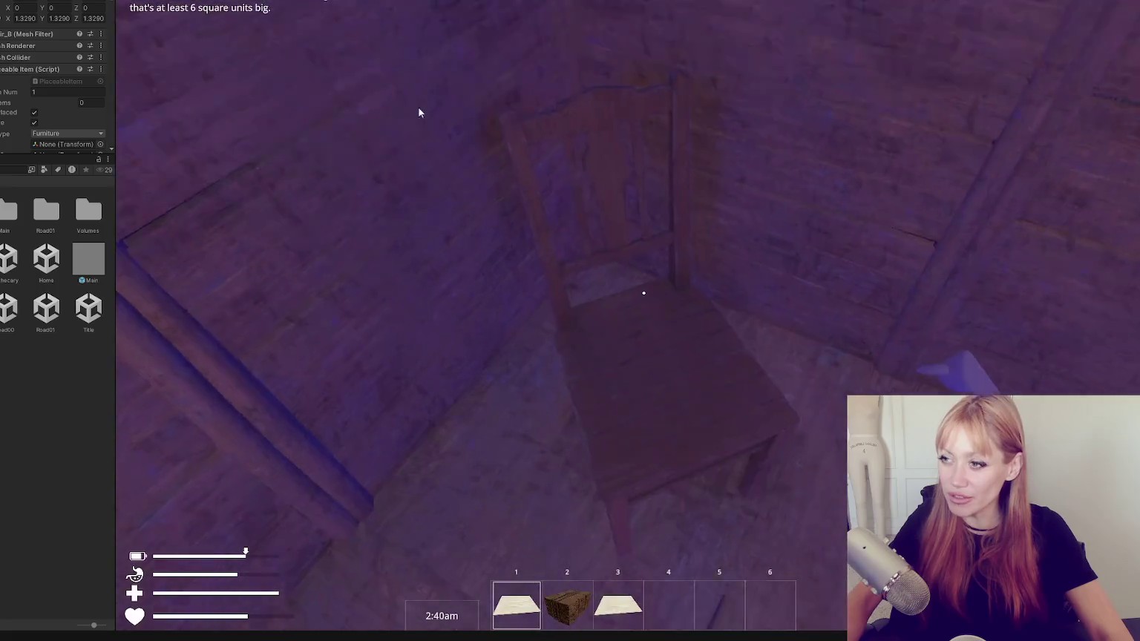
Walk out of the wooden room, then bring up the BUILD catalogue from the pause menu.
{"action": "key", "text": "s"}
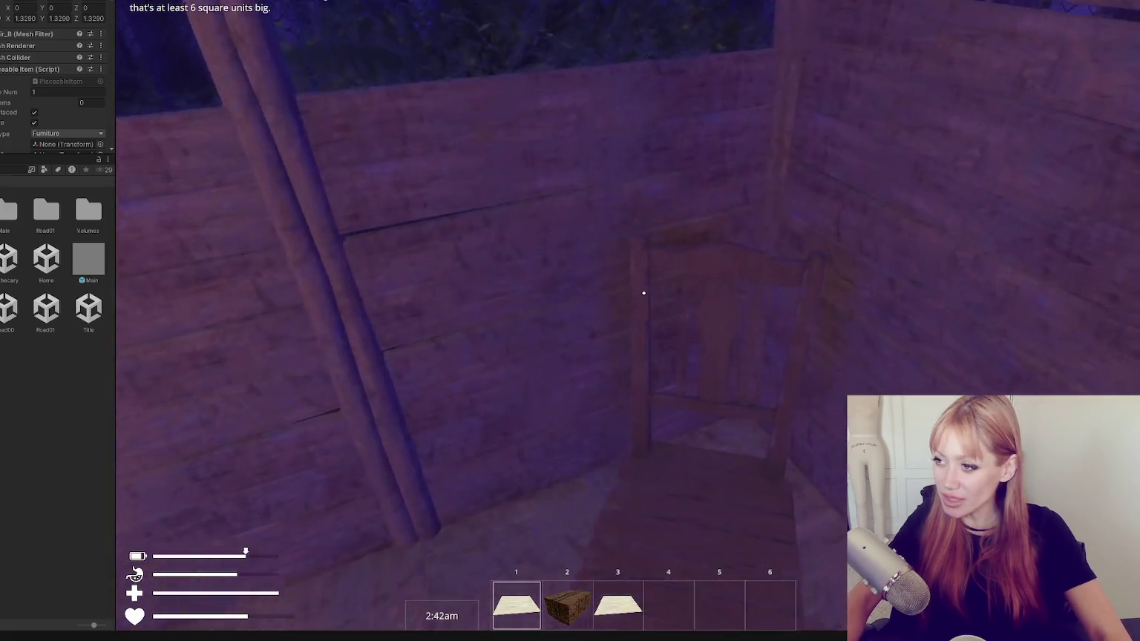
{"action": "key", "text": "s"}
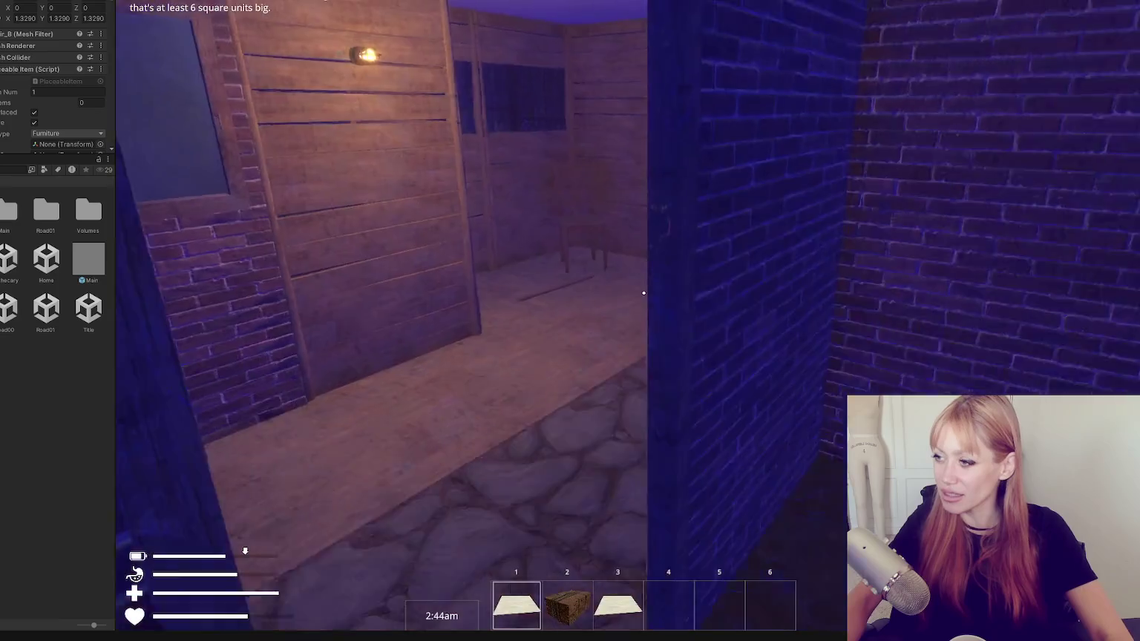
{"action": "key", "text": "d"}
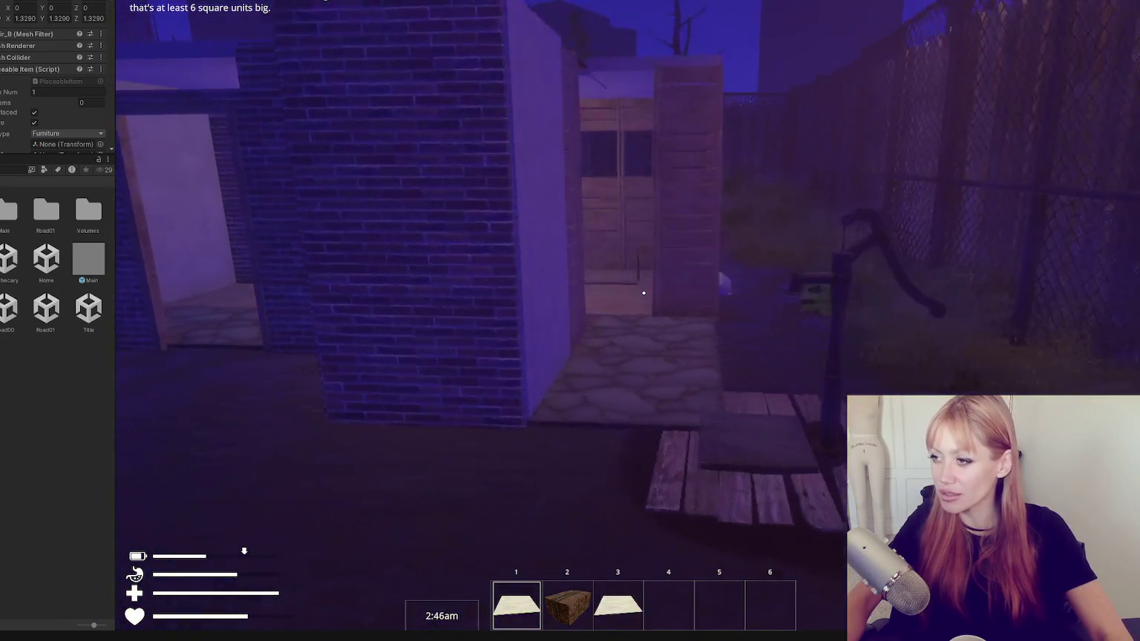
{"action": "key", "text": "w"}
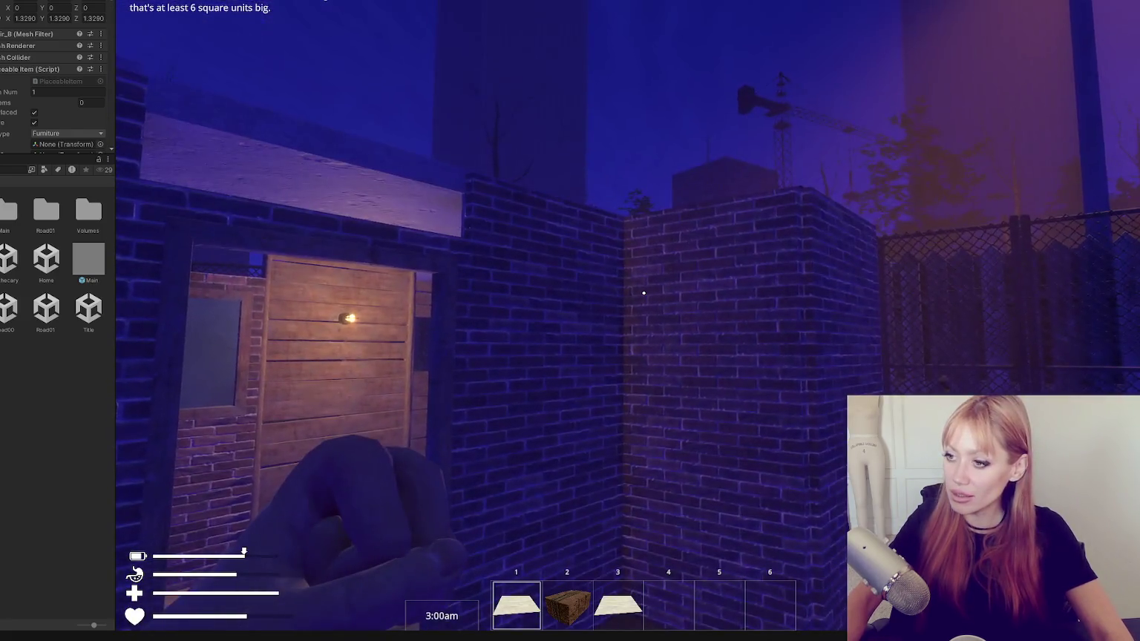
{"action": "key", "text": "Escape"}
{"action": "left_click", "coordinate": [878, 30]}
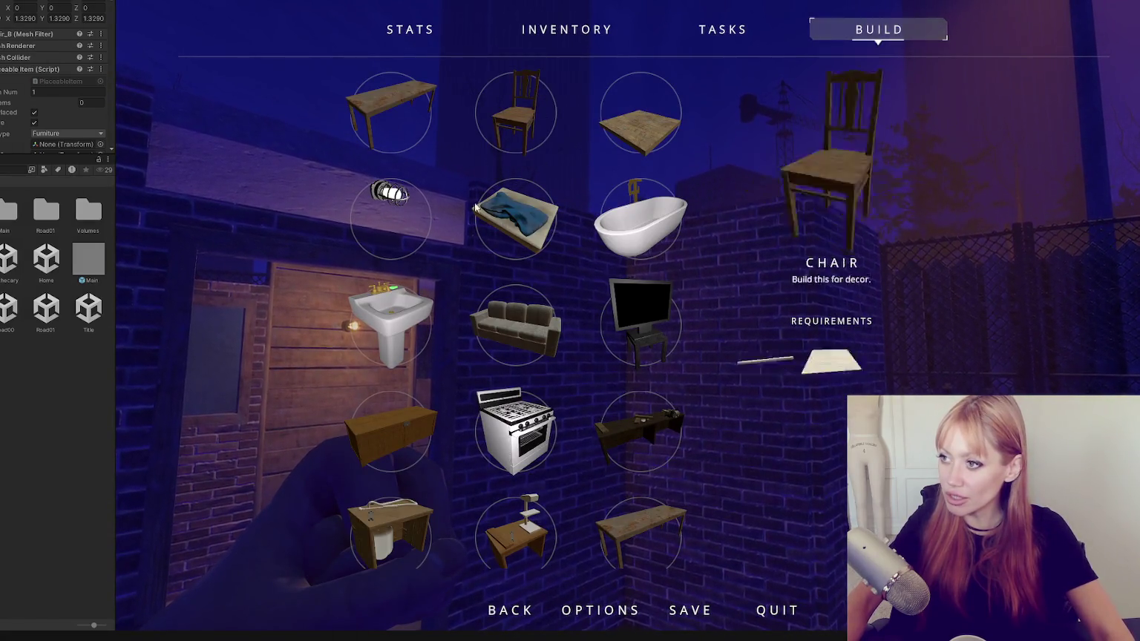
Browse the Build grid past the bathroom sink and TV down to the Hay Bed and select it.
{"action": "key", "text": "Right"}
{"action": "key", "text": "Right"}
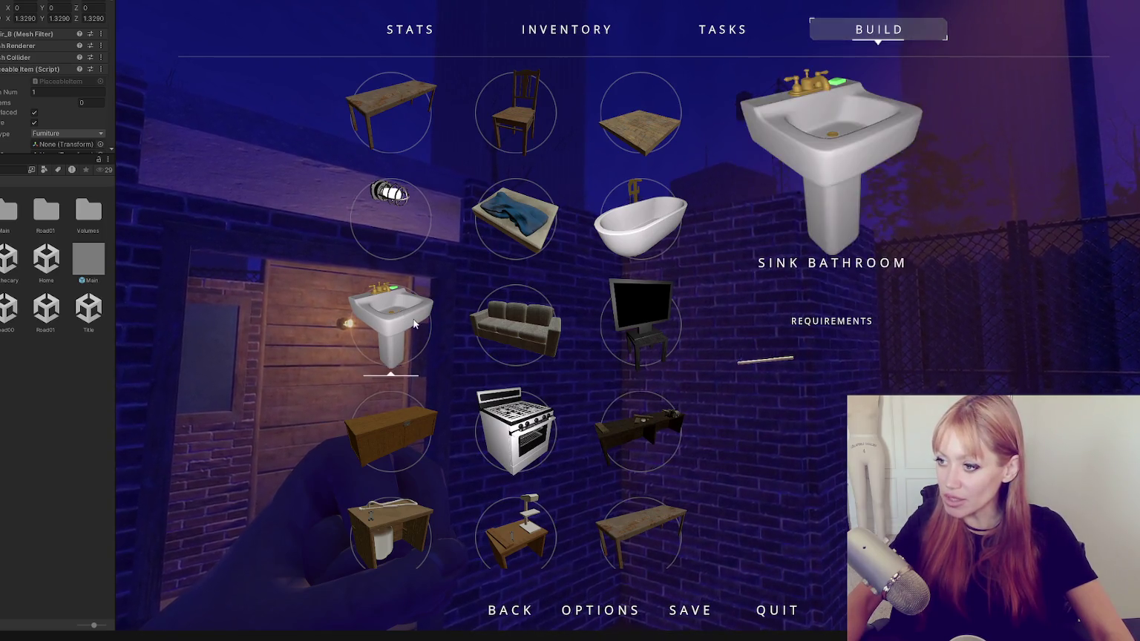
{"action": "key", "text": "Right"}
{"action": "key", "text": "Right"}
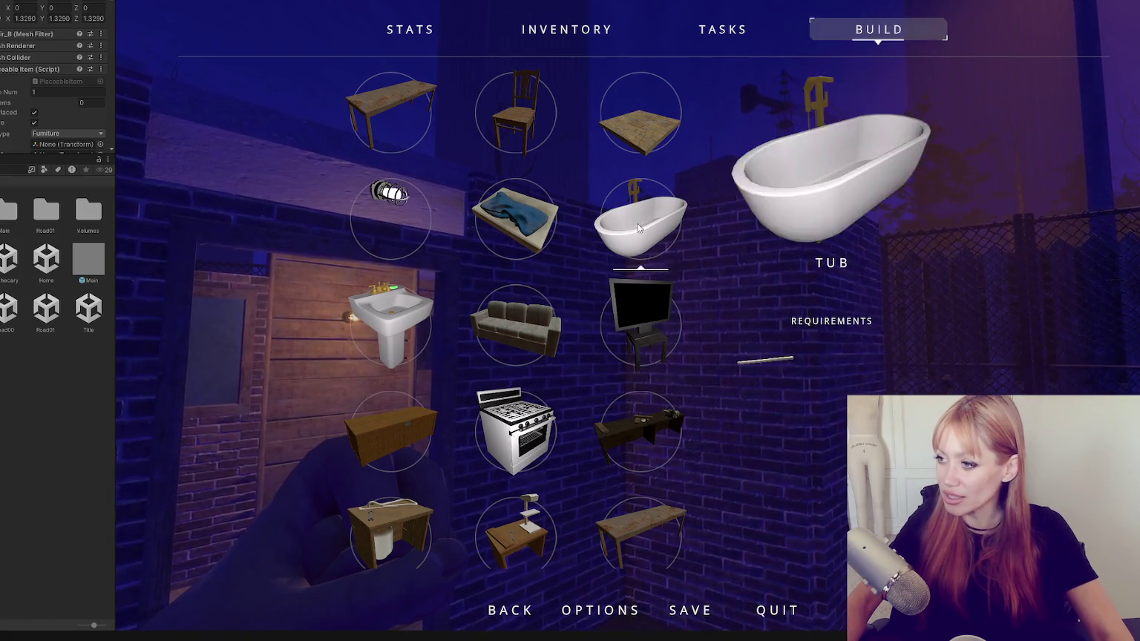
{"action": "scroll", "coordinate": [504, 338], "scroll_direction": "down", "scroll_amount": 2}
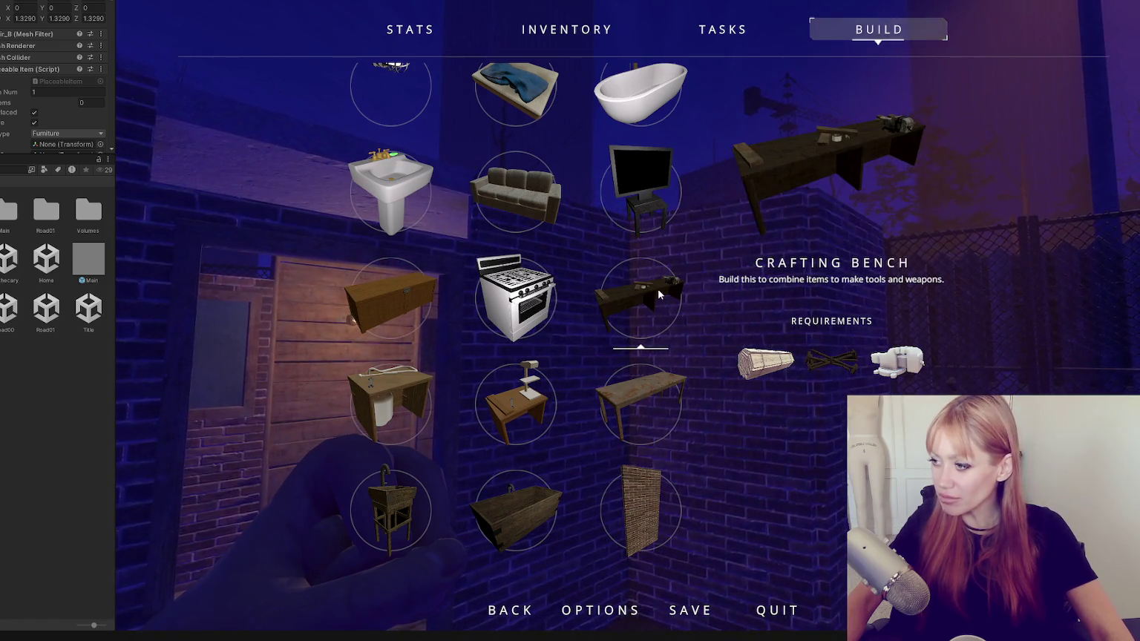
{"action": "scroll", "coordinate": [658, 289], "scroll_direction": "down", "scroll_amount": 3}
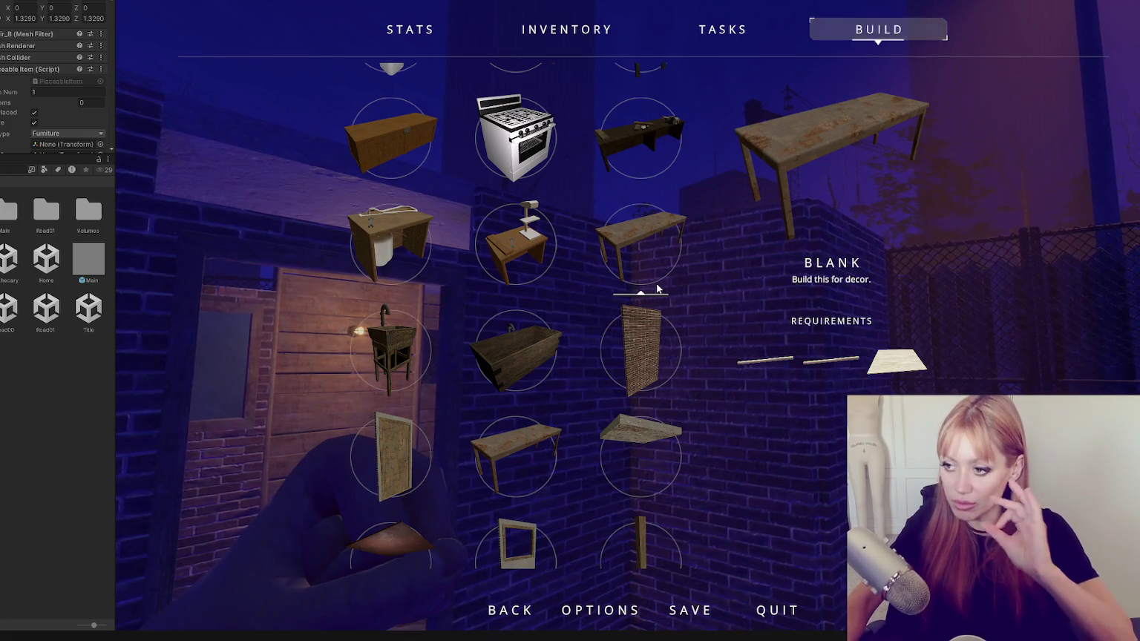
{"action": "scroll", "coordinate": [657, 289], "scroll_direction": "down", "scroll_amount": 1}
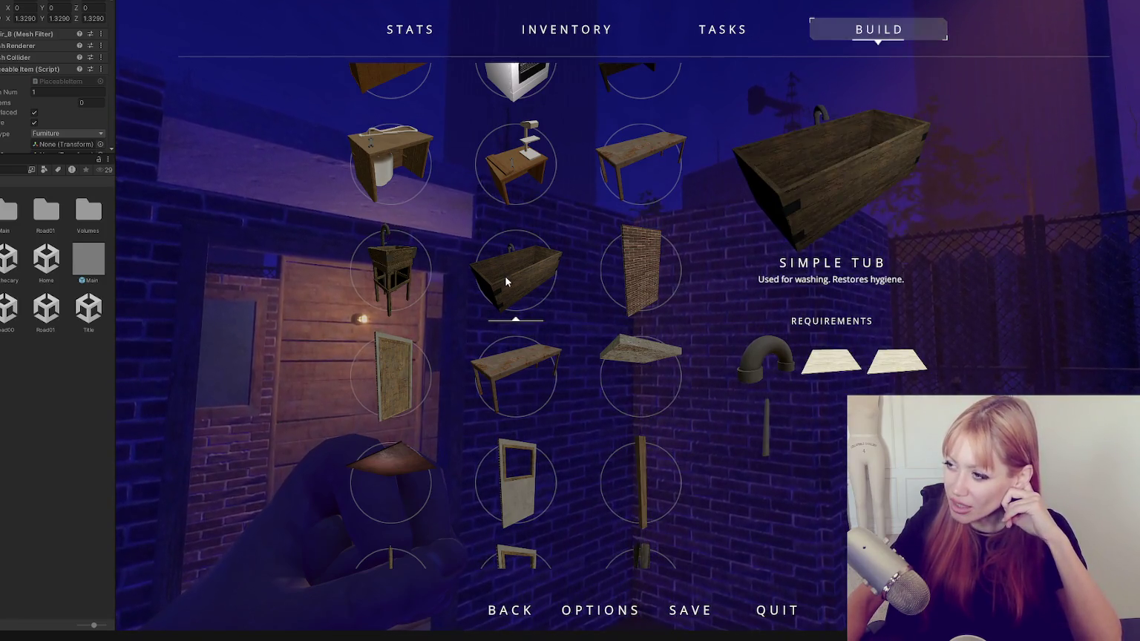
{"action": "scroll", "coordinate": [506, 275], "scroll_direction": "down", "scroll_amount": 1}
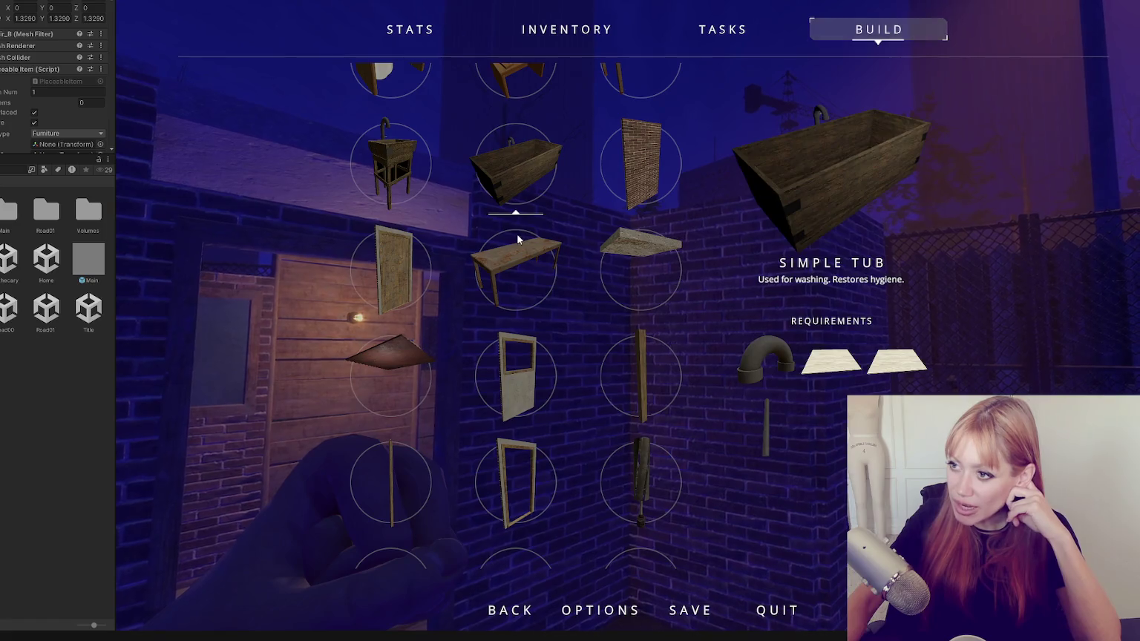
{"action": "scroll", "coordinate": [545, 212], "scroll_direction": "up", "scroll_amount": 1}
{"action": "scroll", "coordinate": [668, 199], "scroll_direction": "down", "scroll_amount": 1}
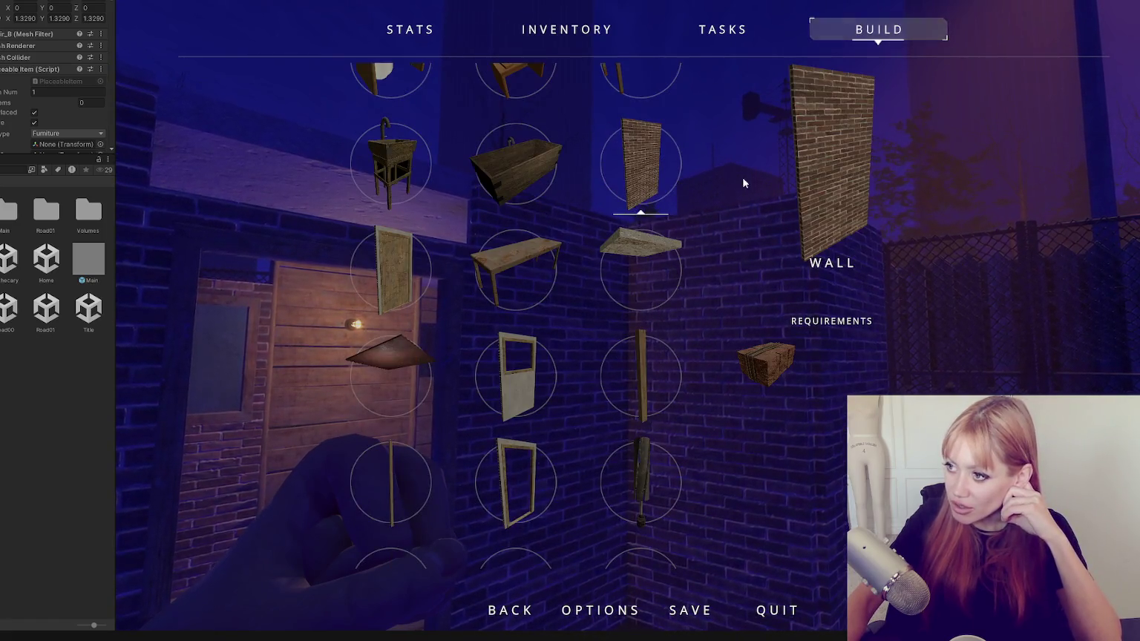
{"action": "scroll", "coordinate": [646, 197], "scroll_direction": "down", "scroll_amount": 1}
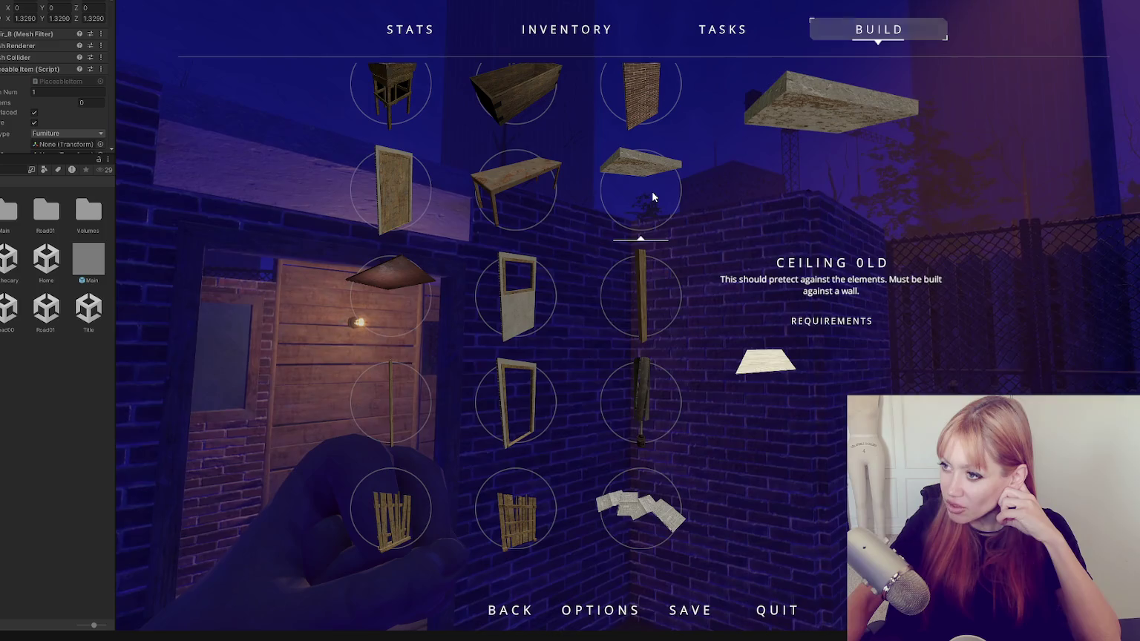
{"action": "scroll", "coordinate": [639, 200], "scroll_direction": "down", "scroll_amount": 1}
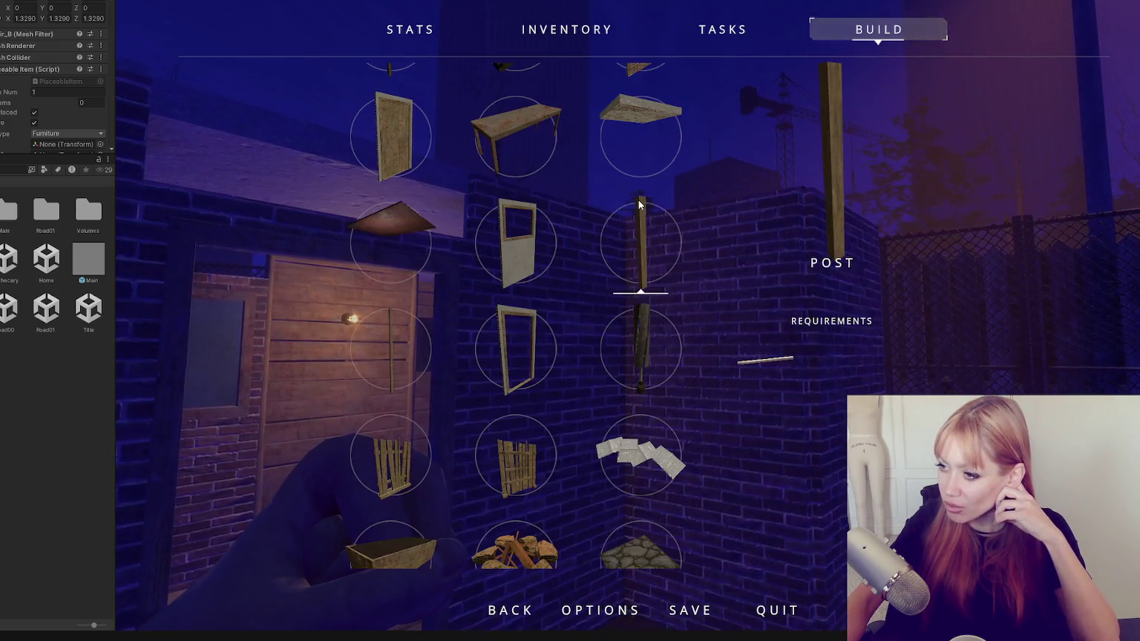
{"action": "scroll", "coordinate": [640, 204], "scroll_direction": "down", "scroll_amount": 1}
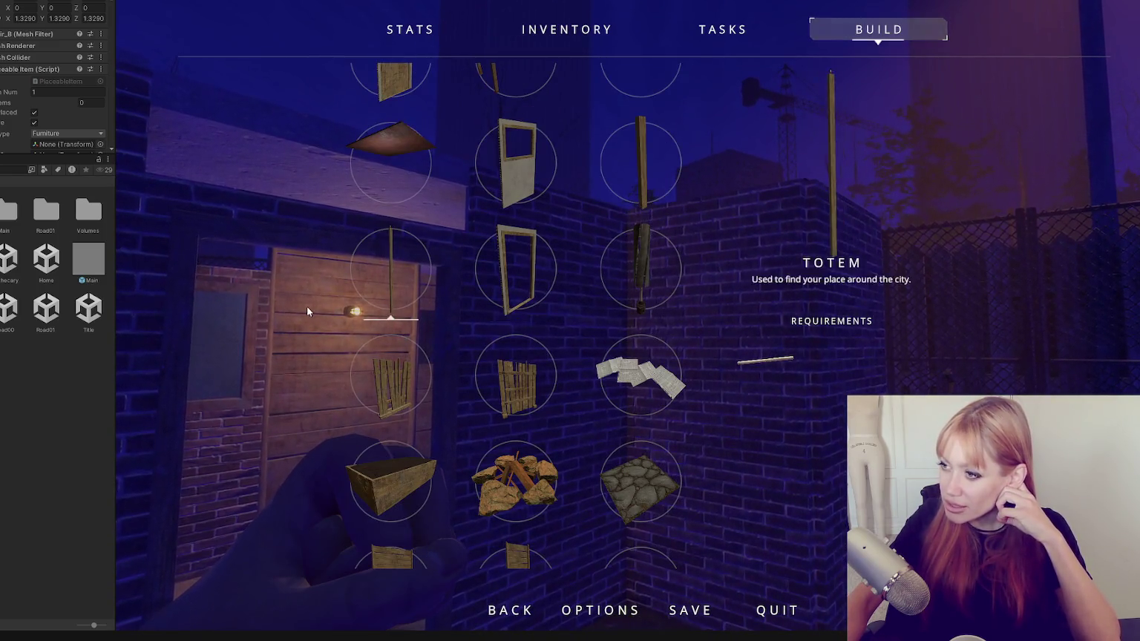
{"action": "scroll", "coordinate": [652, 170], "scroll_direction": "down", "scroll_amount": 1}
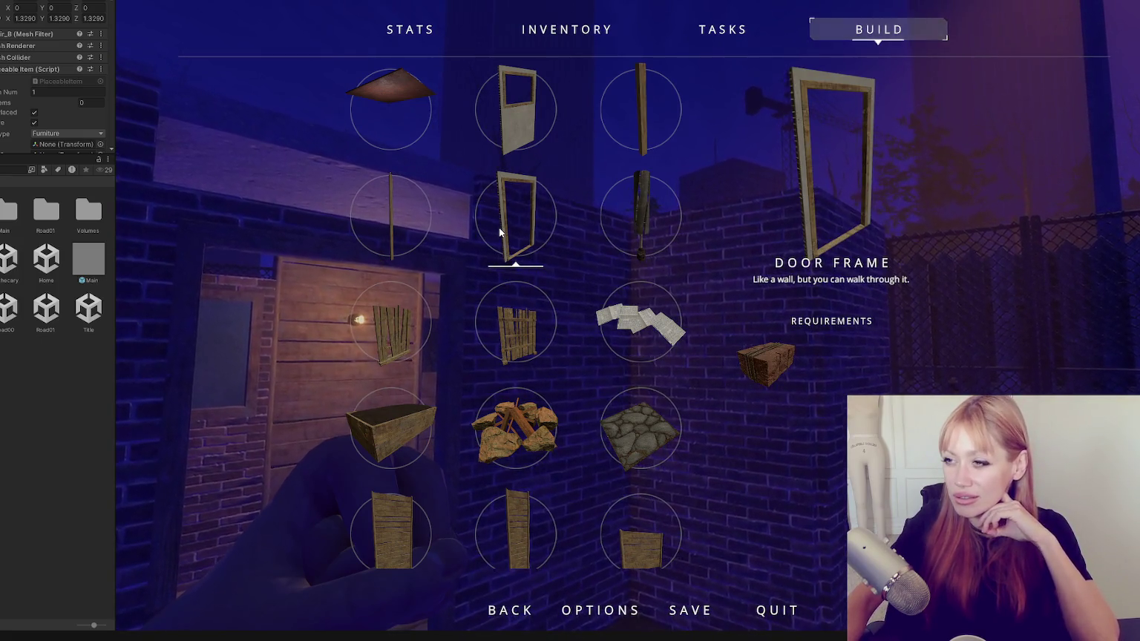
{"action": "scroll", "coordinate": [508, 230], "scroll_direction": "down", "scroll_amount": 2}
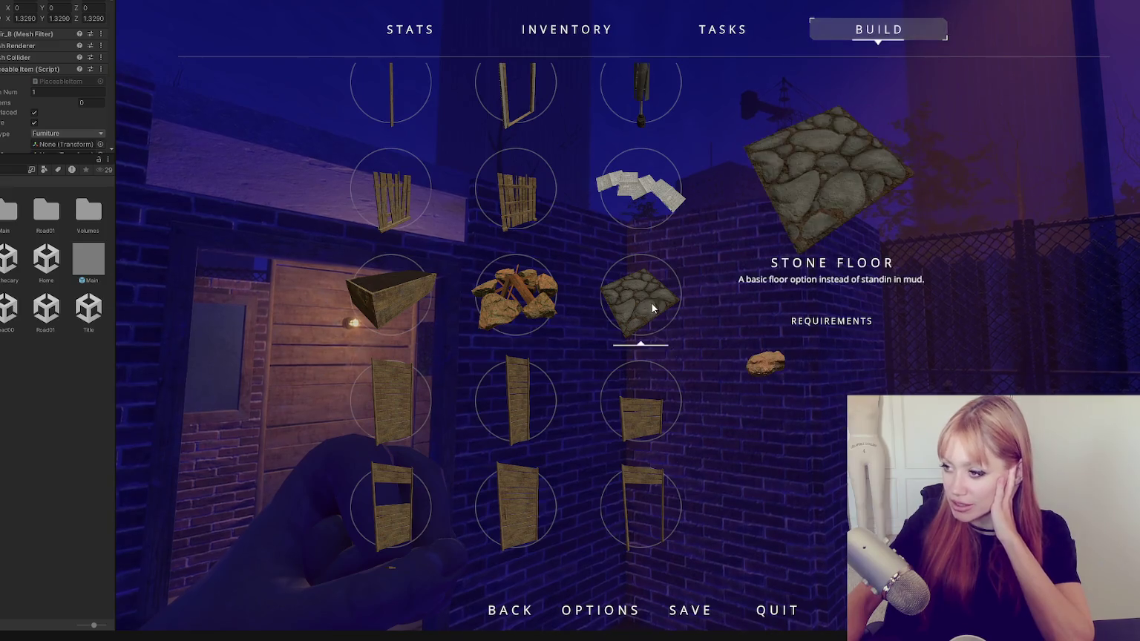
{"action": "scroll", "coordinate": [651, 302], "scroll_direction": "down", "scroll_amount": 2}
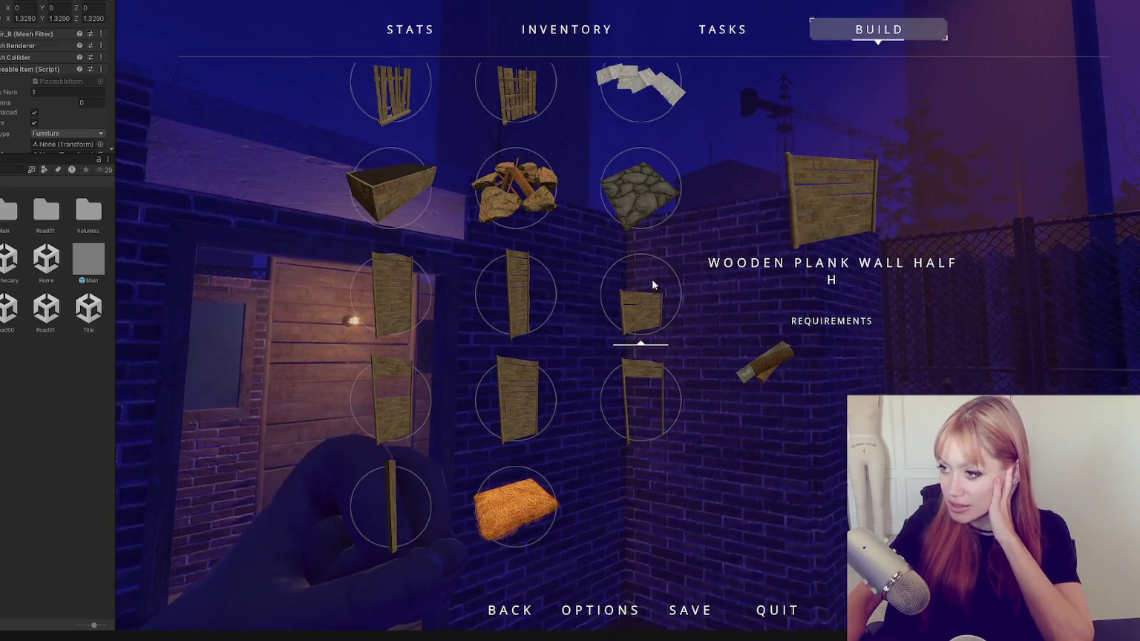
{"action": "left_click", "coordinate": [509, 485]}
Walk into the wooden stall and place the Hay Bed at a free spot.
{"action": "key", "text": "w"}
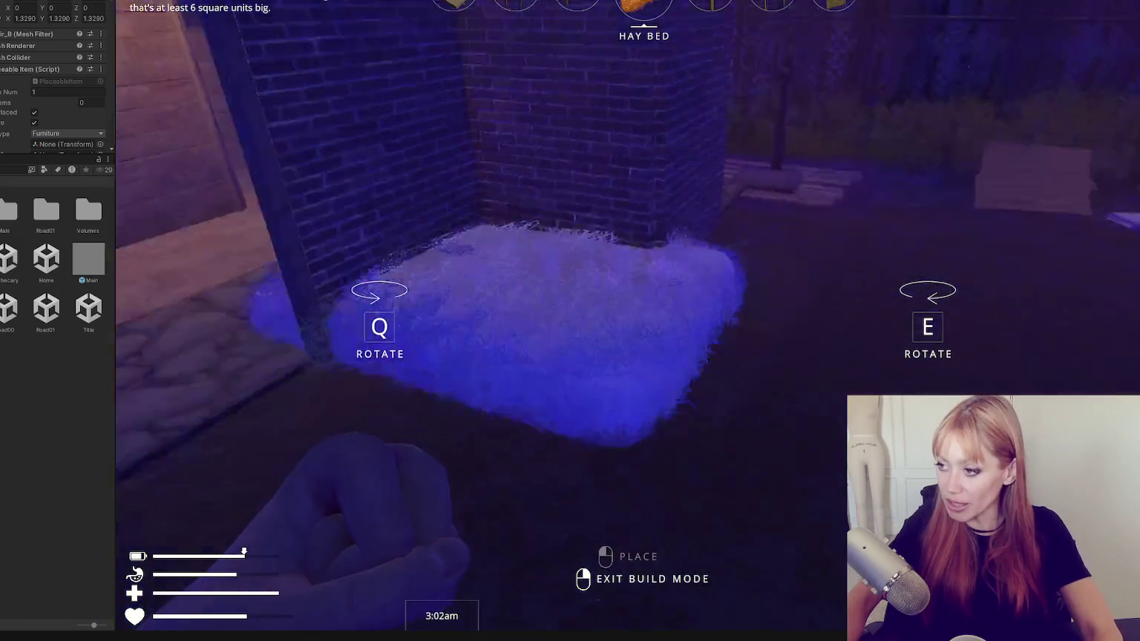
{"action": "key", "text": "w"}
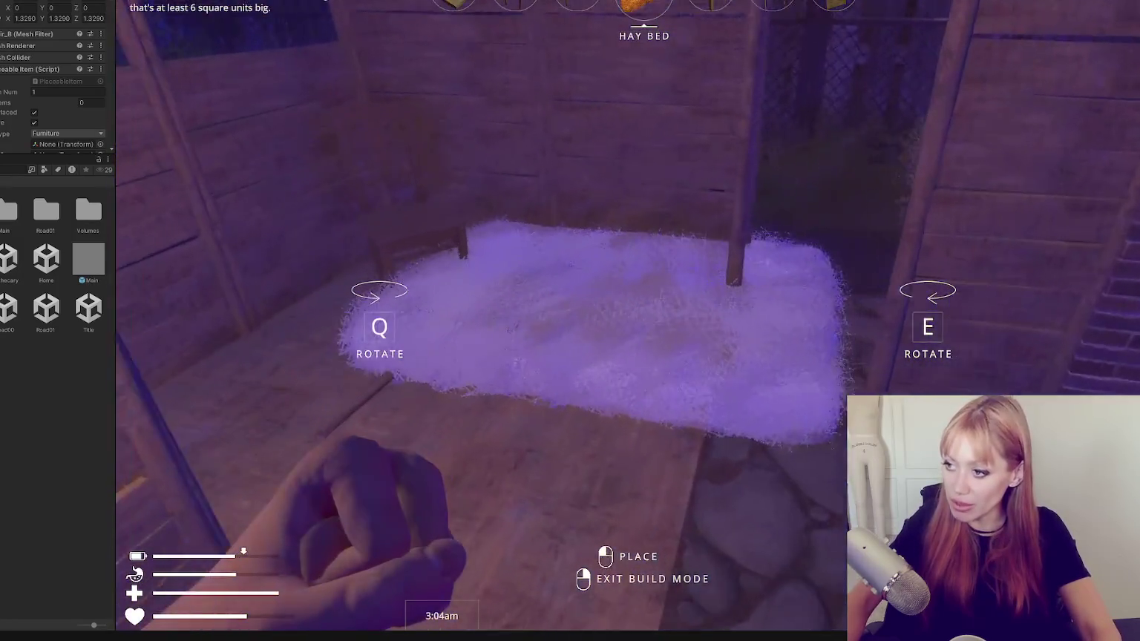
{"action": "key", "text": "w"}
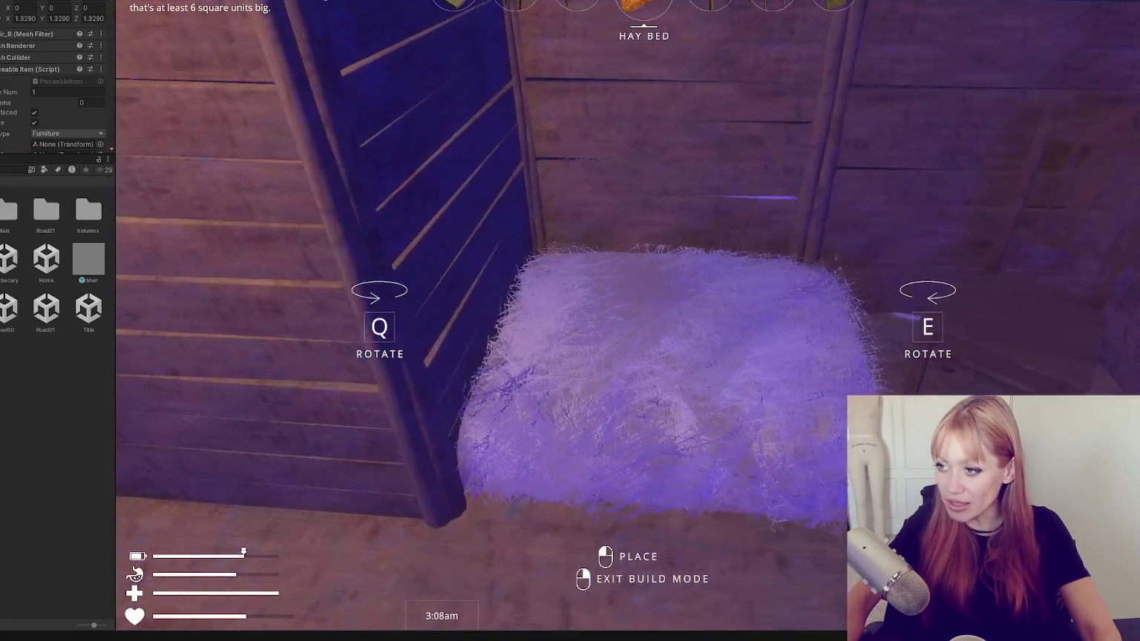
{"action": "left_click", "coordinate": [643, 292]}
{"action": "key", "text": "w"}
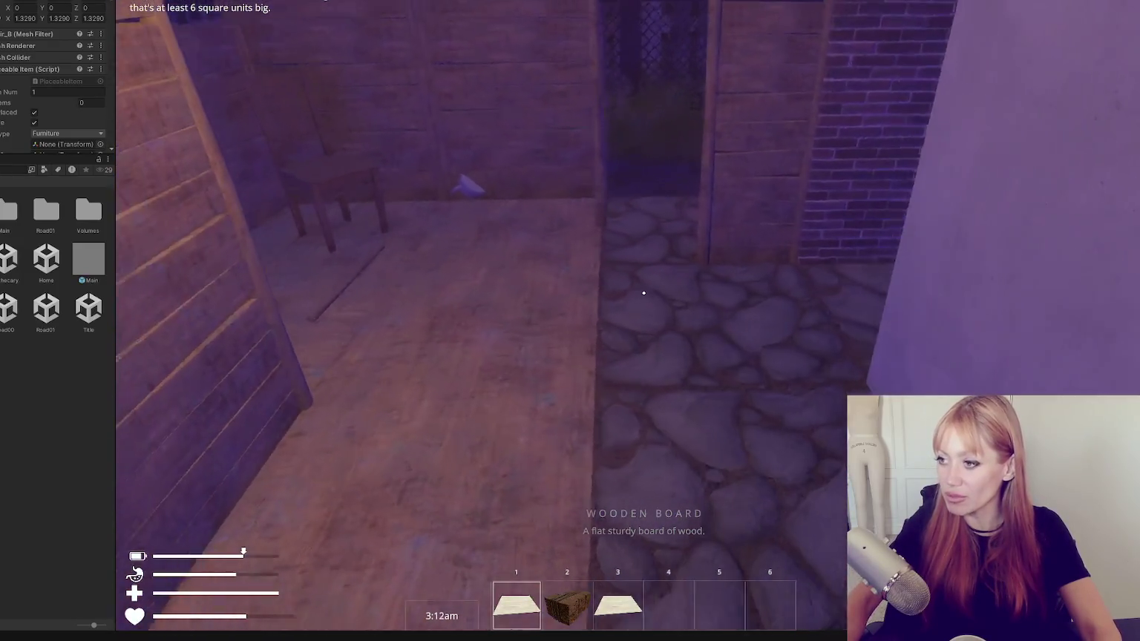
Choose the Bed from the build catalogue and place its blueprint on the floor.
{"action": "key", "text": "Escape"}
{"action": "left_click", "coordinate": [879, 28]}
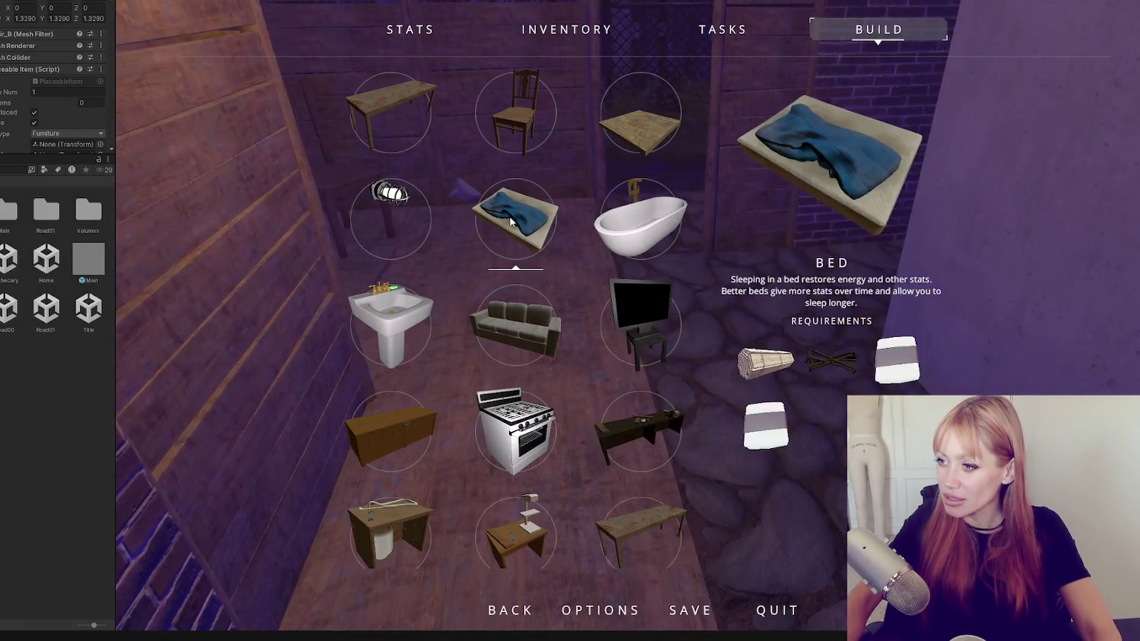
{"action": "left_click", "coordinate": [482, 266]}
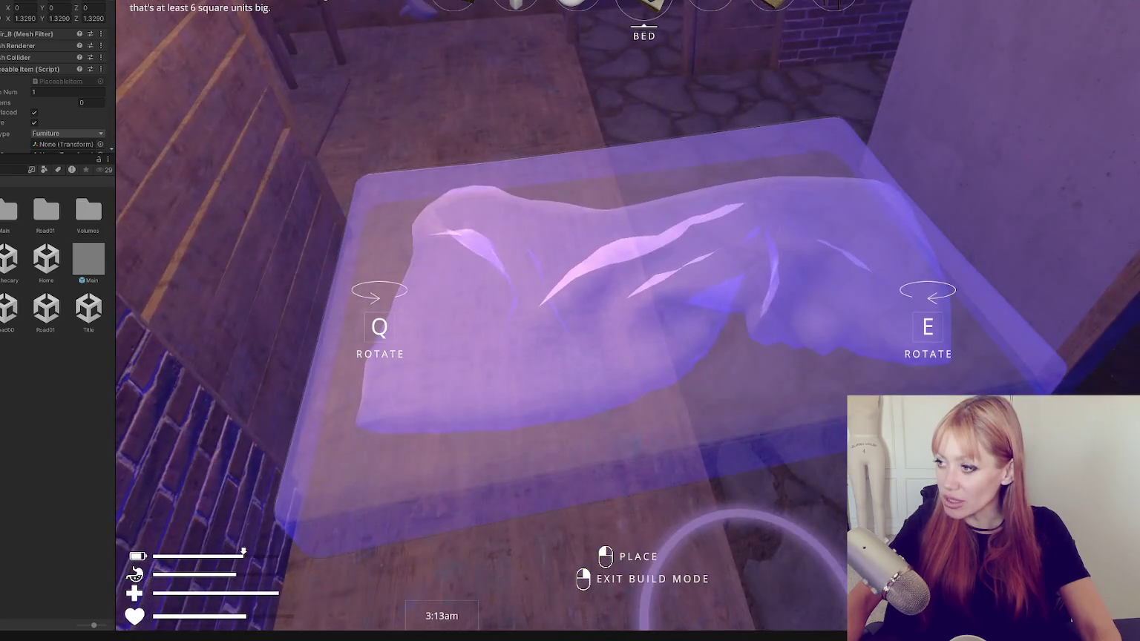
{"action": "left_click", "coordinate": [643, 294]}
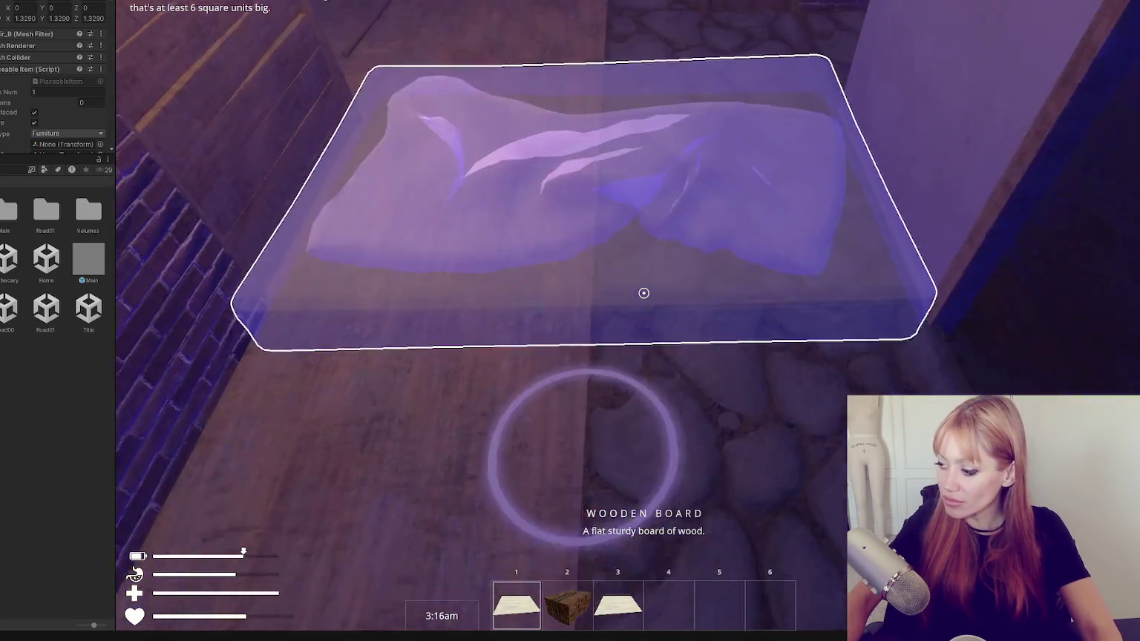
Supply cloth and the remaining materials to finish the blue-blanket bed.
{"action": "key", "text": "Escape"}
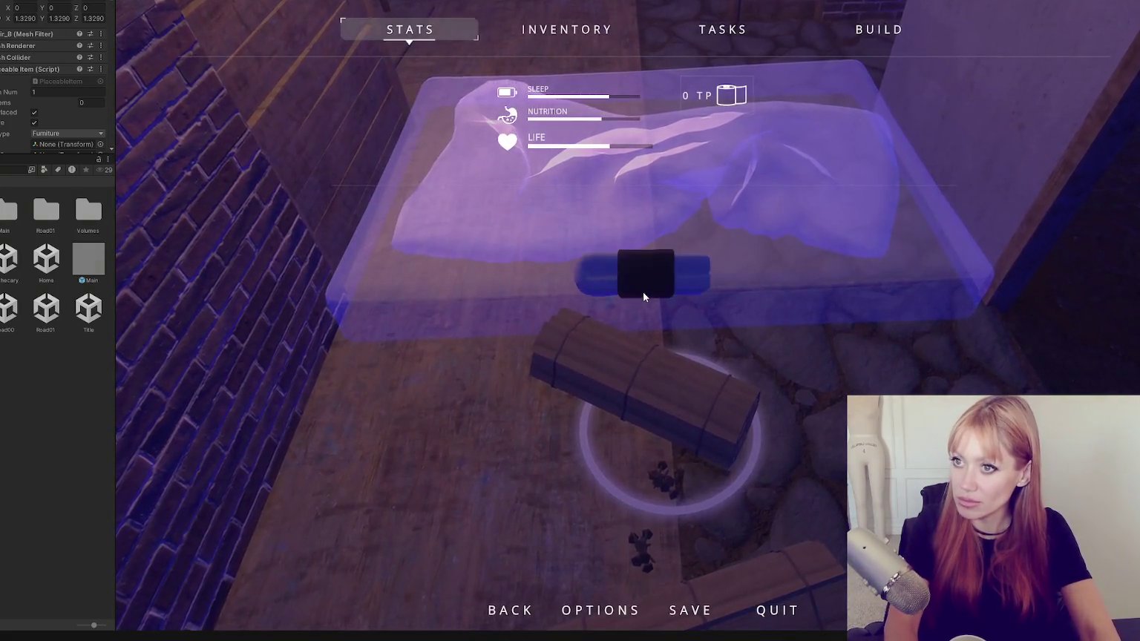
{"action": "key", "text": "Escape"}
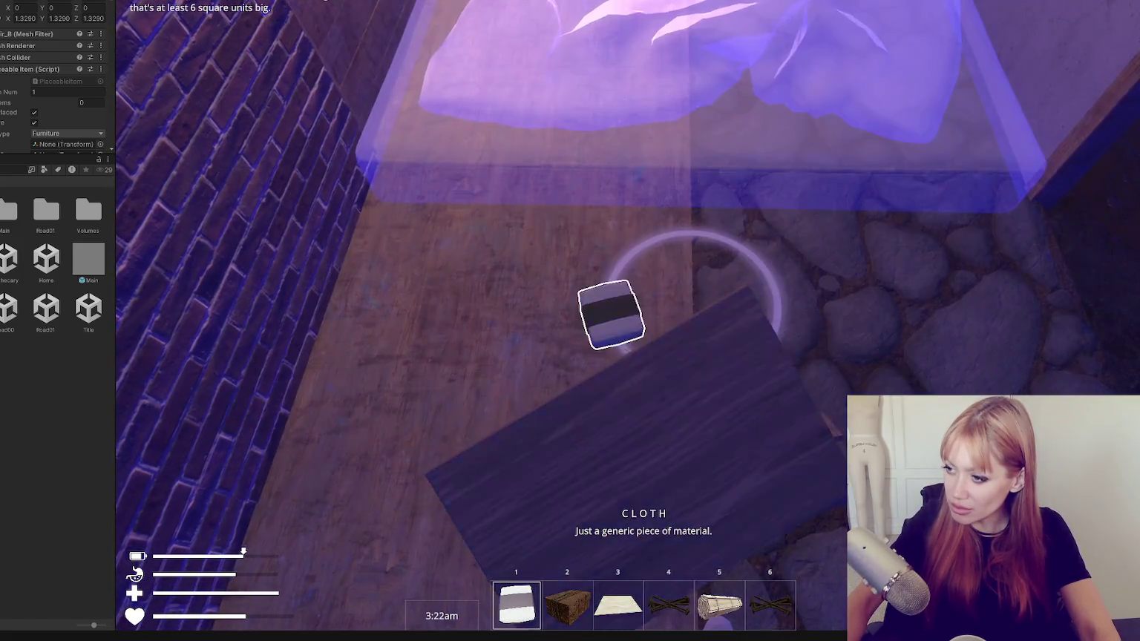
{"action": "left_click", "coordinate": [642, 294]}
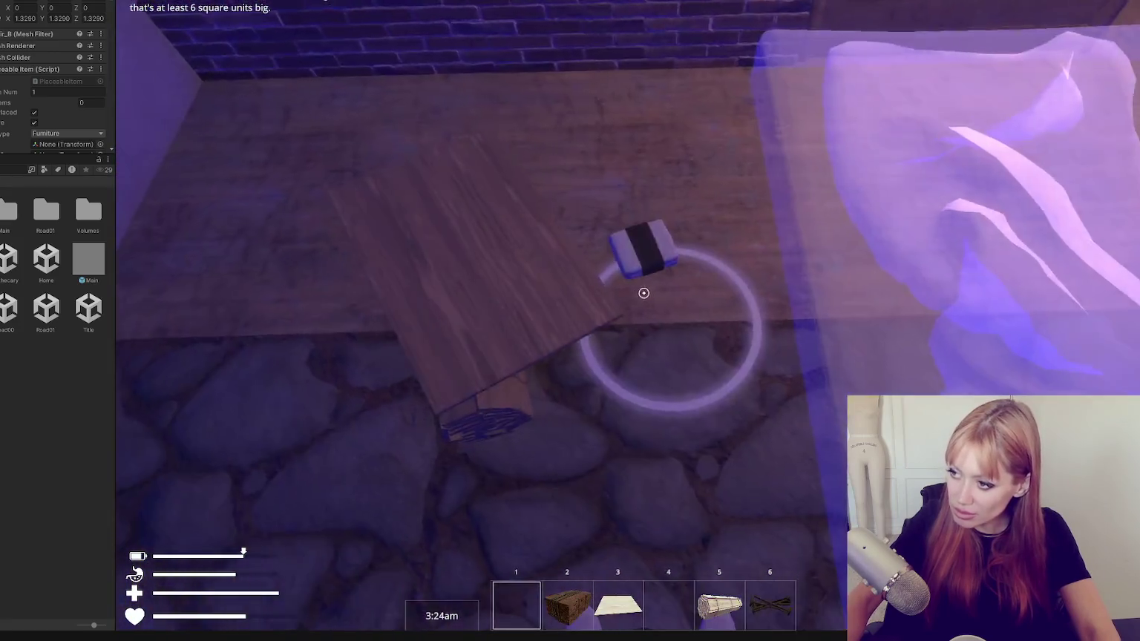
{"action": "left_click", "coordinate": [643, 293]}
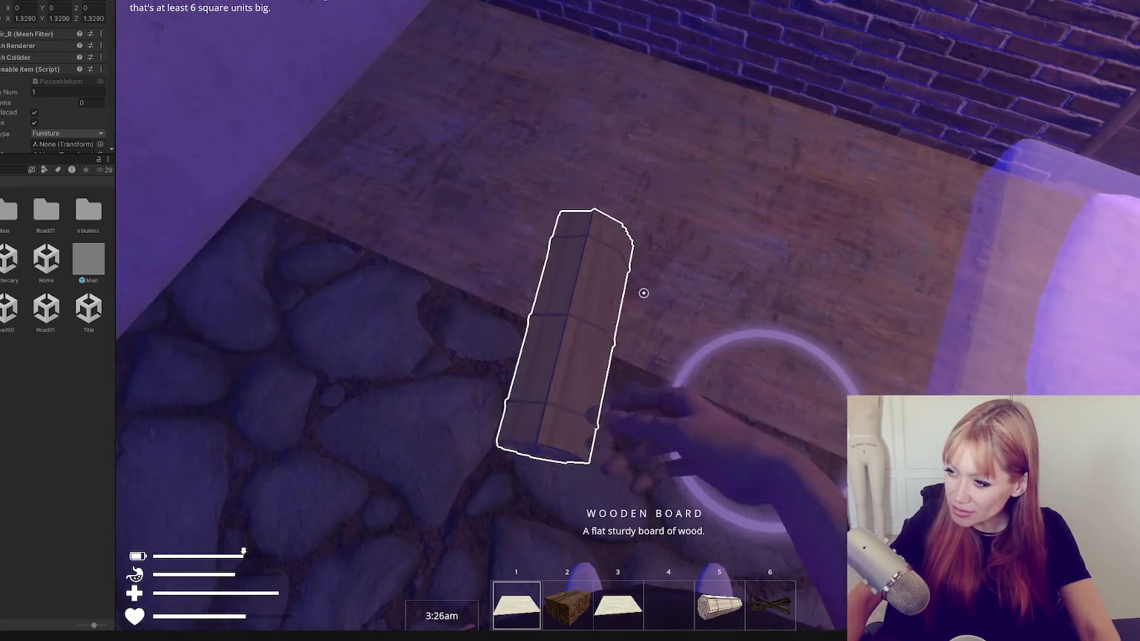
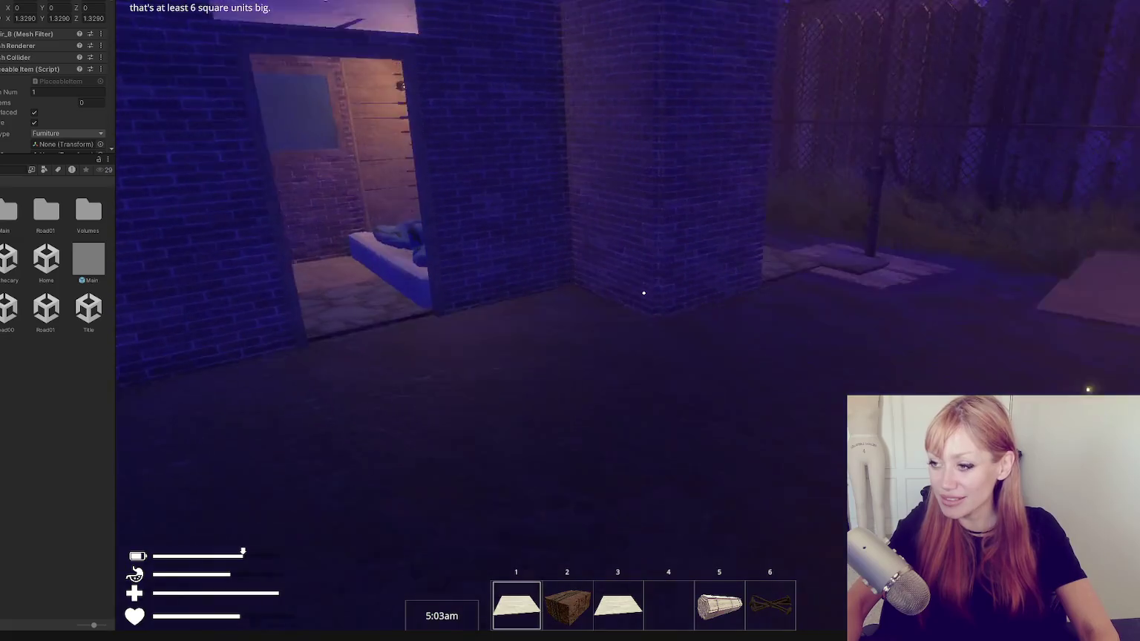
Browse the buildable items list, select the Scrap Wood Post, and return to the game.
{"action": "key", "text": "Escape"}
{"action": "left_click", "coordinate": [878, 30]}
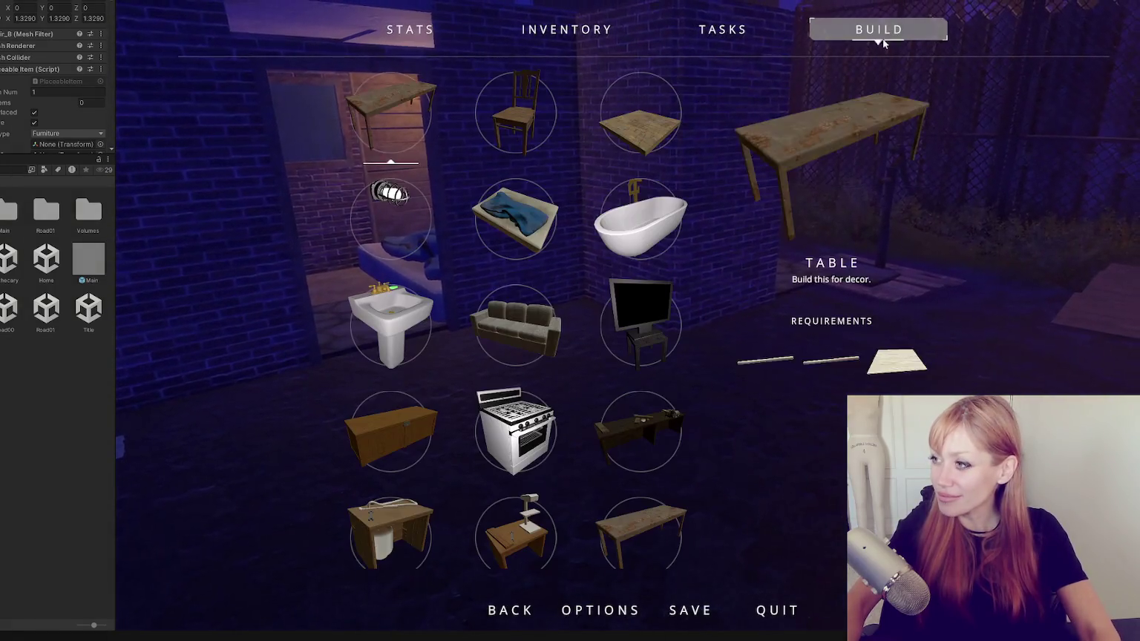
{"action": "scroll", "coordinate": [519, 296], "scroll_direction": "down", "scroll_amount": 2}
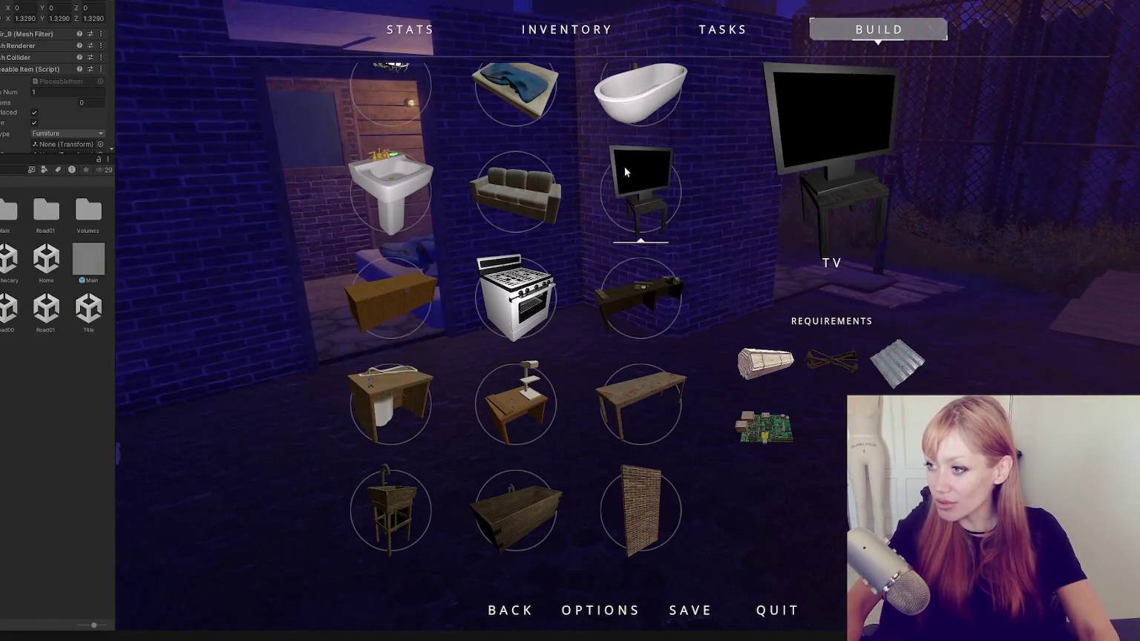
{"action": "scroll", "coordinate": [490, 148], "scroll_direction": "down", "scroll_amount": 2}
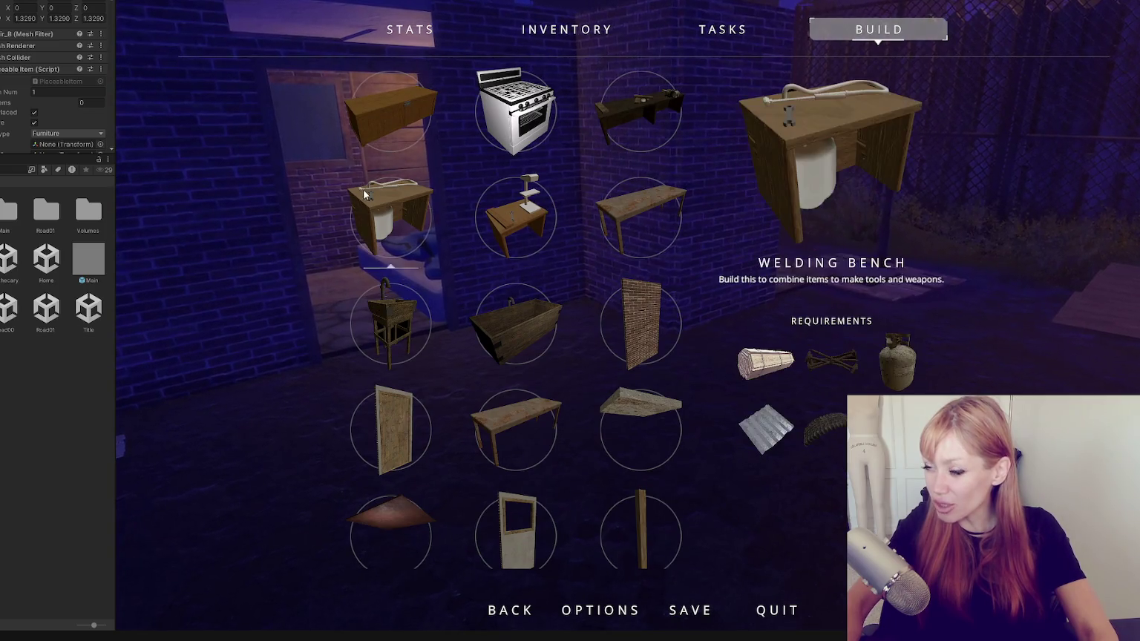
{"action": "scroll", "coordinate": [452, 191], "scroll_direction": "down", "scroll_amount": 2}
{"action": "scroll", "coordinate": [445, 178], "scroll_direction": "down", "scroll_amount": 1}
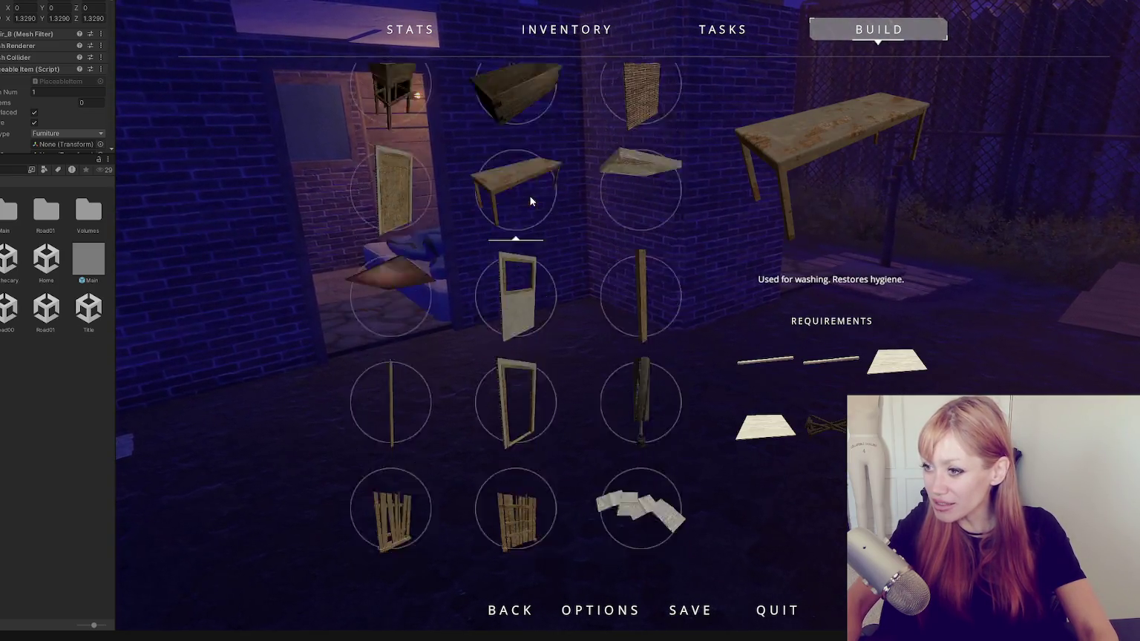
{"action": "scroll", "coordinate": [564, 160], "scroll_direction": "up", "scroll_amount": 2}
{"action": "scroll", "coordinate": [652, 149], "scroll_direction": "up", "scroll_amount": 1}
{"action": "scroll", "coordinate": [642, 168], "scroll_direction": "down", "scroll_amount": 3}
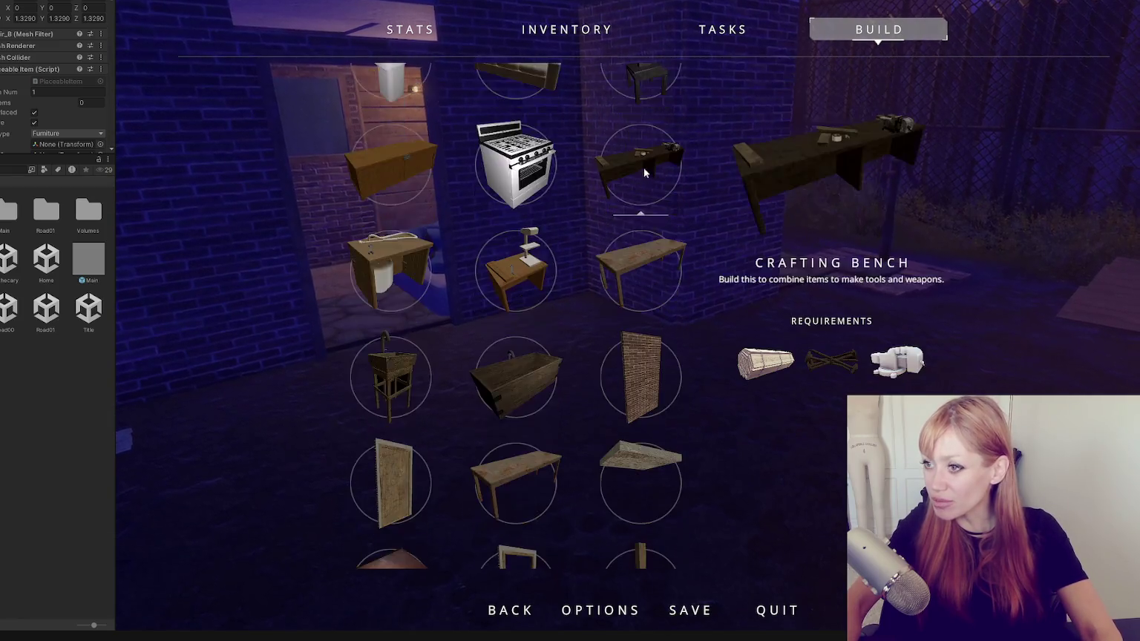
{"action": "scroll", "coordinate": [608, 219], "scroll_direction": "down", "scroll_amount": 2}
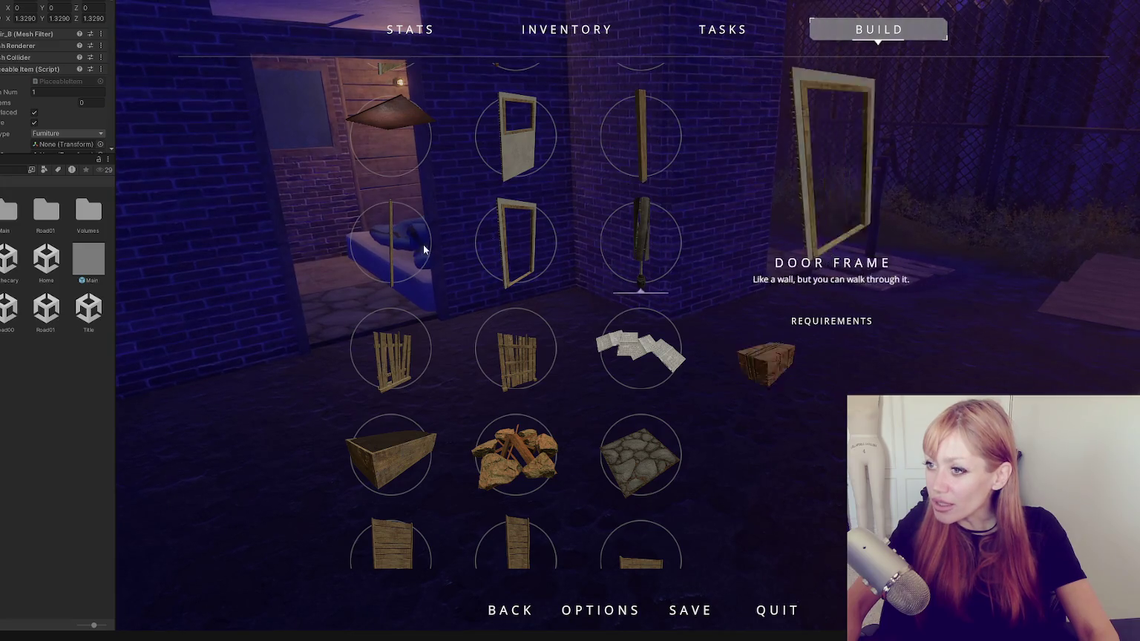
{"action": "scroll", "coordinate": [442, 258], "scroll_direction": "down", "scroll_amount": 1}
{"action": "scroll", "coordinate": [449, 256], "scroll_direction": "down", "scroll_amount": 3}
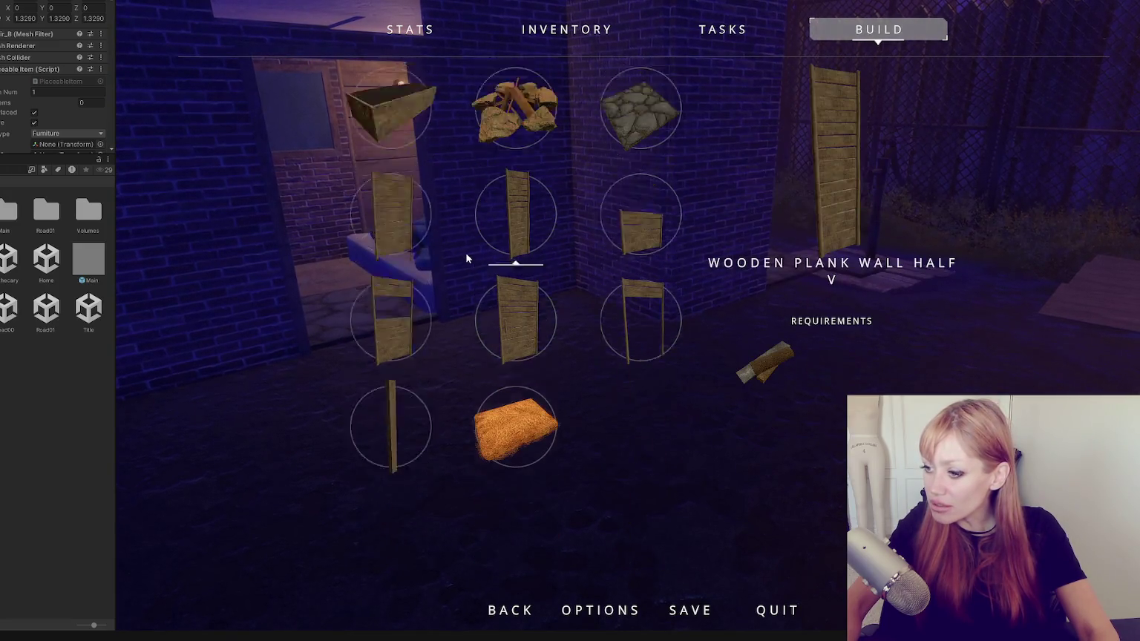
{"action": "key", "text": "Left"}
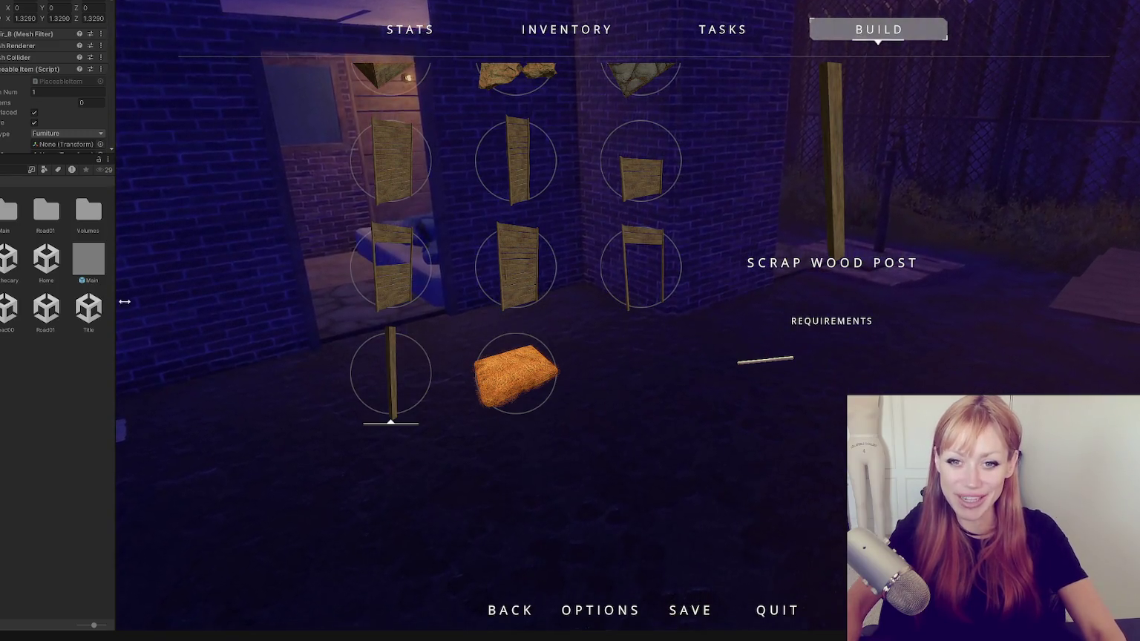
{"action": "key", "text": "Escape"}
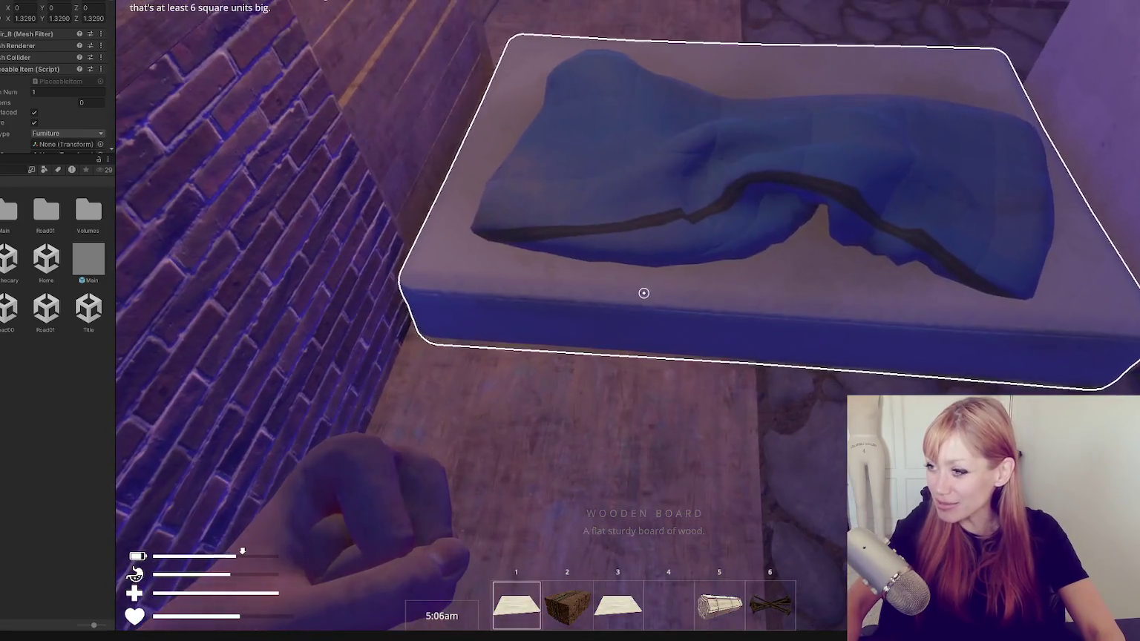
Walk through the doorway to the bed, interact with it, and view it from the side.
{"action": "key", "text": "s"}
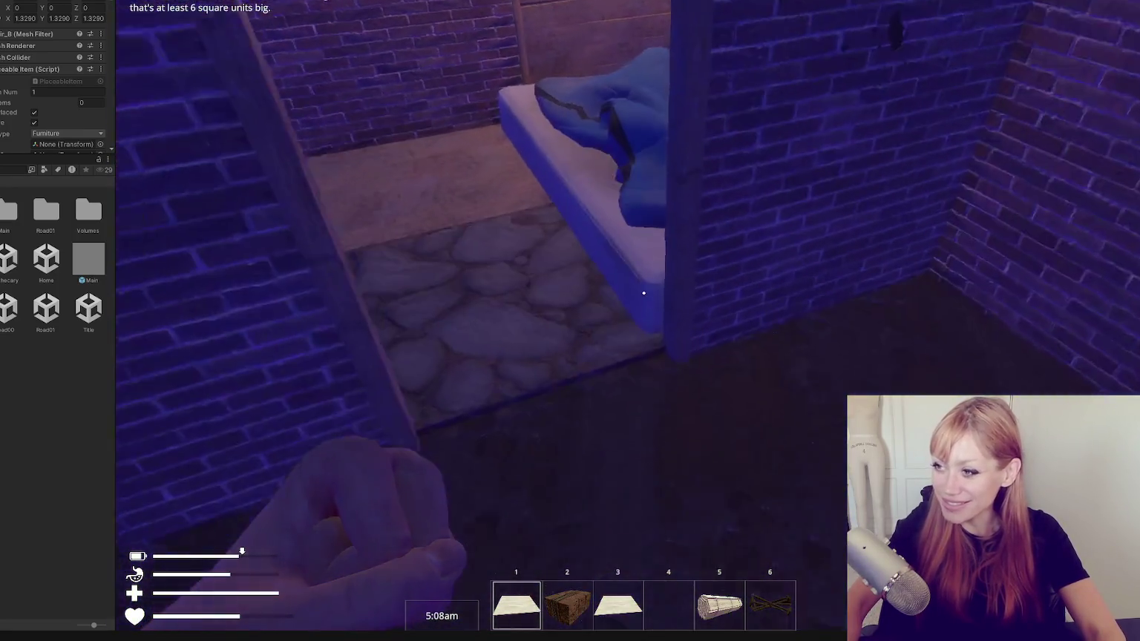
{"action": "key", "text": "w"}
{"action": "key", "text": "w"}
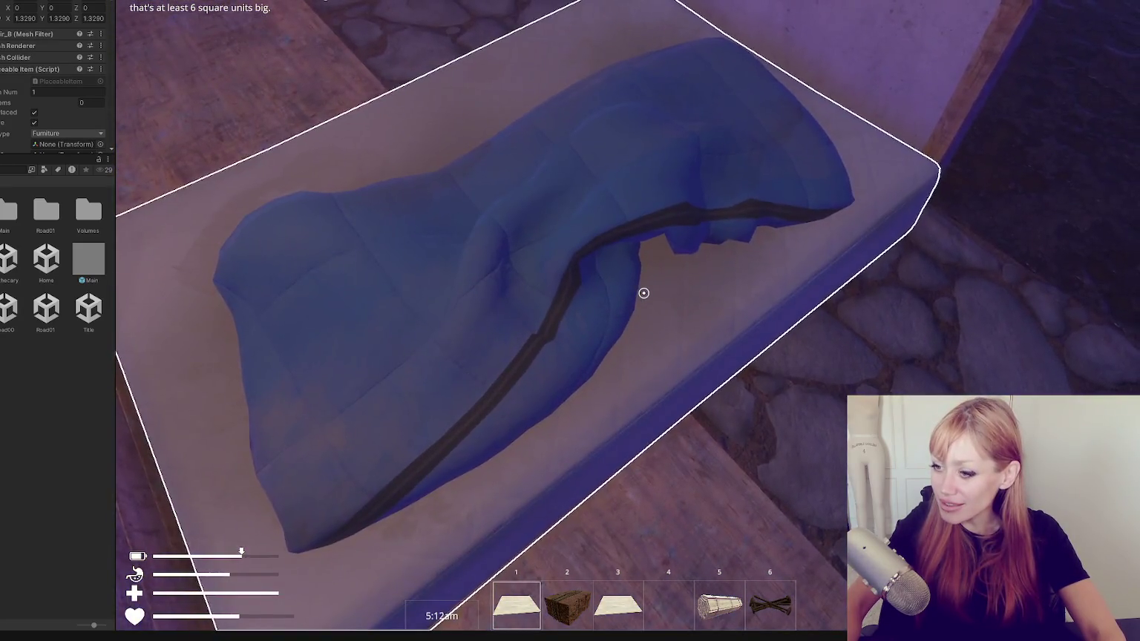
{"action": "left_click", "coordinate": [643, 293]}
{"action": "key", "text": "s"}
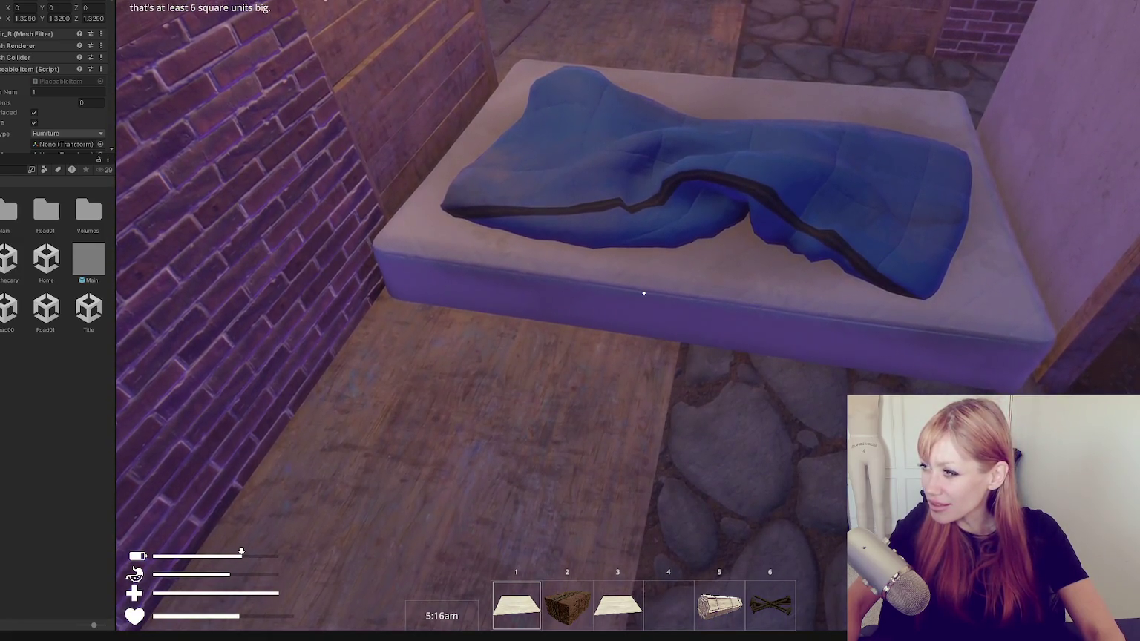
{"action": "key", "text": "s"}
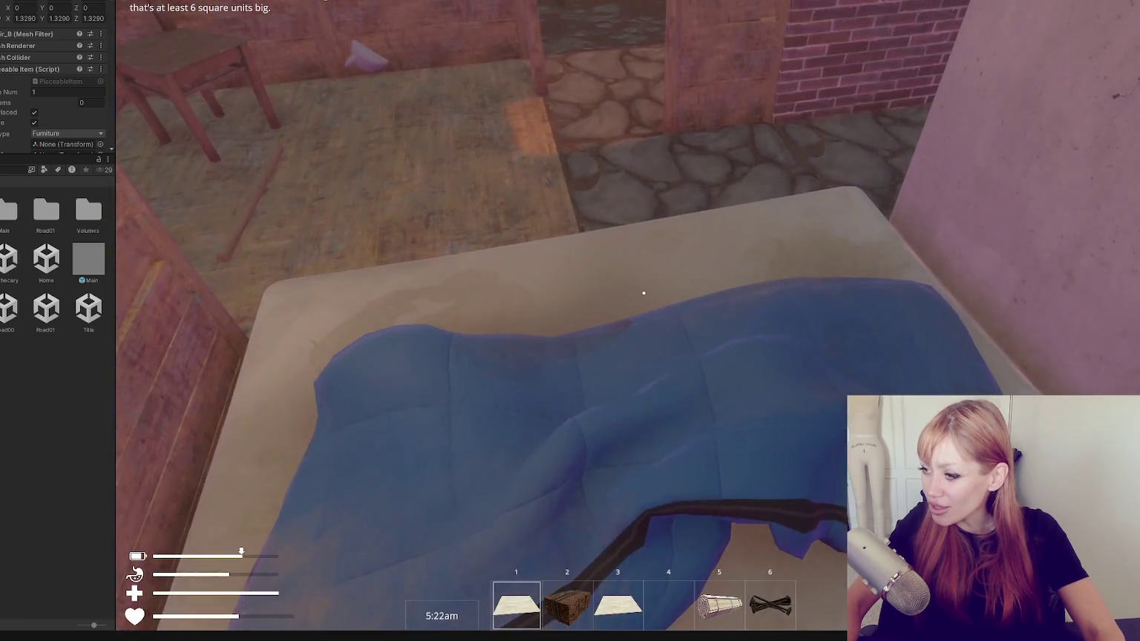
{"action": "key", "text": "d"}
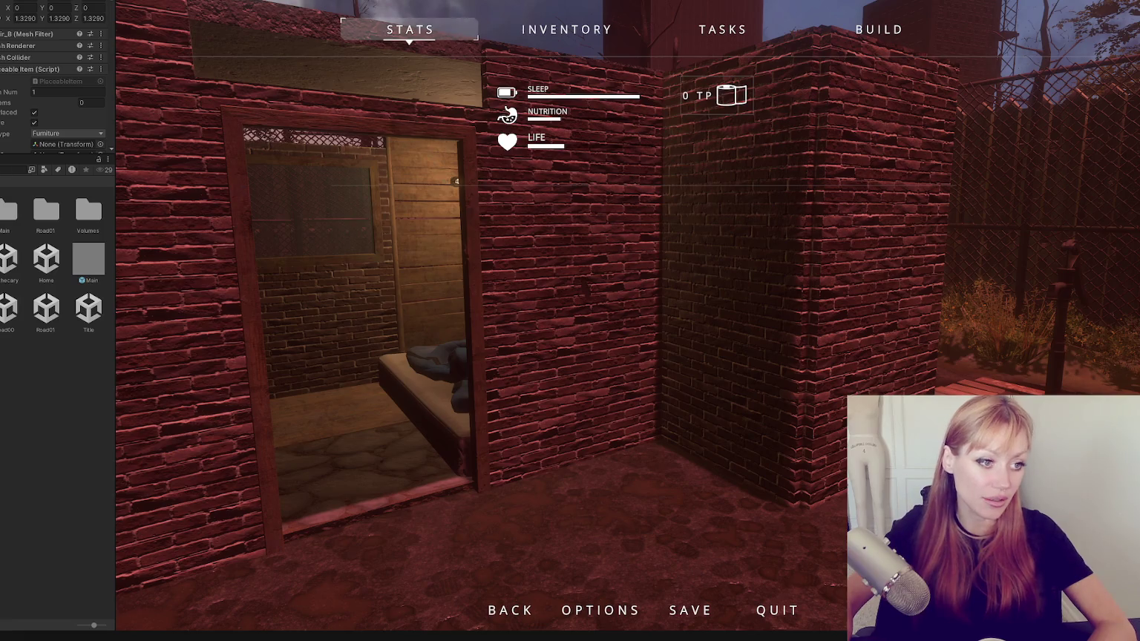
Scroll the BUILD grid and pick the storage chest to preview its placement in the shelter.
{"action": "left_click", "coordinate": [857, 33]}
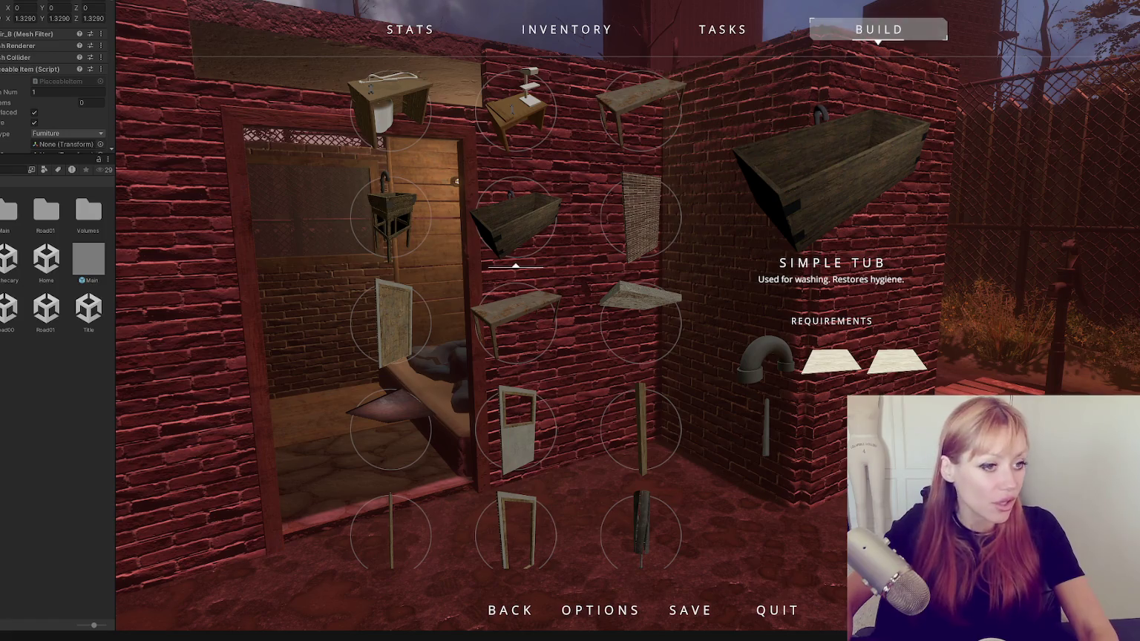
{"action": "scroll", "coordinate": [584, 312], "scroll_direction": "down", "scroll_amount": 8}
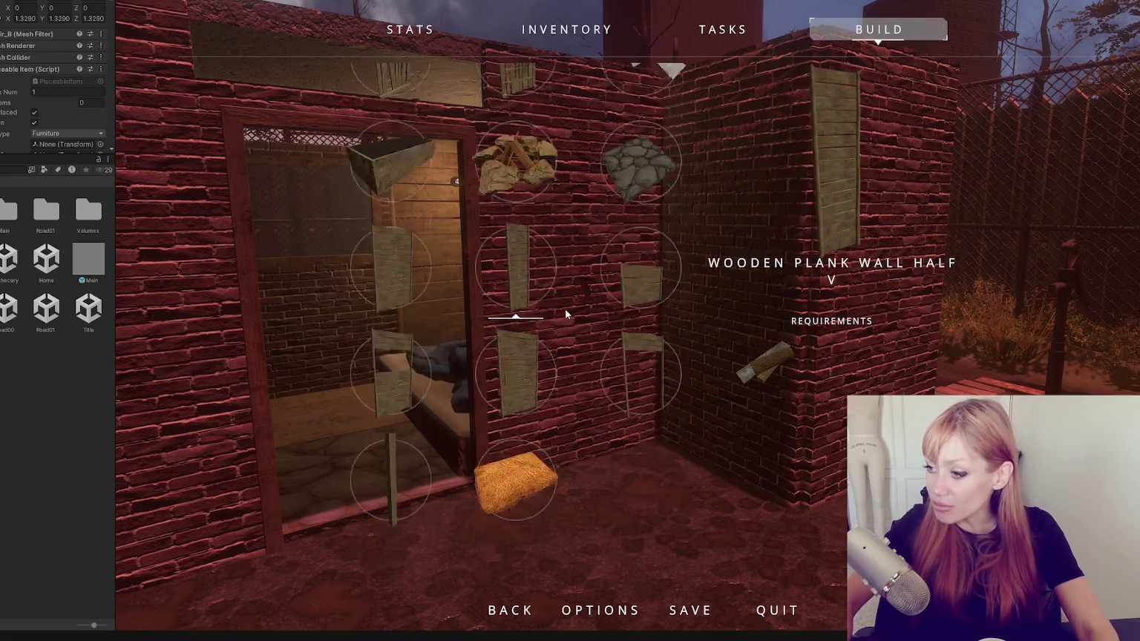
{"action": "scroll", "coordinate": [556, 297], "scroll_direction": "up", "scroll_amount": 4}
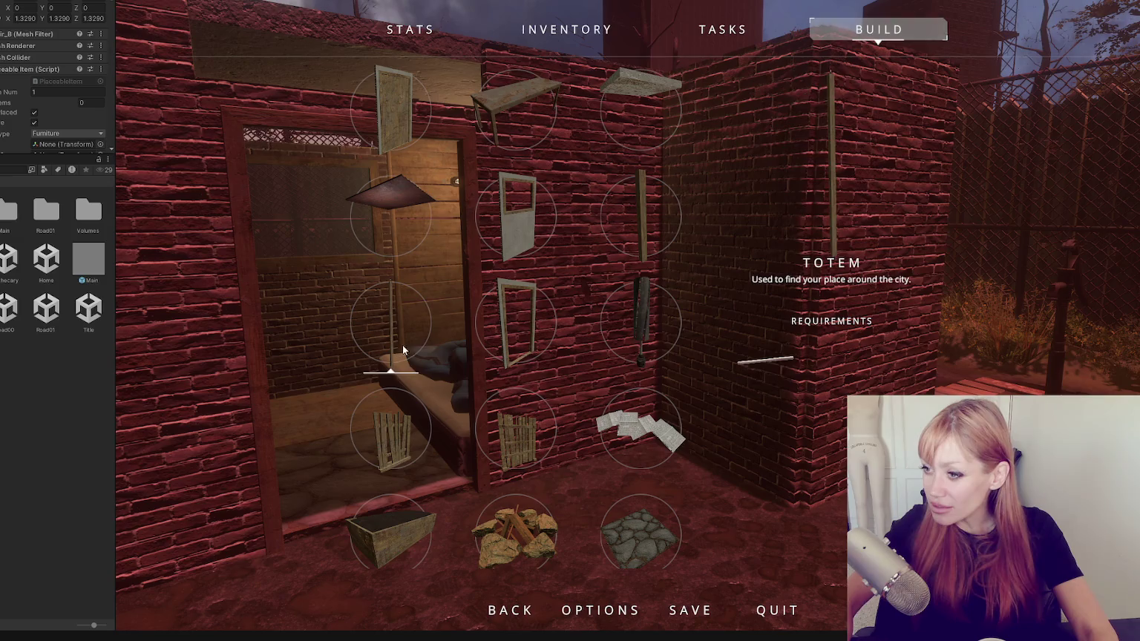
{"action": "scroll", "coordinate": [542, 375], "scroll_direction": "up", "scroll_amount": 8}
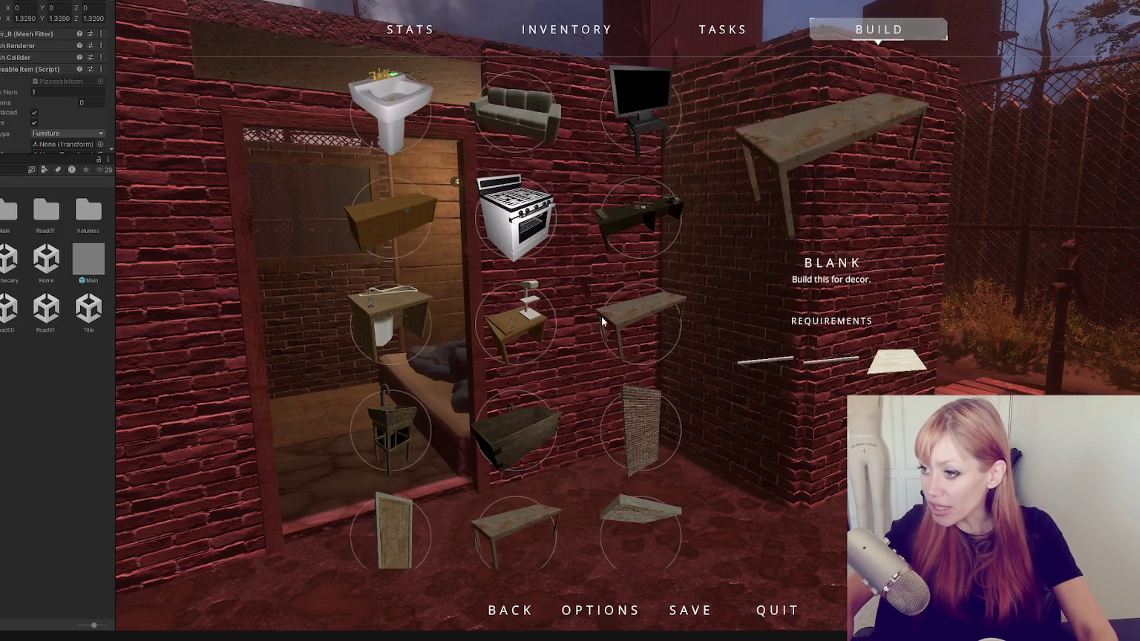
{"action": "scroll", "coordinate": [608, 337], "scroll_direction": "up", "scroll_amount": 1}
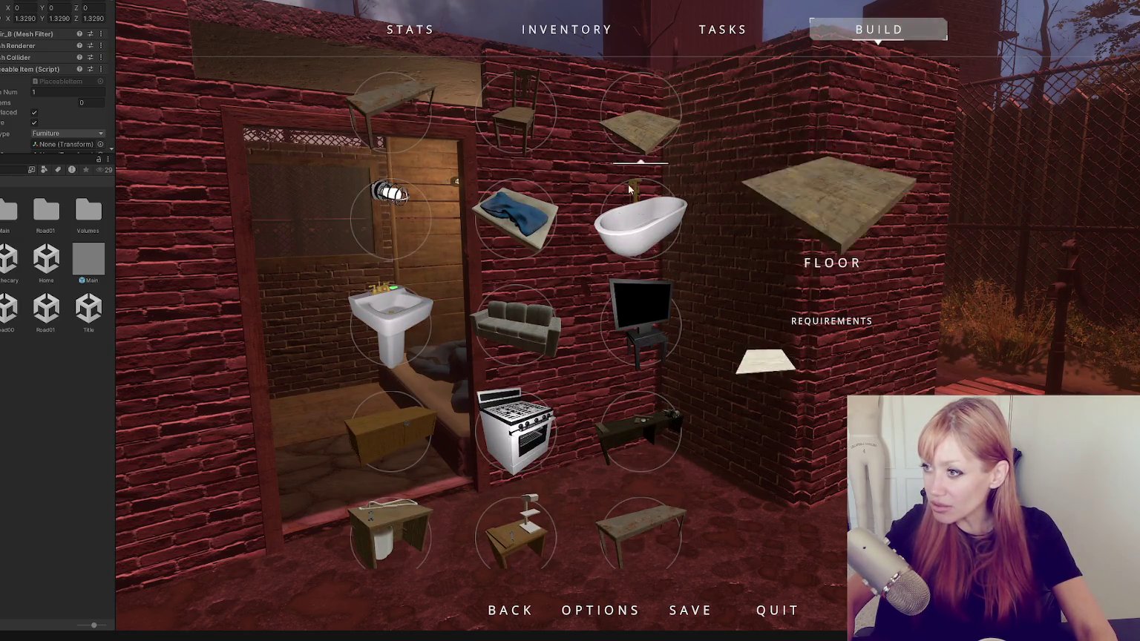
{"action": "scroll", "coordinate": [629, 190], "scroll_direction": "down", "scroll_amount": 2}
{"action": "left_click", "coordinate": [471, 259]}
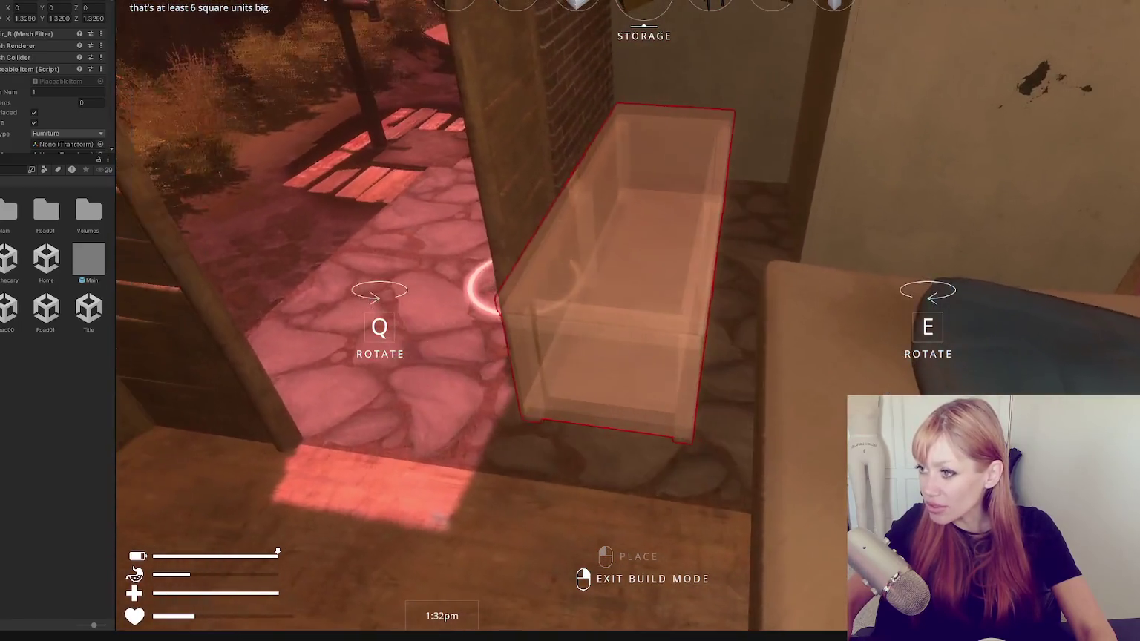
Leave build mode, then start and cancel placing a storage box.
{"action": "scroll", "coordinate": [629, 321], "scroll_direction": "up", "scroll_amount": 1}
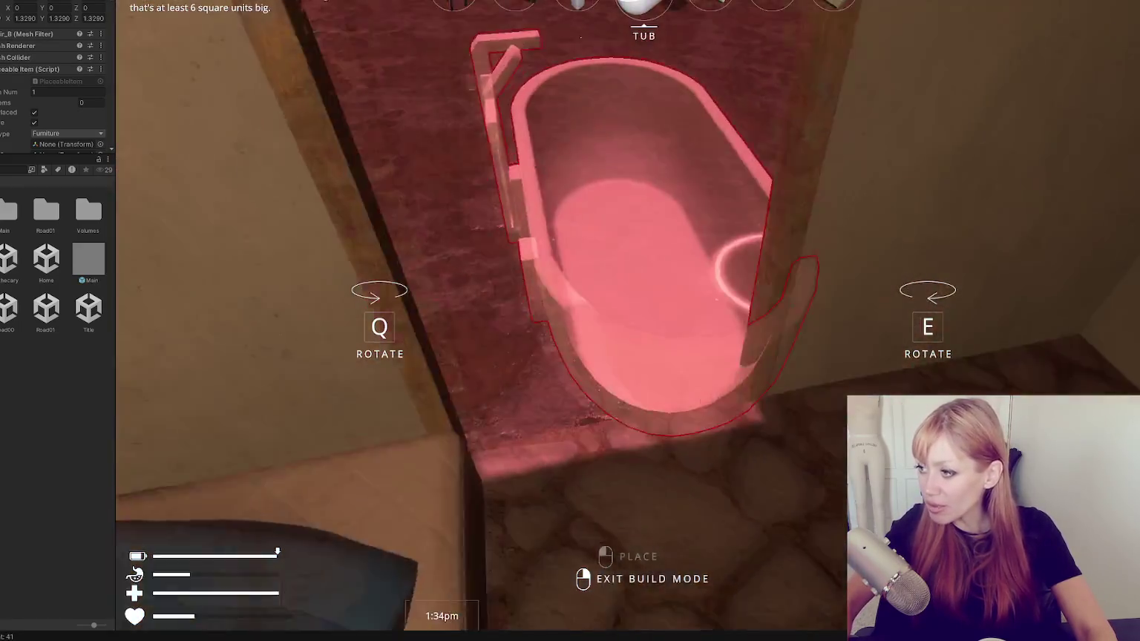
{"action": "right_click", "coordinate": [666, 297]}
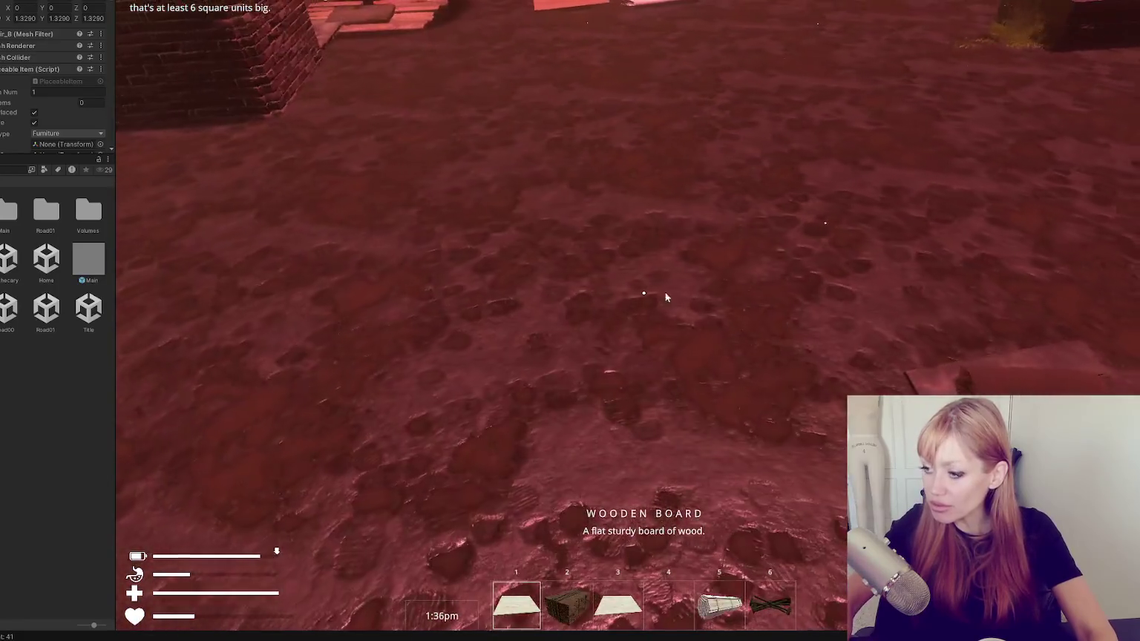
{"action": "key", "text": "Escape"}
{"action": "left_click", "coordinate": [875, 29]}
{"action": "scroll", "coordinate": [474, 326], "scroll_direction": "down", "scroll_amount": 2}
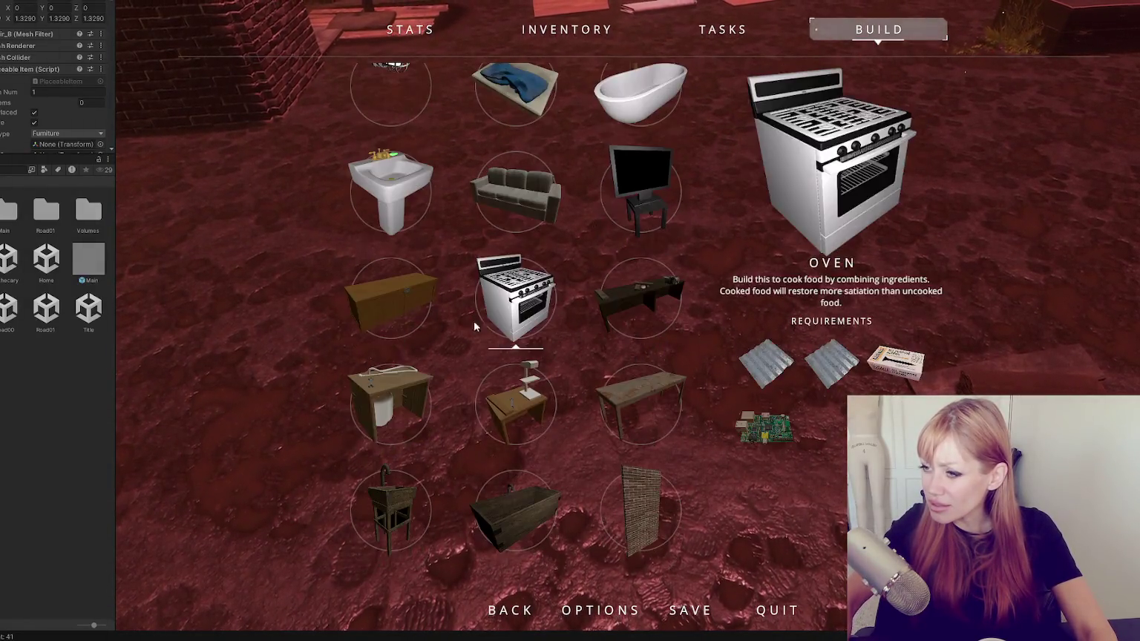
{"action": "left_click", "coordinate": [391, 297]}
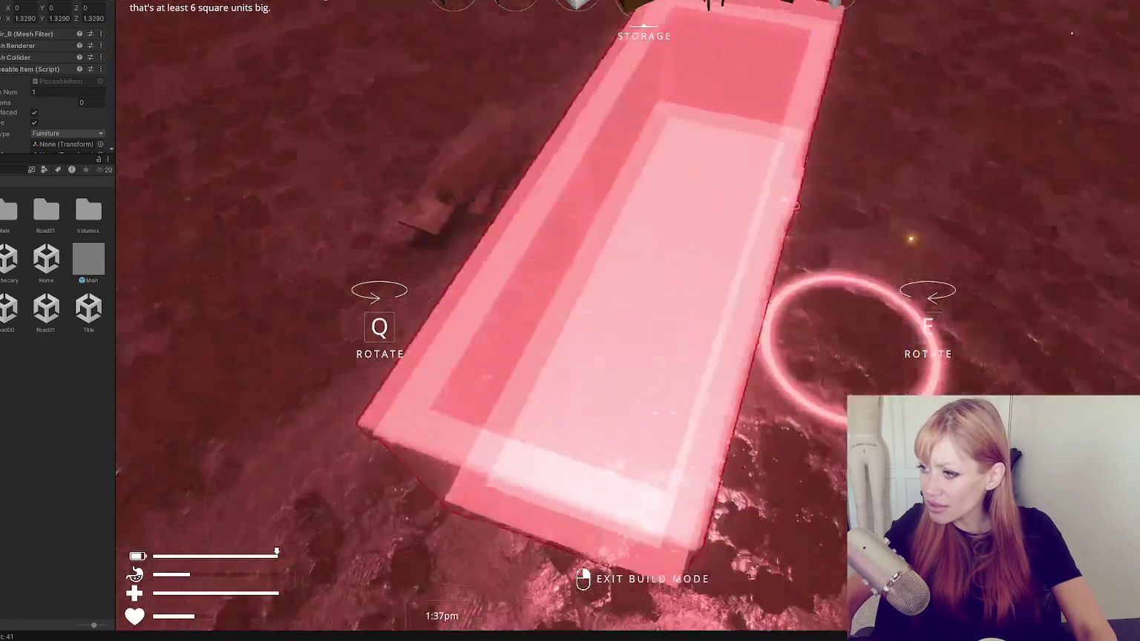
{"action": "right_click", "coordinate": [570, 321]}
Try placing a bed from the build list, then cancel it.
{"action": "key", "text": "Escape"}
{"action": "left_click", "coordinate": [890, 26]}
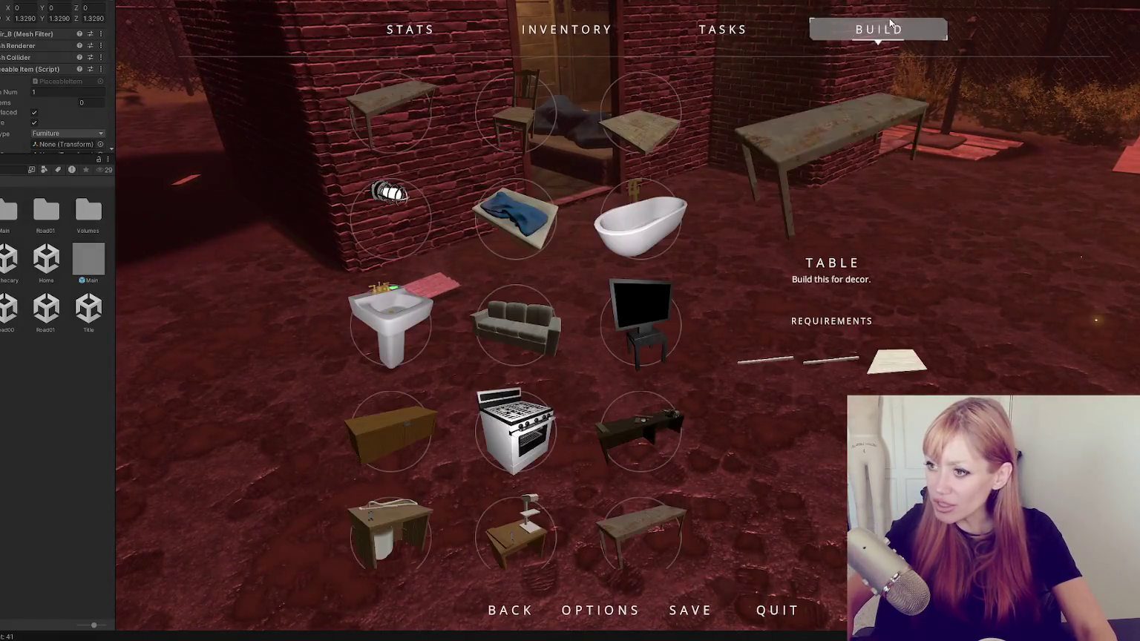
{"action": "left_click", "coordinate": [516, 219]}
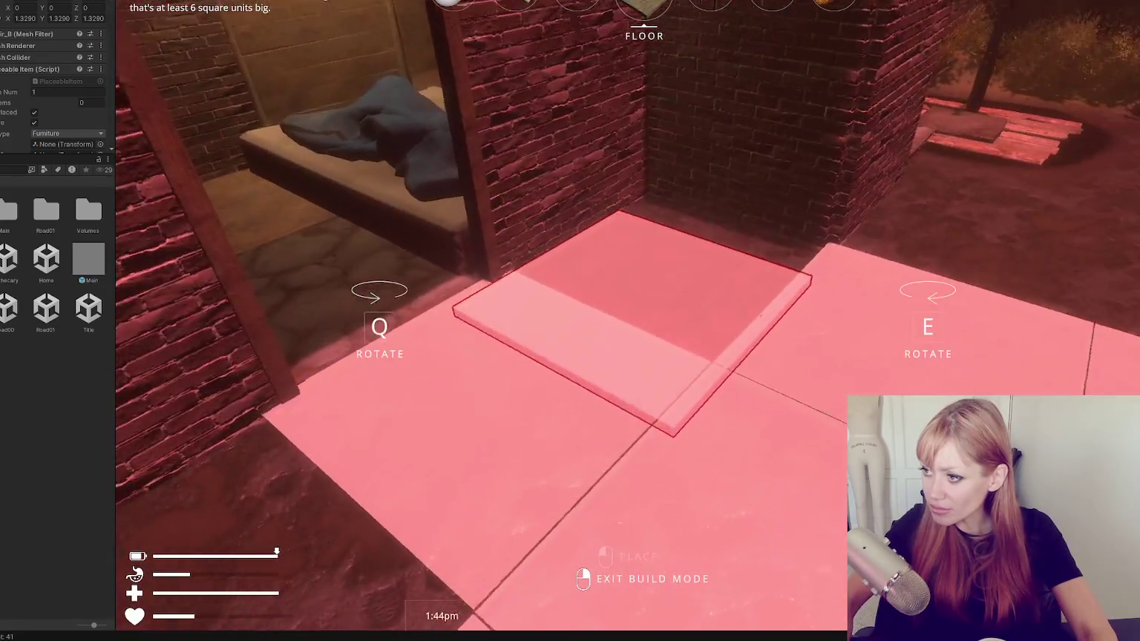
{"action": "right_click", "coordinate": [627, 320]}
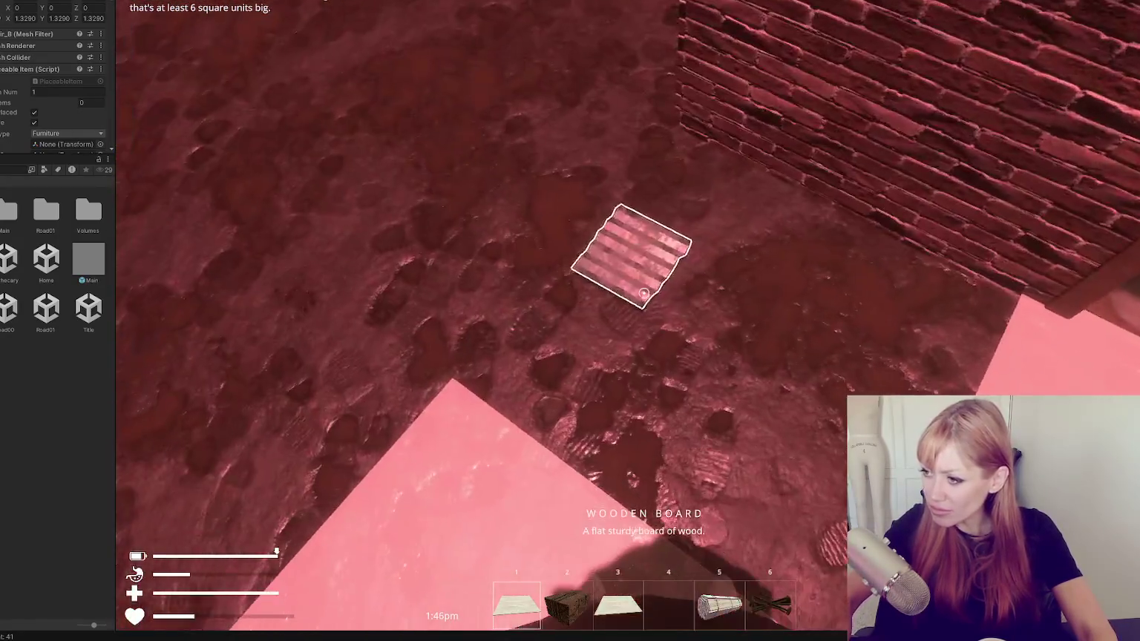
Pick up the wooden board and place a floor tile beside the previous one.
{"action": "left_click", "coordinate": [644, 294]}
{"action": "key", "text": "Escape"}
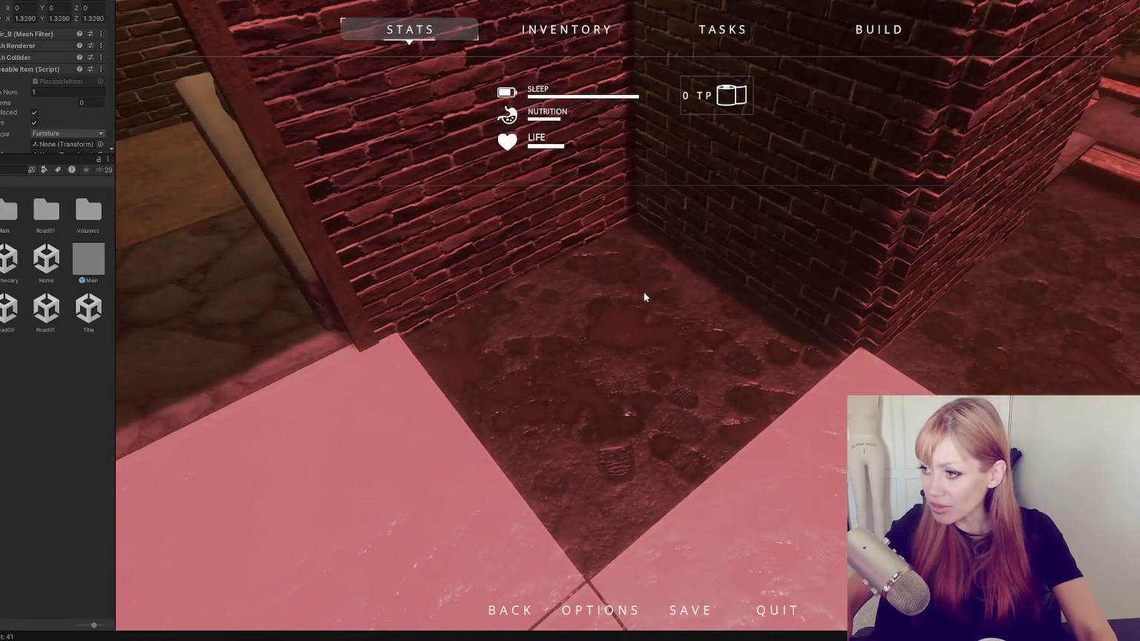
{"action": "key", "text": "b"}
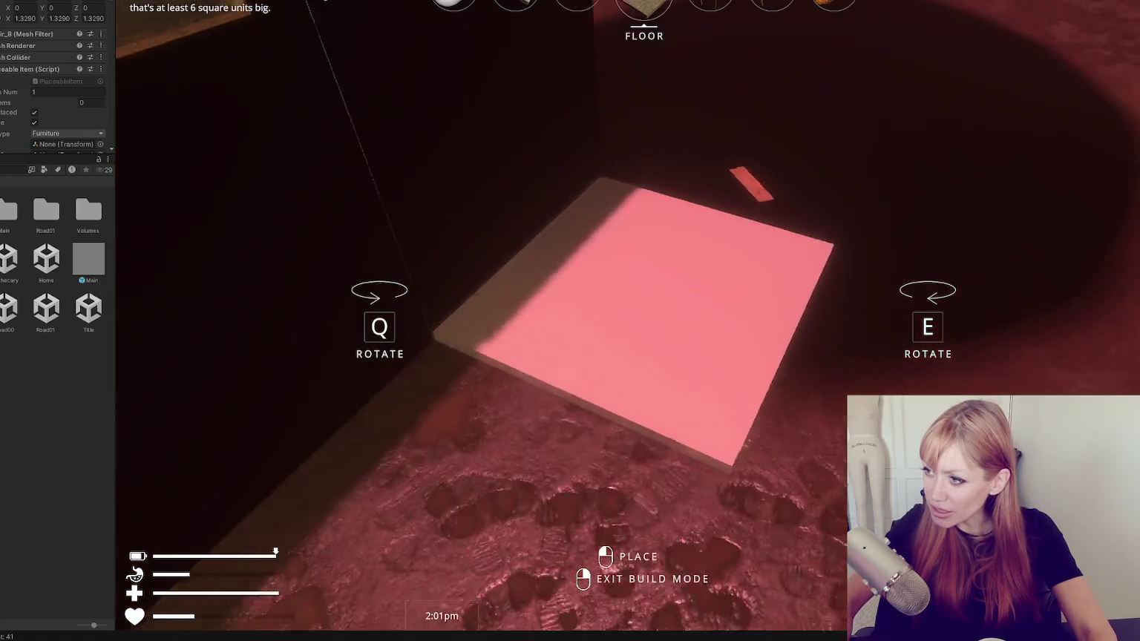
{"action": "left_click", "coordinate": [570, 320]}
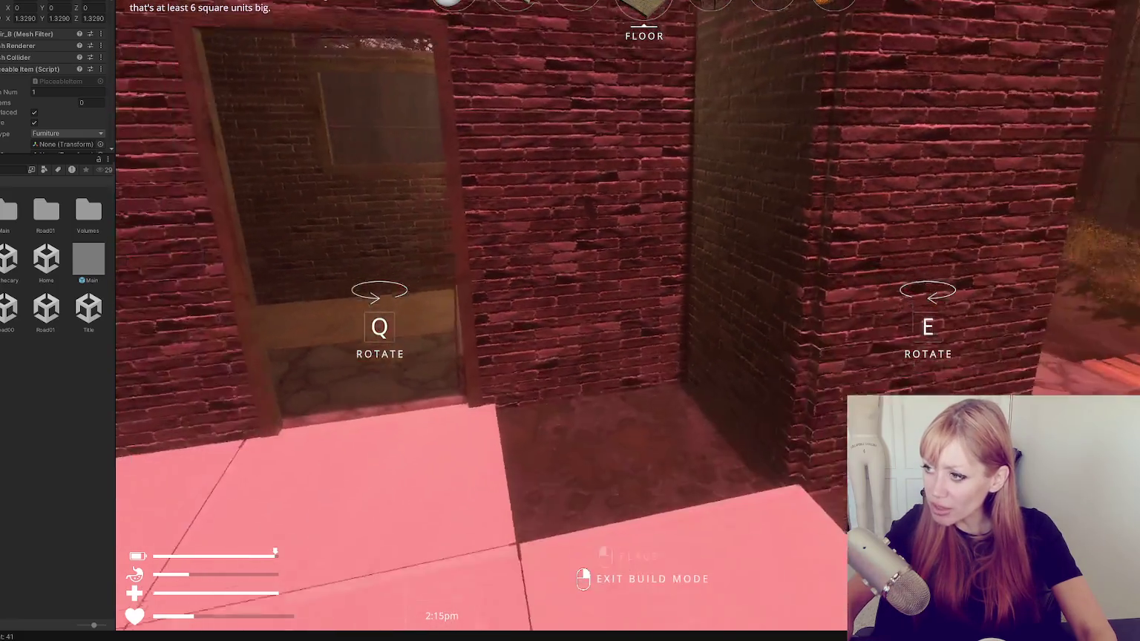
Select the house's brick wall piece and its child object in the Scene view, framing the house.
{"action": "key", "text": "w"}
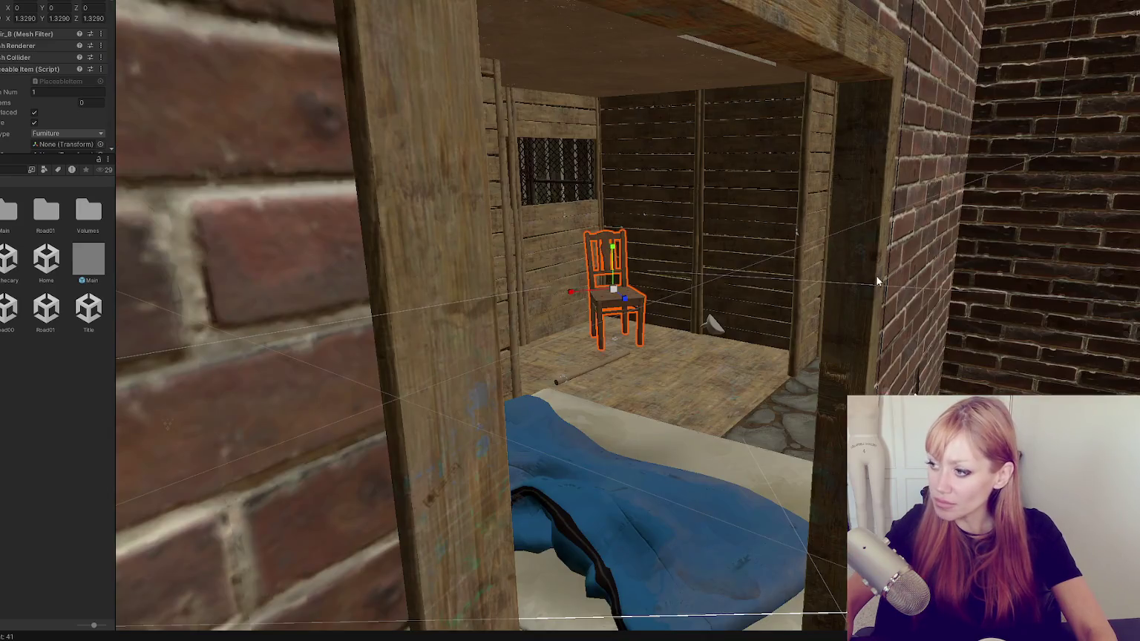
{"action": "left_click", "coordinate": [875, 275]}
{"action": "key", "text": "f"}
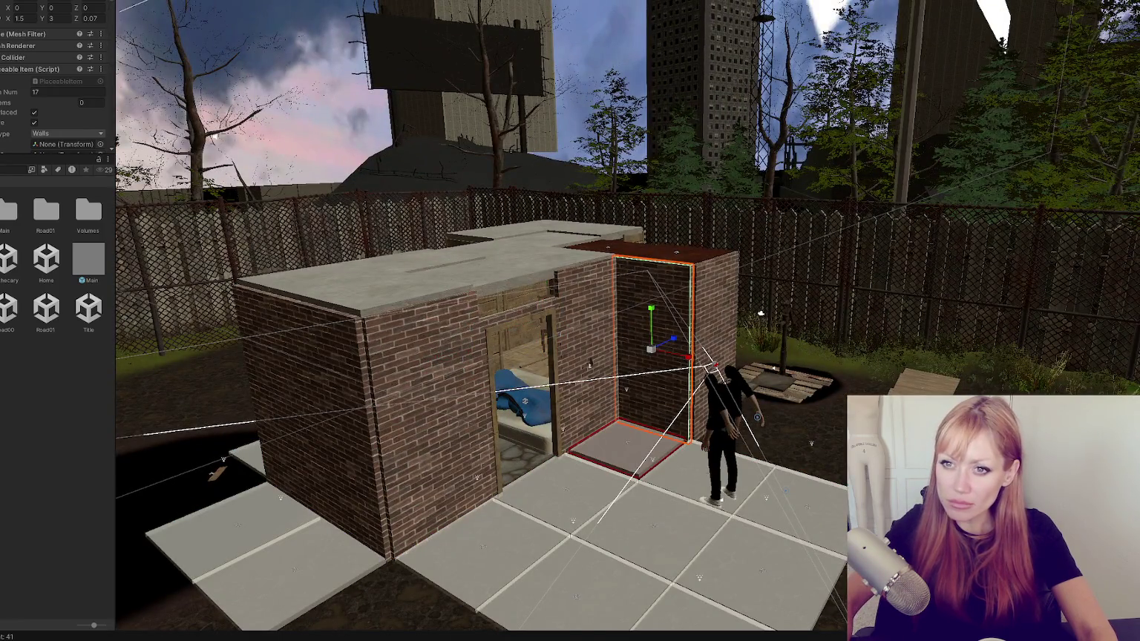
{"action": "left_click", "coordinate": [653, 349]}
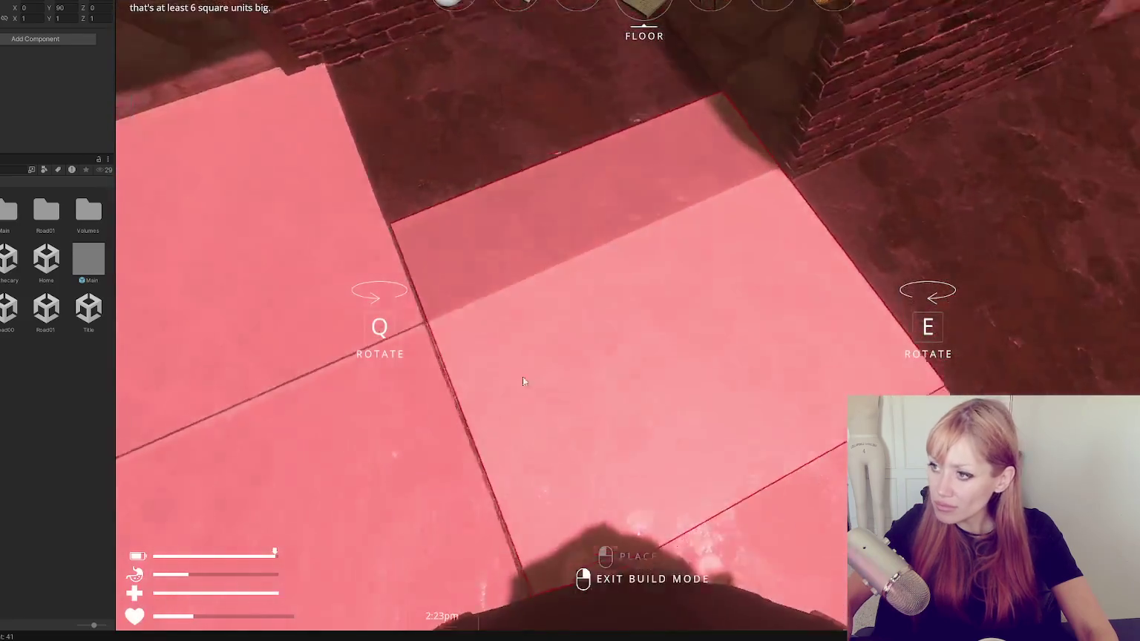
{"action": "key", "text": "d"}
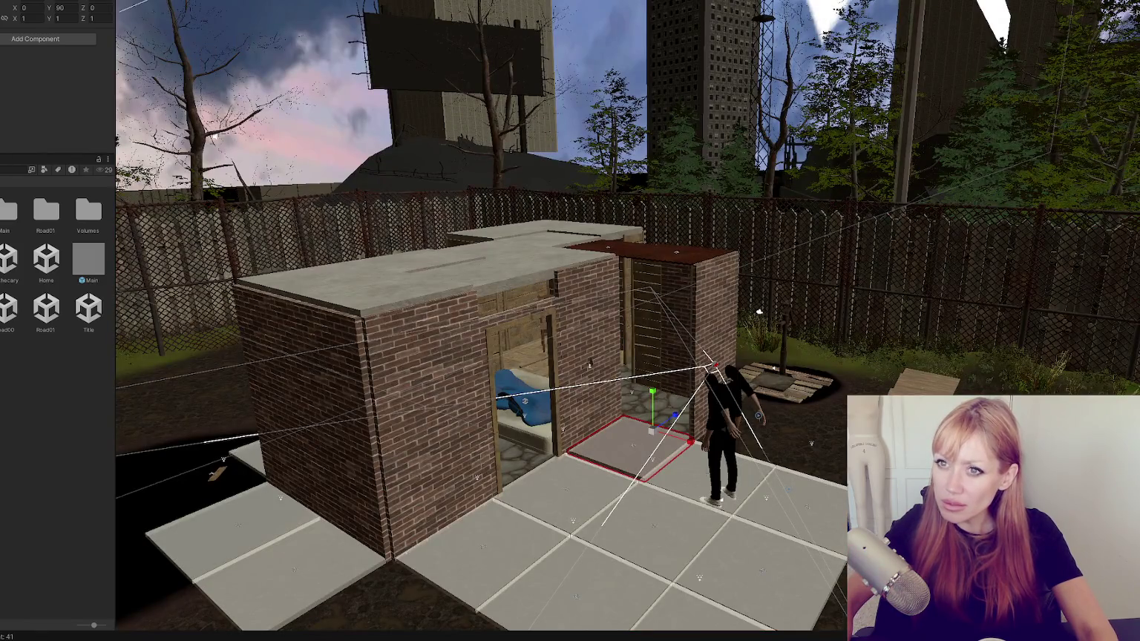
{"action": "left_click", "coordinate": [578, 315]}
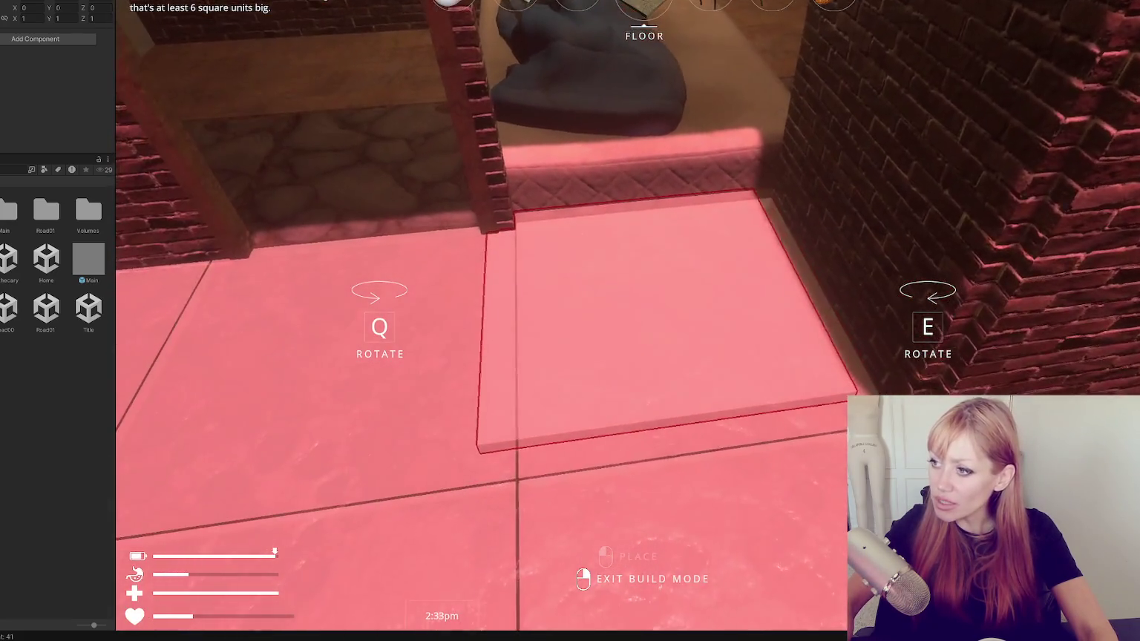
Exit build mode, equip the Wooden Board, re-enter floor placement, and pause the game.
{"action": "right_click", "coordinate": [643, 293]}
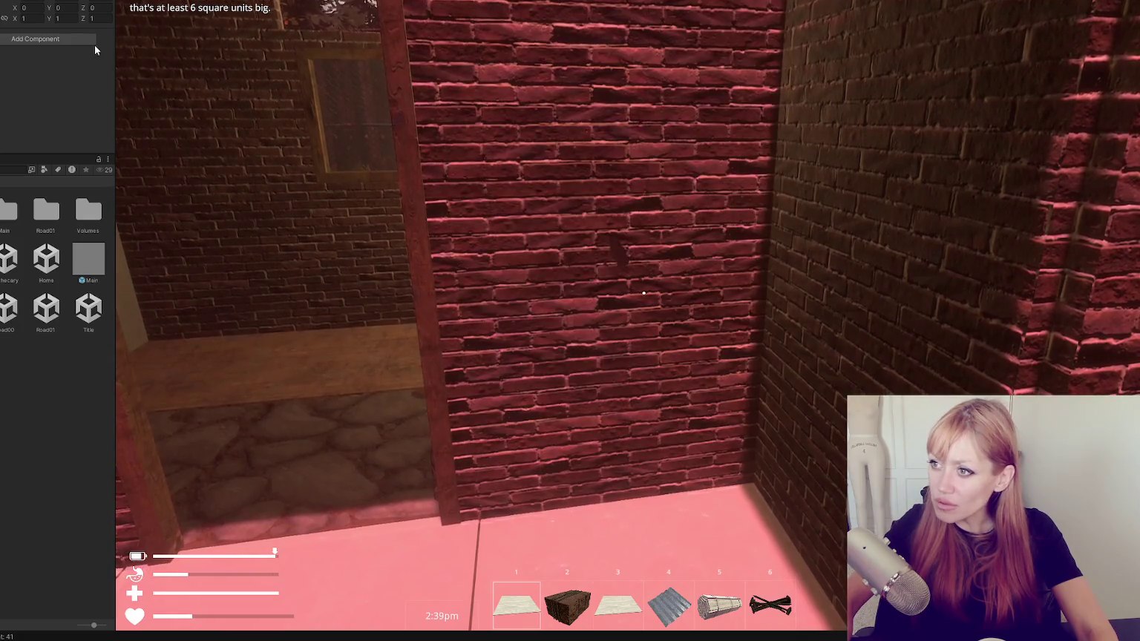
{"action": "left_click", "coordinate": [643, 293]}
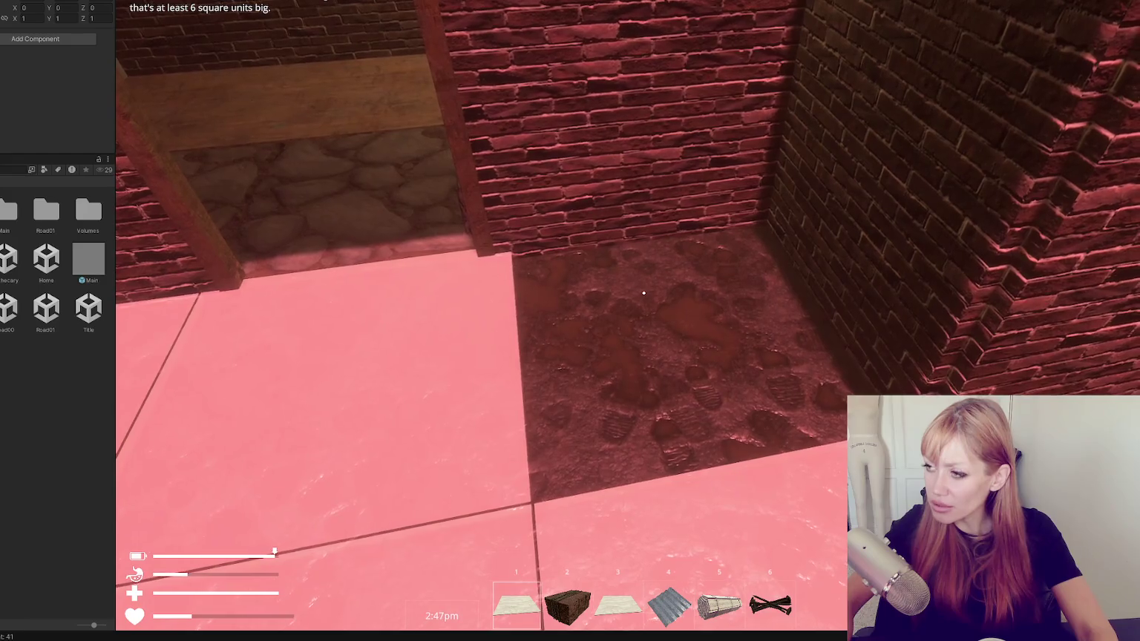
{"action": "key", "text": "1"}
{"action": "left_click", "coordinate": [643, 293]}
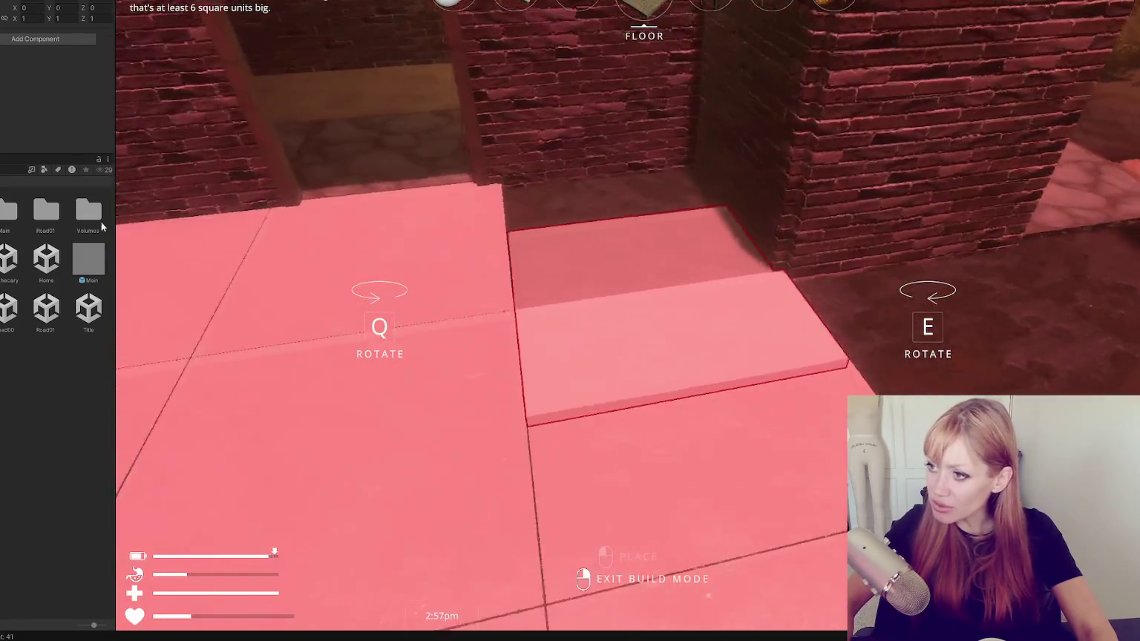
{"action": "key", "text": "Escape"}
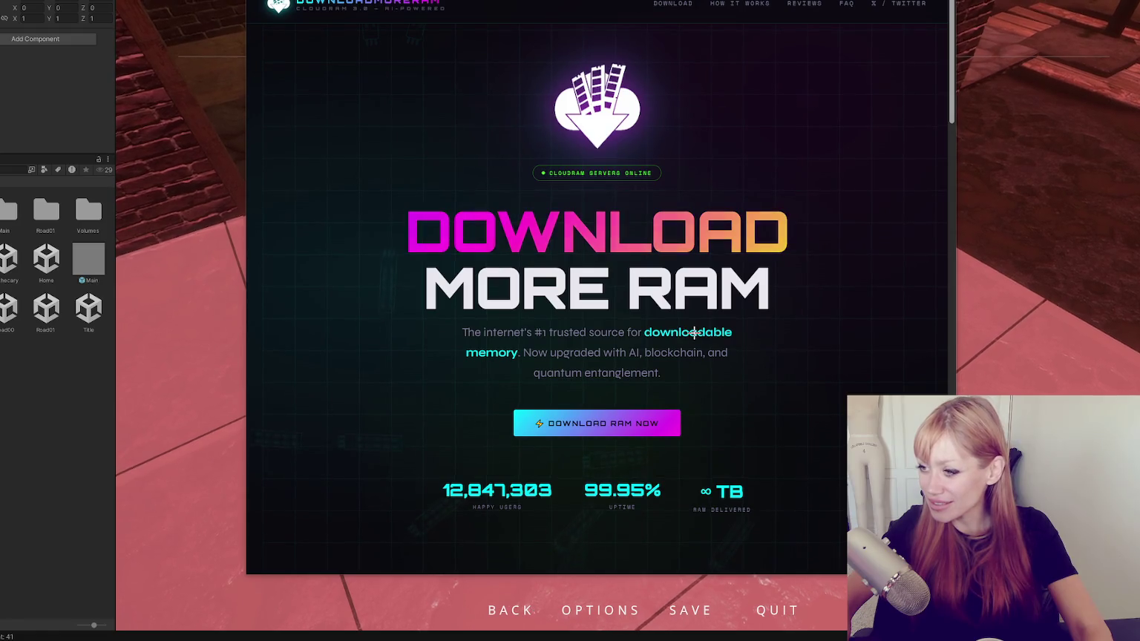
Expand the FAQ answers on downloading RAM, viruses, why it's free, and DDR7 support.
{"action": "scroll", "coordinate": [544, 313], "scroll_direction": "down", "scroll_amount": 1}
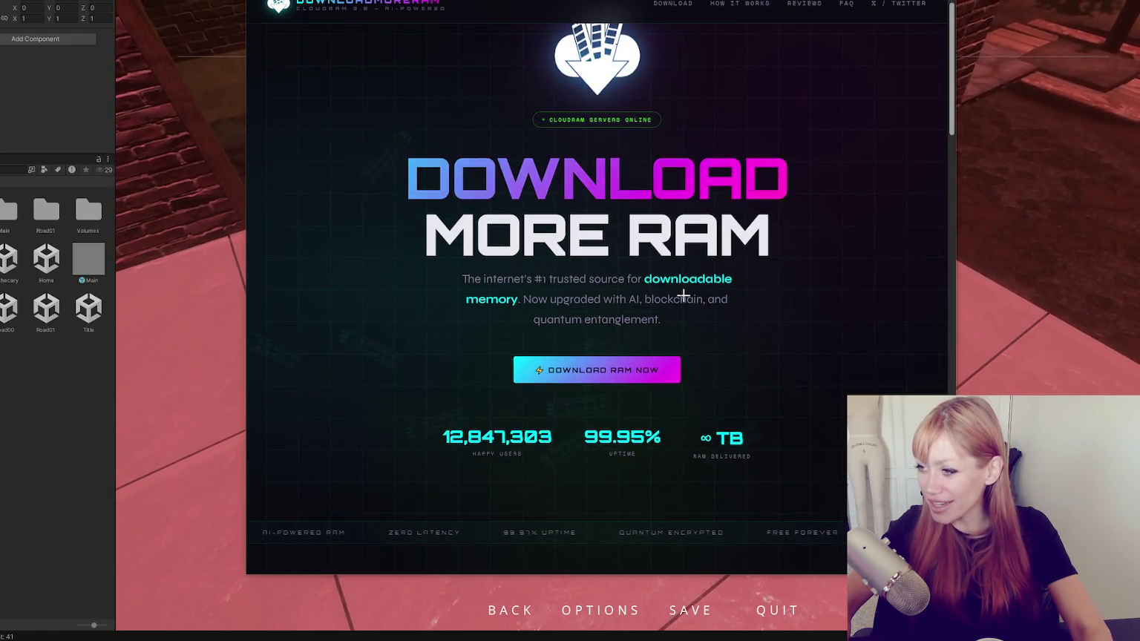
{"action": "scroll", "coordinate": [740, 271], "scroll_direction": "down", "scroll_amount": 3}
{"action": "scroll", "coordinate": [741, 270], "scroll_direction": "down", "scroll_amount": 8}
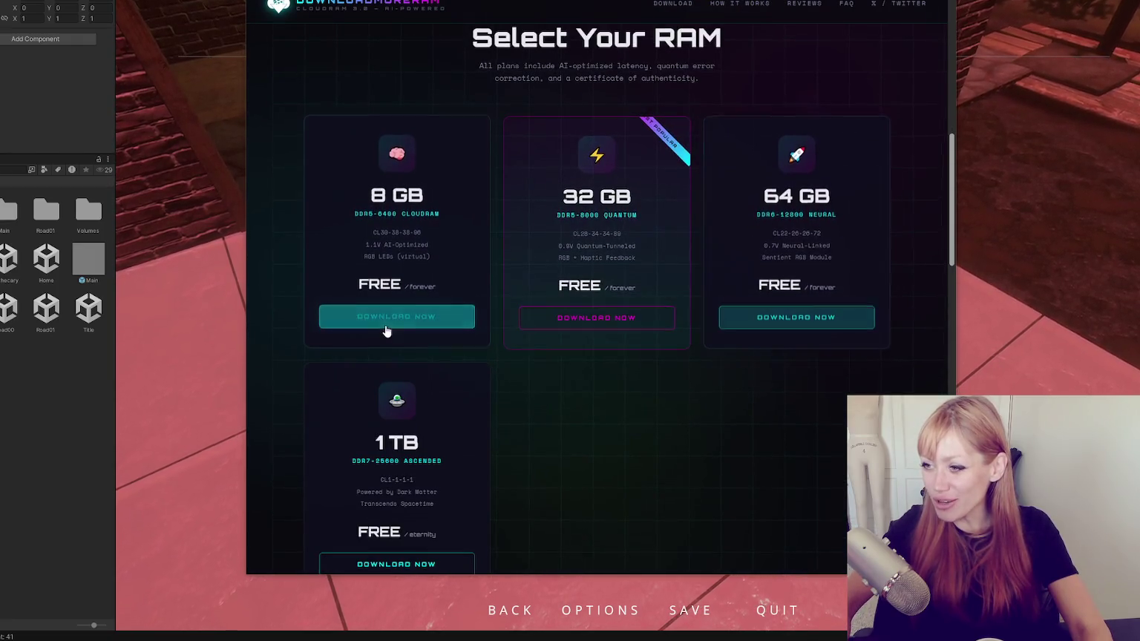
{"action": "scroll", "coordinate": [387, 326], "scroll_direction": "down", "scroll_amount": 6}
{"action": "scroll", "coordinate": [377, 246], "scroll_direction": "down", "scroll_amount": 5}
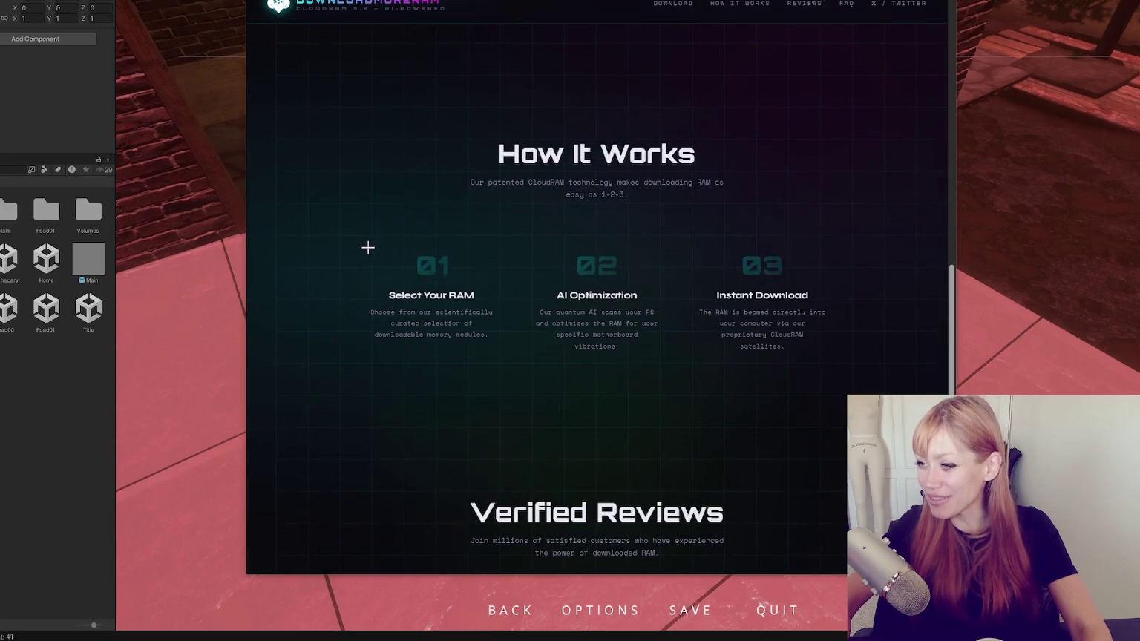
{"action": "scroll", "coordinate": [741, 292], "scroll_direction": "down", "scroll_amount": 9}
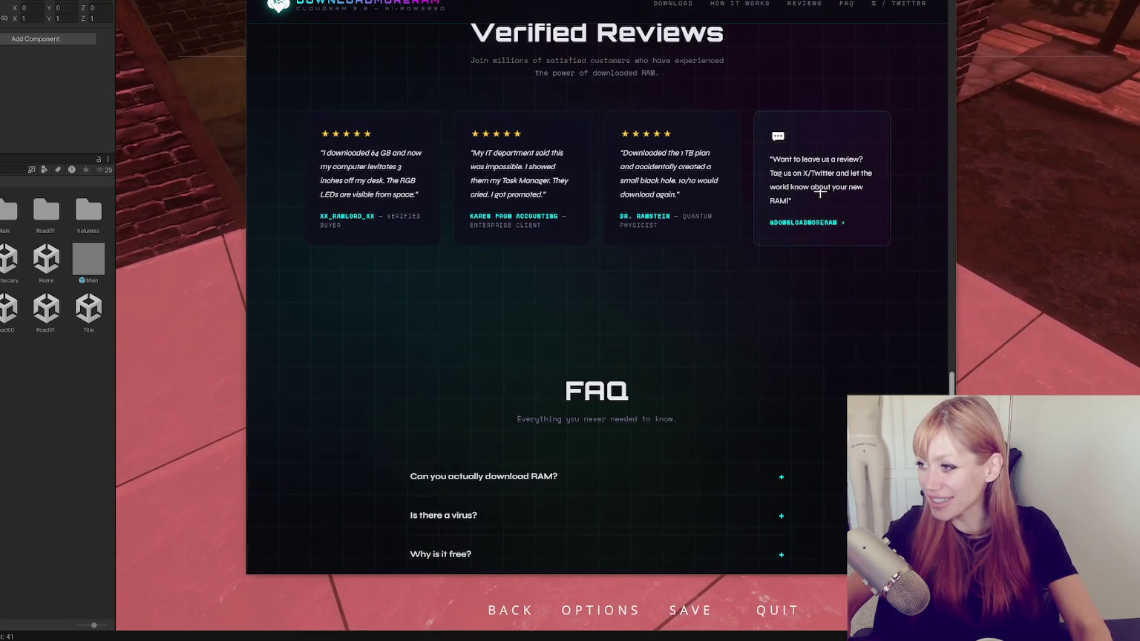
{"action": "scroll", "coordinate": [415, 198], "scroll_direction": "down", "scroll_amount": 5}
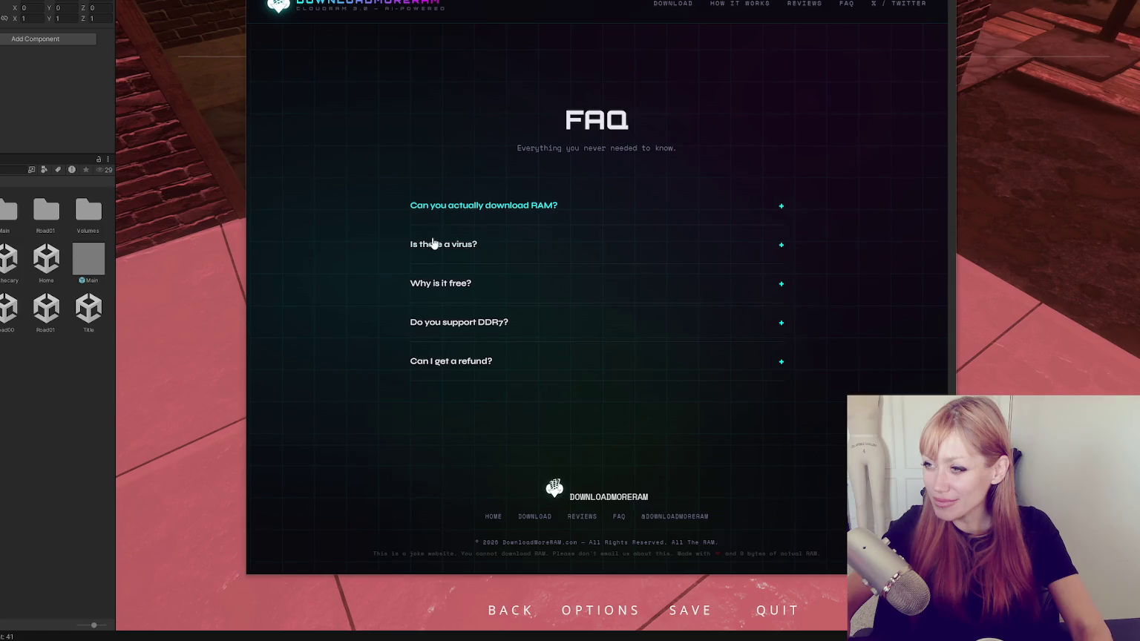
{"action": "left_click", "coordinate": [467, 208]}
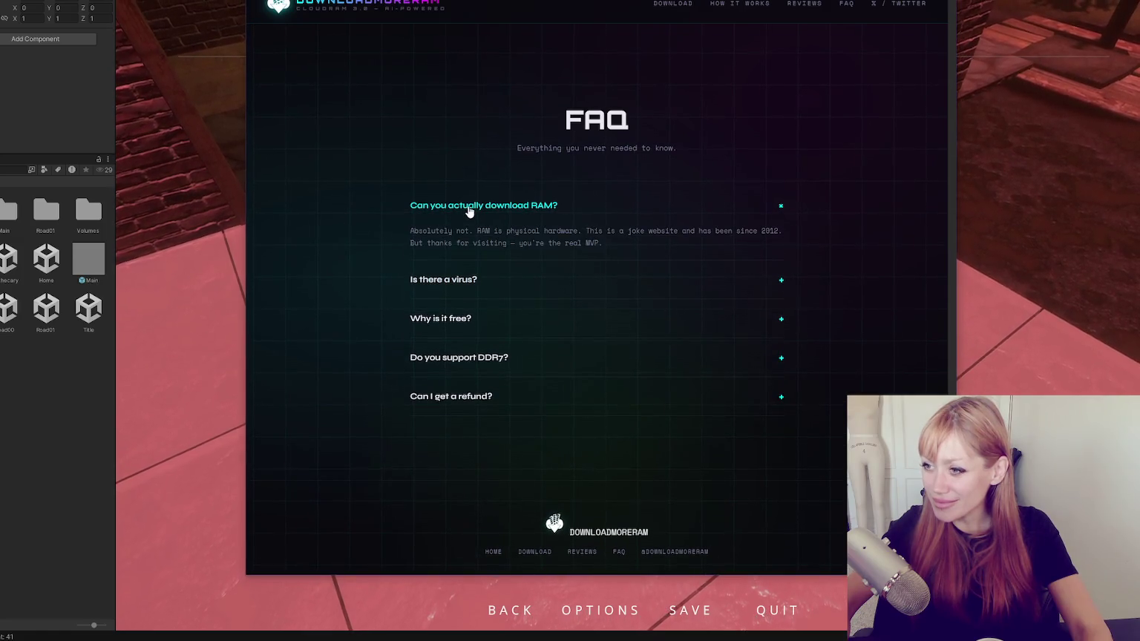
{"action": "left_click", "coordinate": [458, 282]}
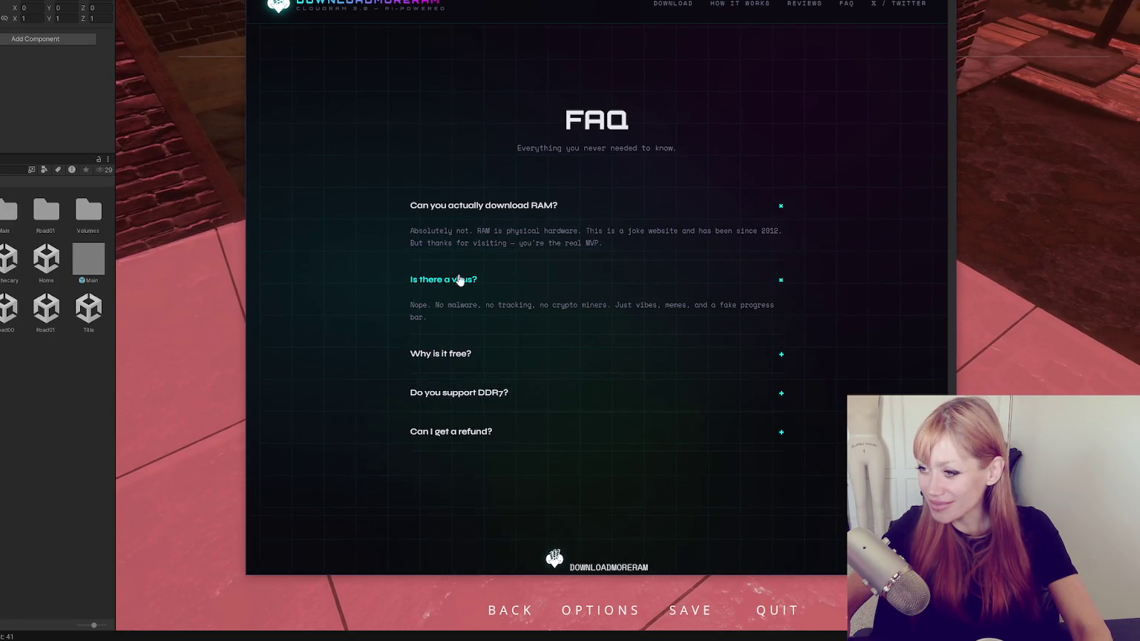
{"action": "left_click", "coordinate": [404, 341]}
{"action": "left_click", "coordinate": [487, 438]}
Expand the refund answer, then jump back to the RAM plan cards.
{"action": "scroll", "coordinate": [565, 438], "scroll_direction": "down", "scroll_amount": 2}
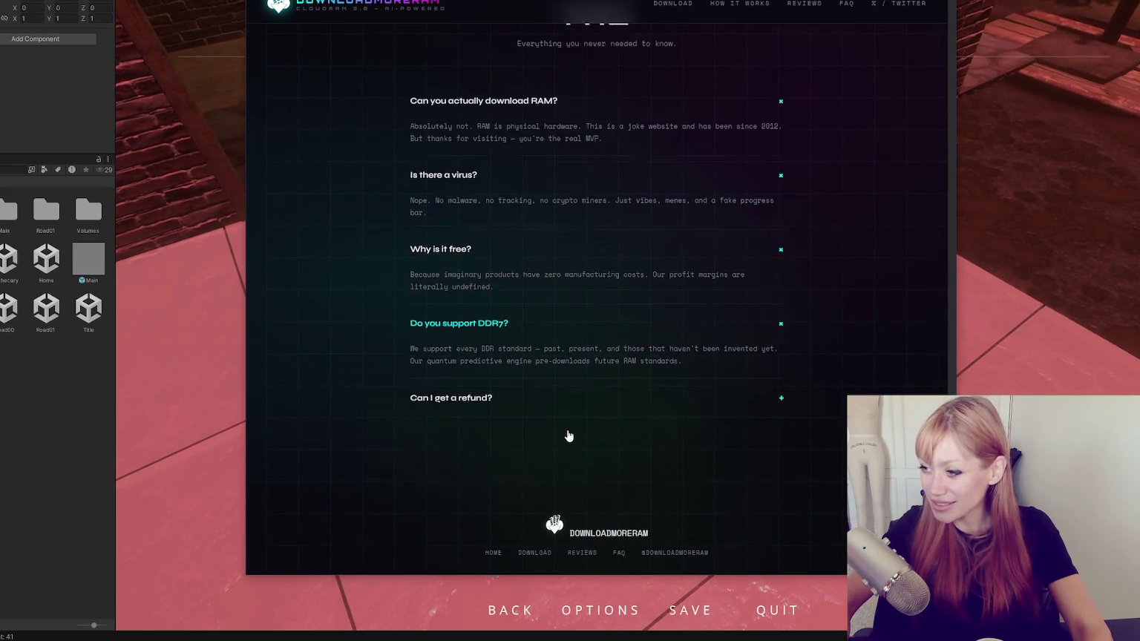
{"action": "left_click", "coordinate": [460, 412]}
{"action": "scroll", "coordinate": [586, 386], "scroll_direction": "up", "scroll_amount": 10}
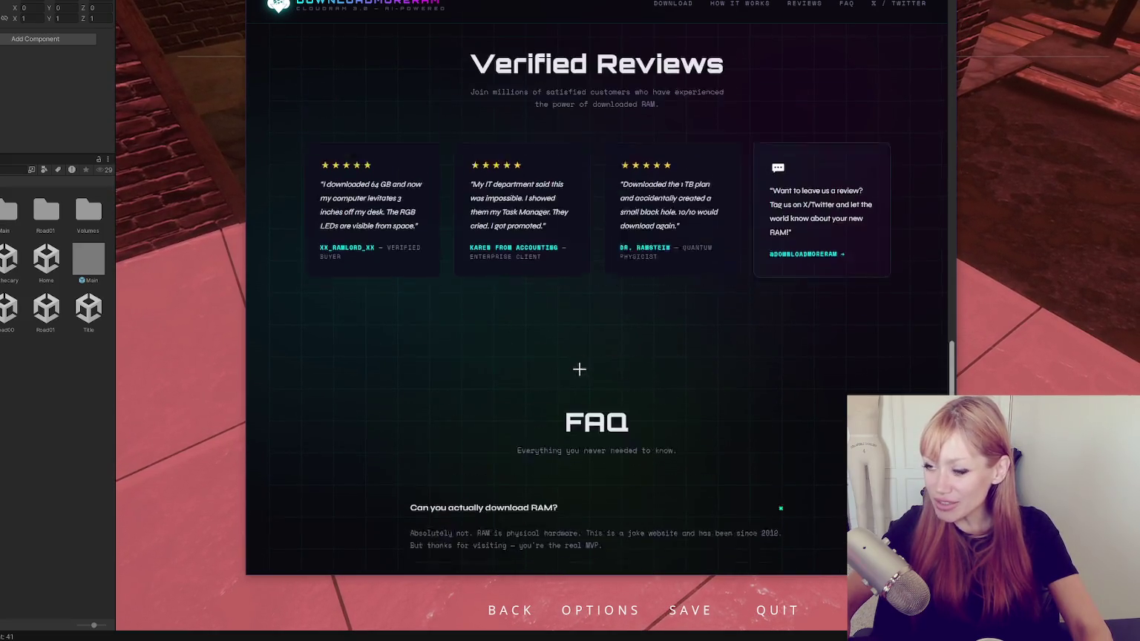
{"action": "scroll", "coordinate": [574, 364], "scroll_direction": "up", "scroll_amount": 5}
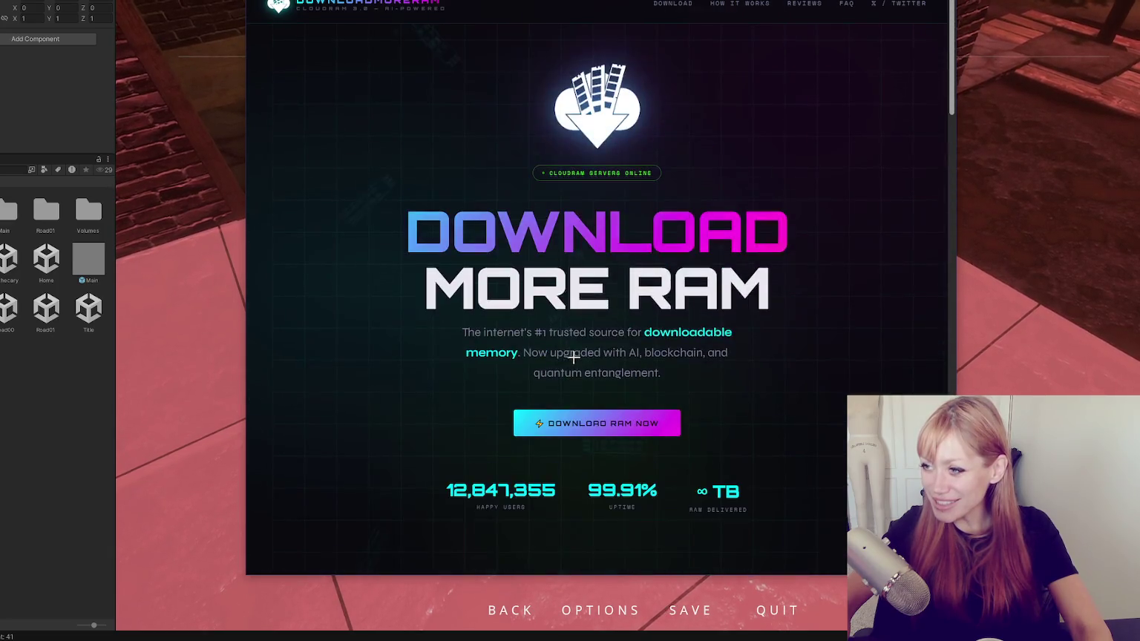
{"action": "left_click", "coordinate": [582, 428]}
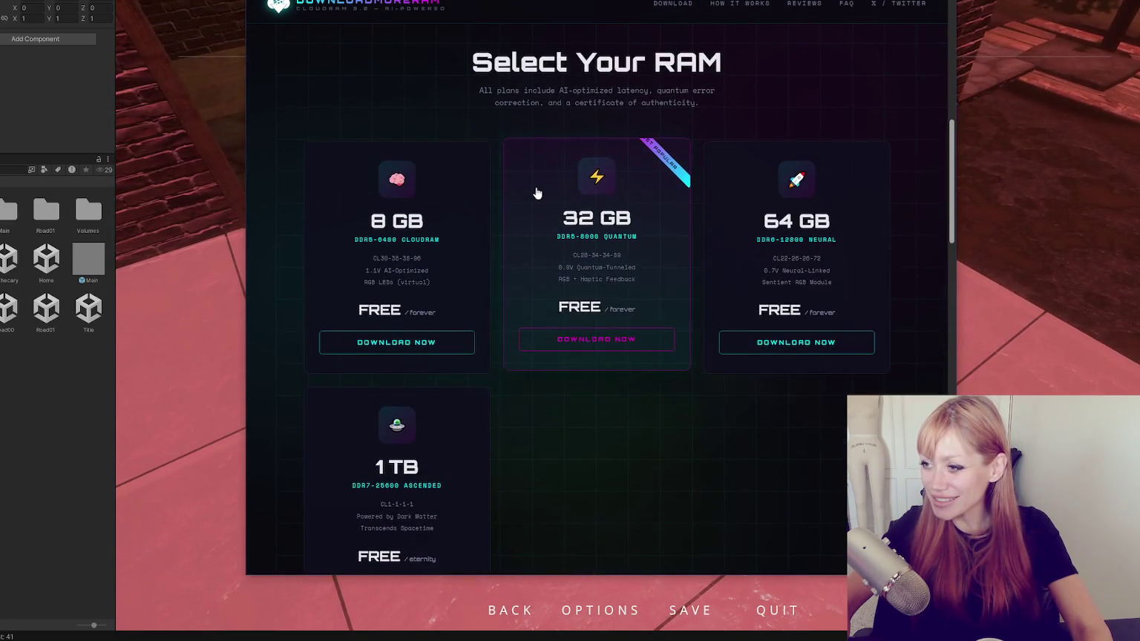
{"action": "left_click", "coordinate": [596, 341]}
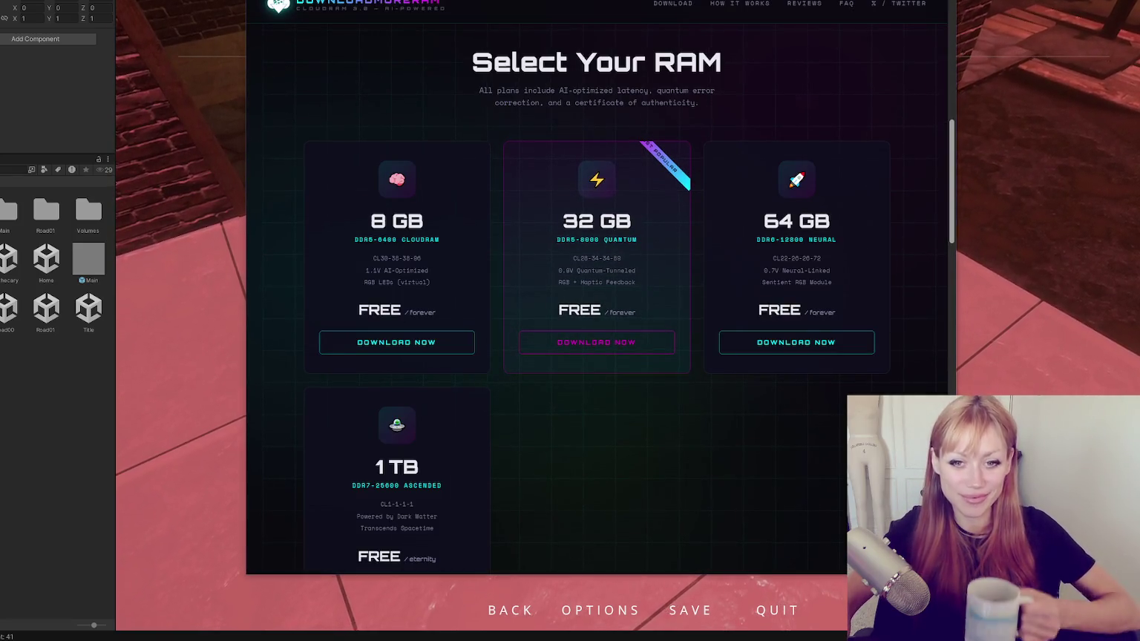
{"action": "key", "text": "Escape"}
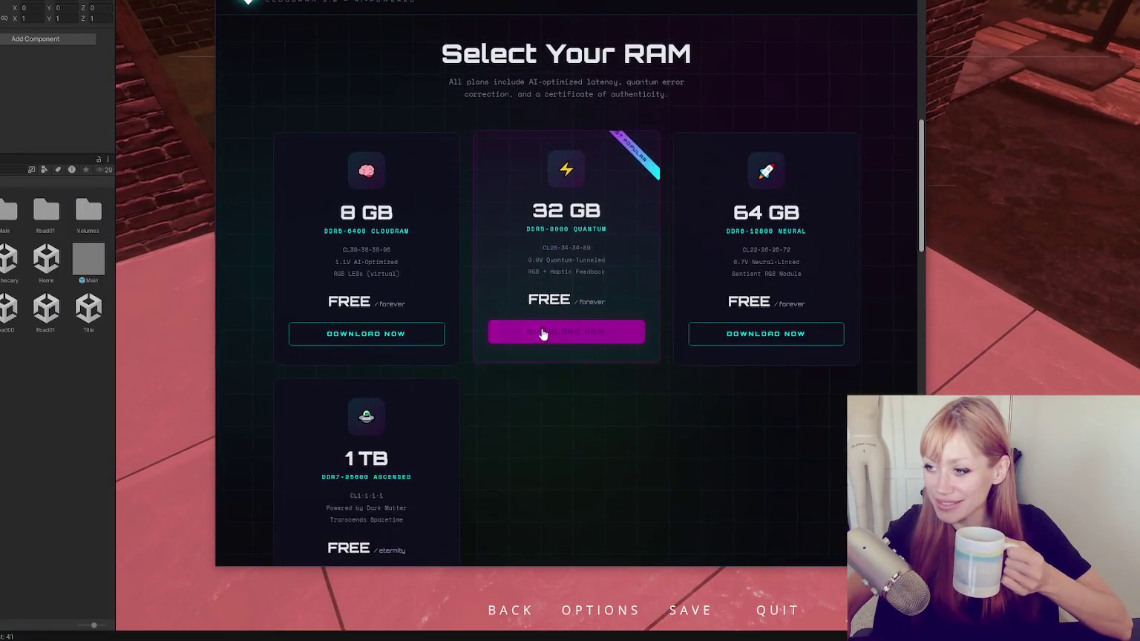
{"action": "left_click", "coordinate": [366, 333]}
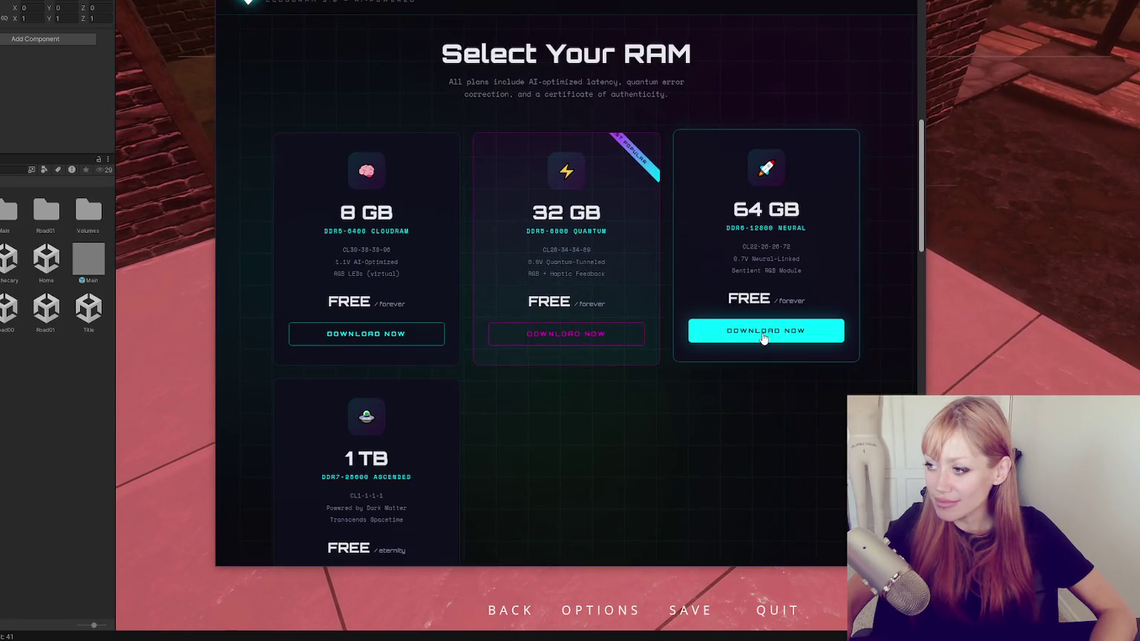
{"action": "scroll", "coordinate": [369, 313], "scroll_direction": "down", "scroll_amount": 1}
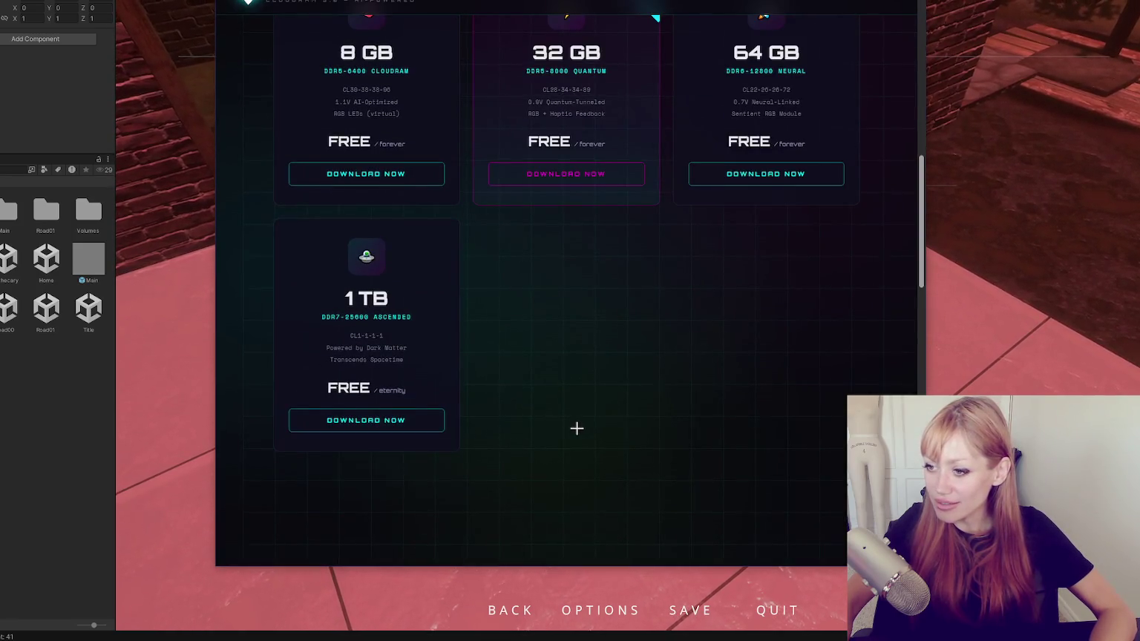
{"action": "scroll", "coordinate": [577, 428], "scroll_direction": "up", "scroll_amount": 1}
{"action": "scroll", "coordinate": [577, 428], "scroll_direction": "down", "scroll_amount": 2}
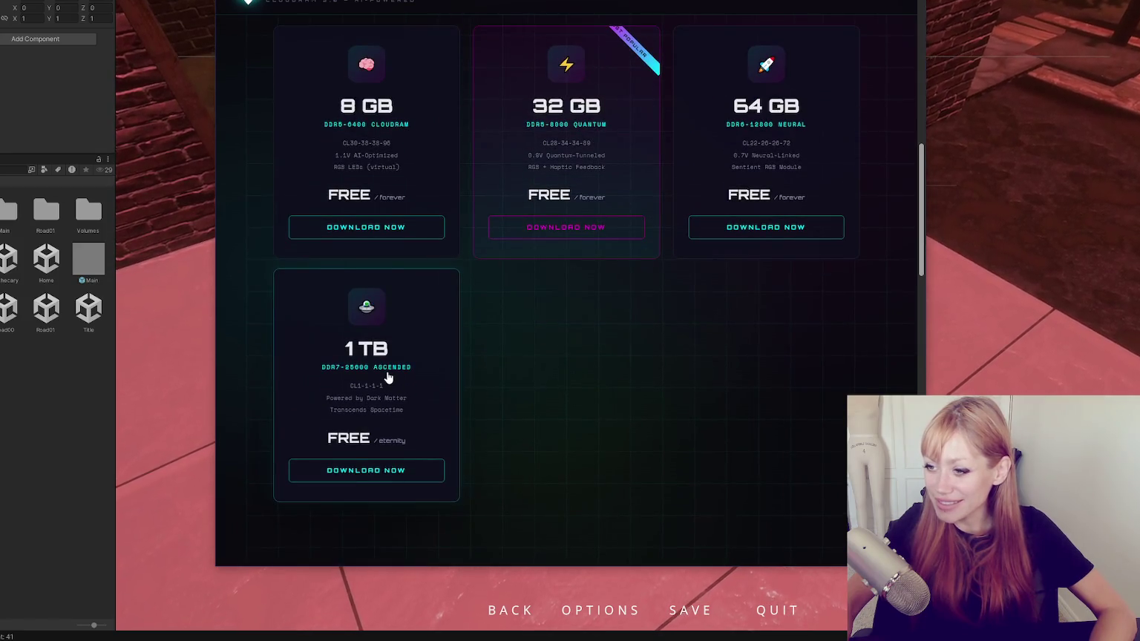
{"action": "key", "text": "Escape"}
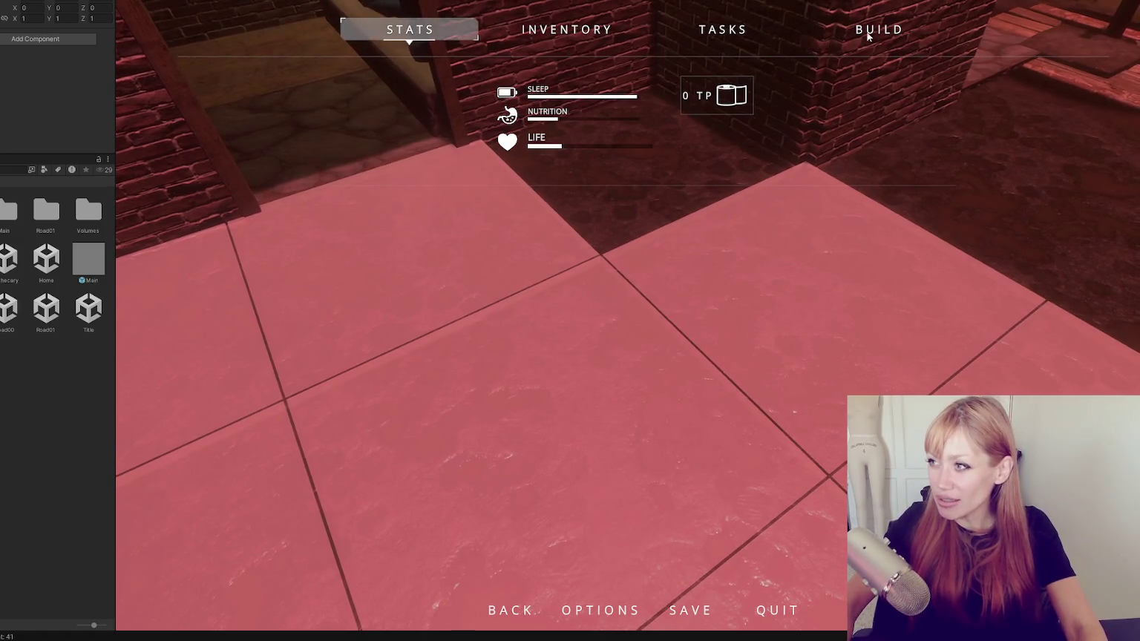
Scroll the build catalogue past Generator and Firepit, then close it to resume play.
{"action": "left_click", "coordinate": [868, 34]}
{"action": "scroll", "coordinate": [591, 211], "scroll_direction": "down", "scroll_amount": 5}
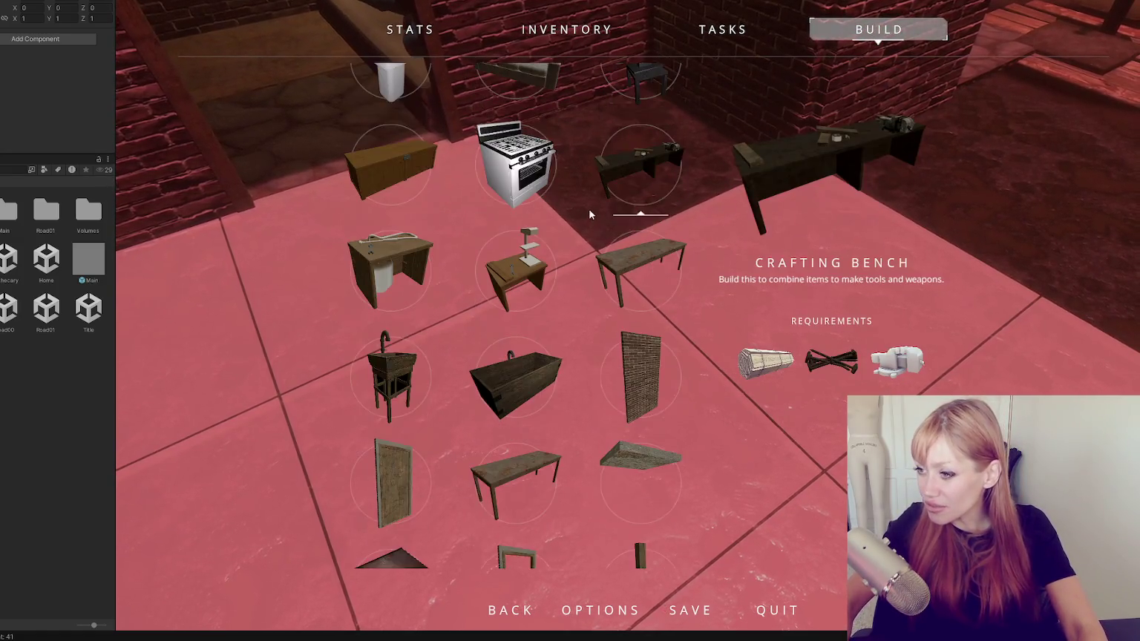
{"action": "scroll", "coordinate": [586, 215], "scroll_direction": "down", "scroll_amount": 5}
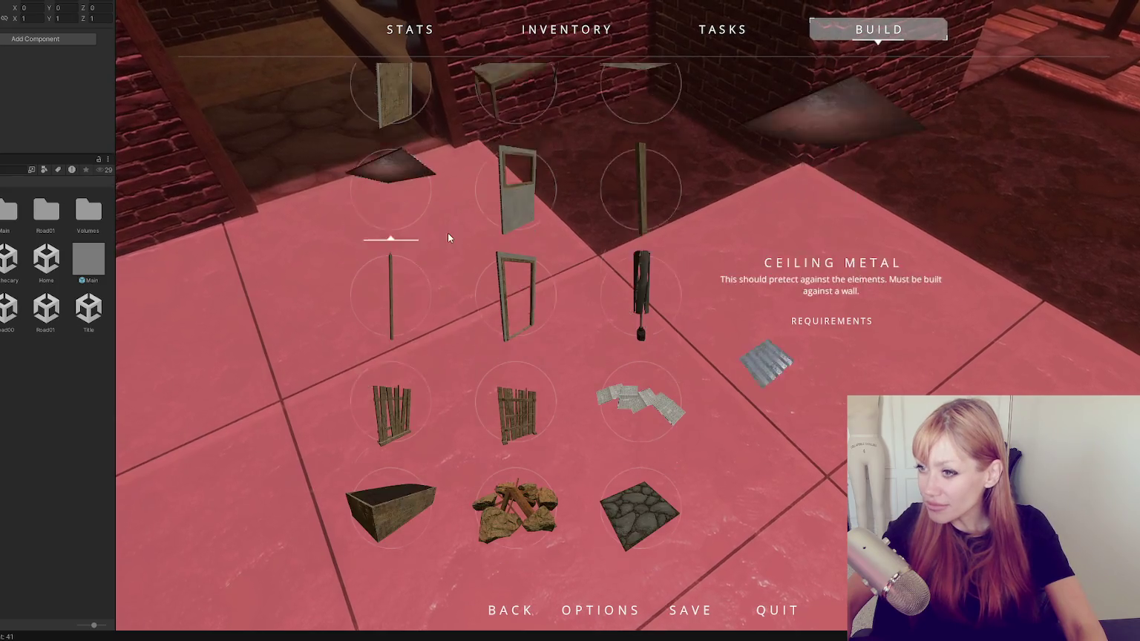
{"action": "scroll", "coordinate": [669, 186], "scroll_direction": "down", "scroll_amount": 2}
{"action": "scroll", "coordinate": [671, 186], "scroll_direction": "down", "scroll_amount": 1}
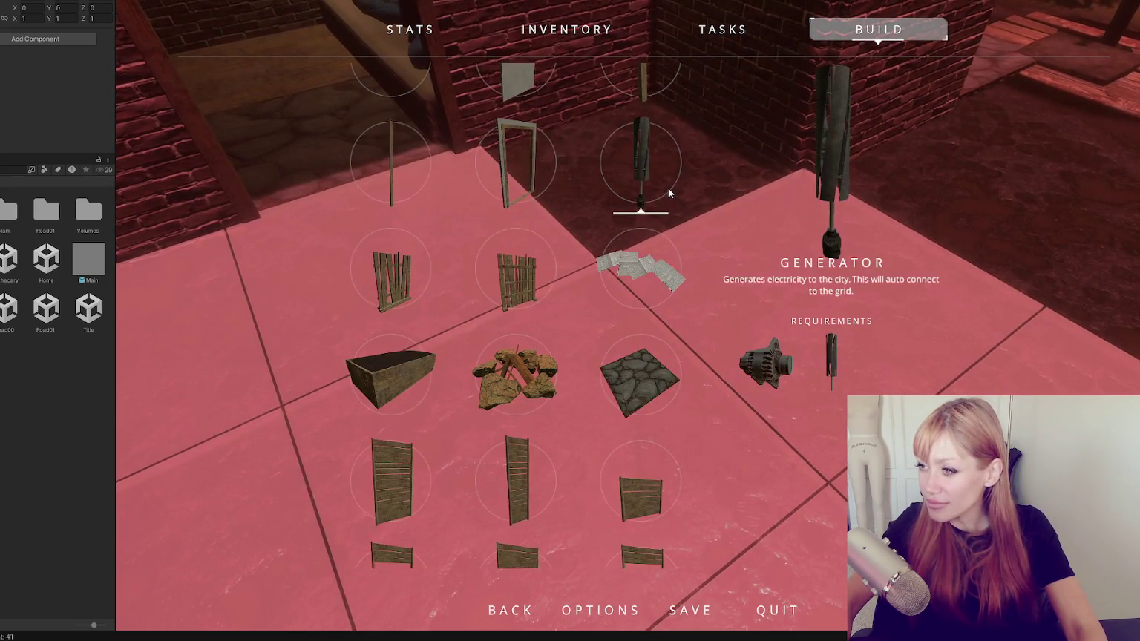
{"action": "scroll", "coordinate": [667, 187], "scroll_direction": "up", "scroll_amount": 3}
{"action": "scroll", "coordinate": [667, 186], "scroll_direction": "down", "scroll_amount": 3}
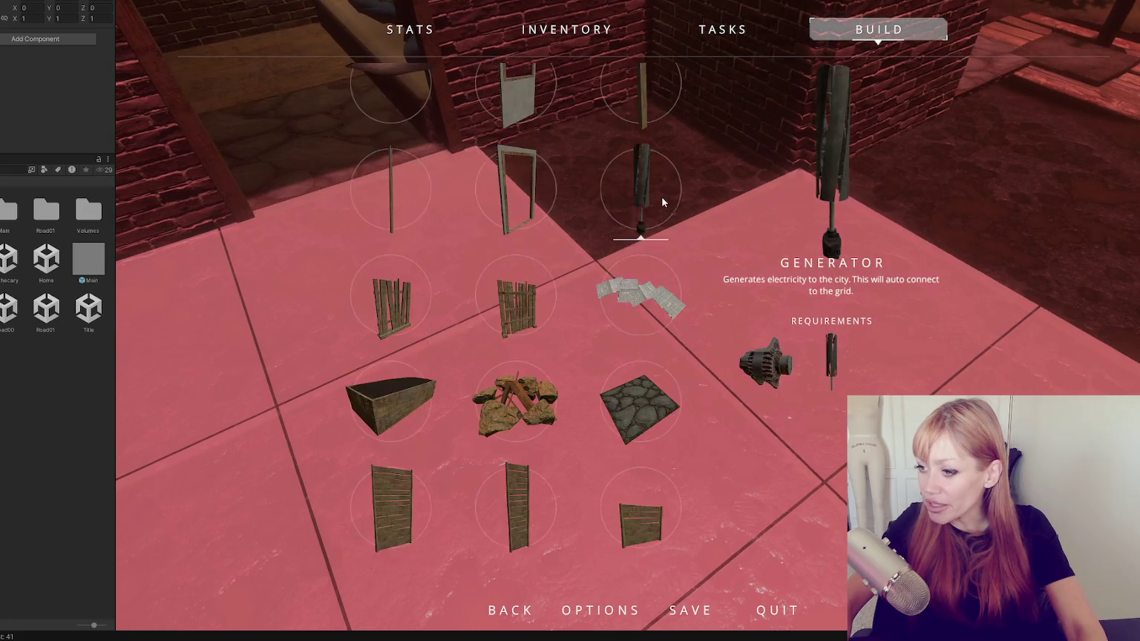
{"action": "scroll", "coordinate": [662, 201], "scroll_direction": "down", "scroll_amount": 2}
{"action": "key", "text": "Escape"}
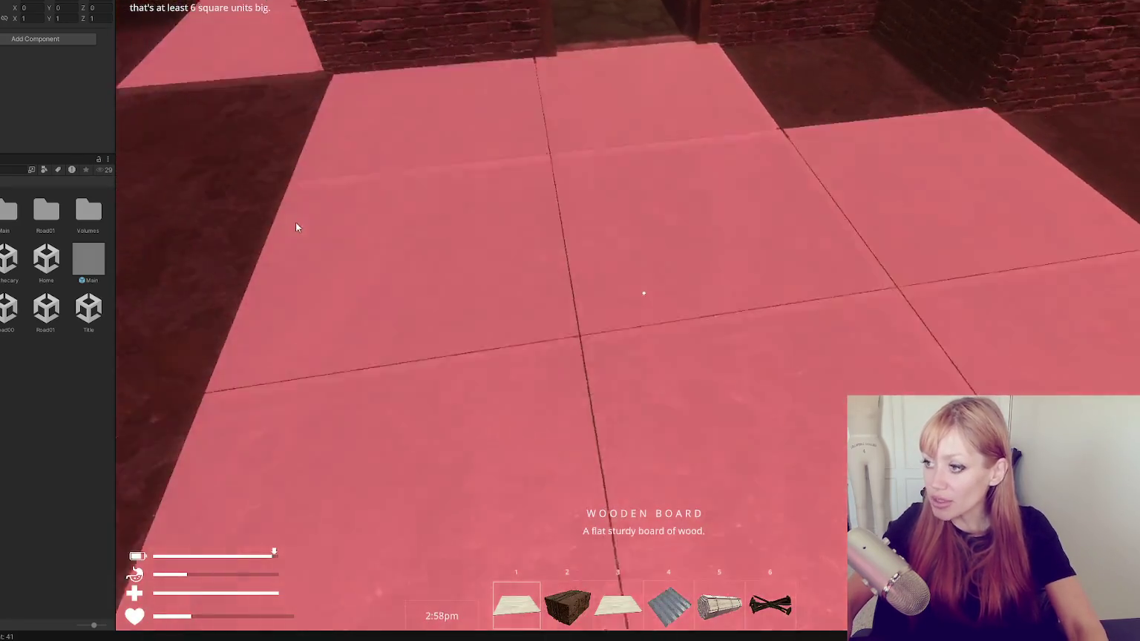
Walk over to the wooden planks on the ground and pick them up.
{"action": "key", "text": "w"}
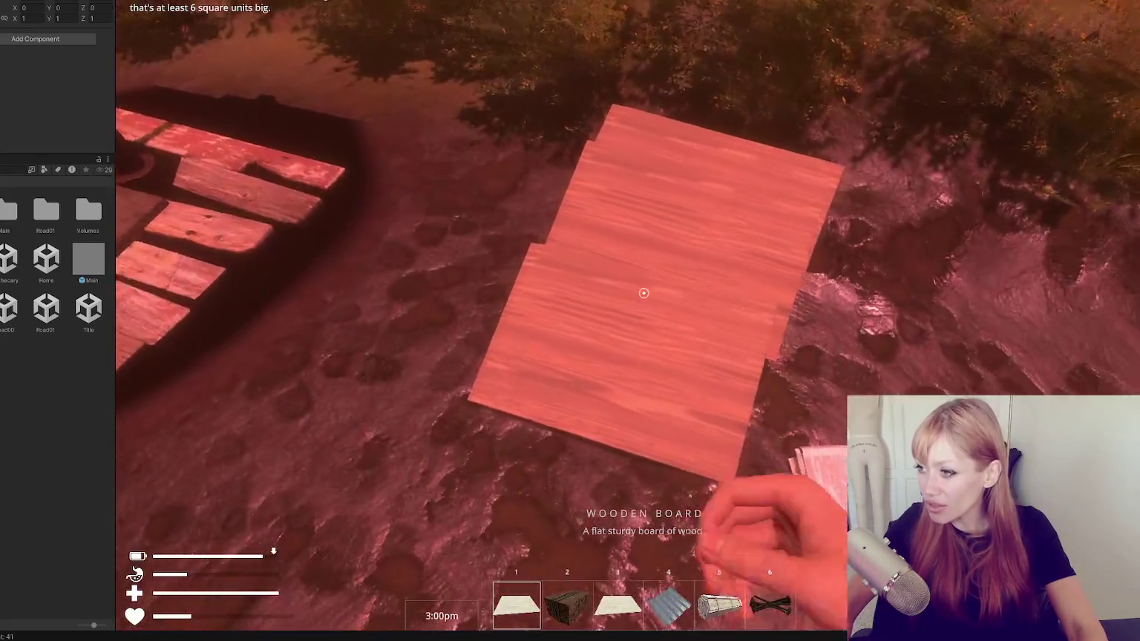
{"action": "scroll", "coordinate": [643, 292], "scroll_direction": "down", "scroll_amount": 2}
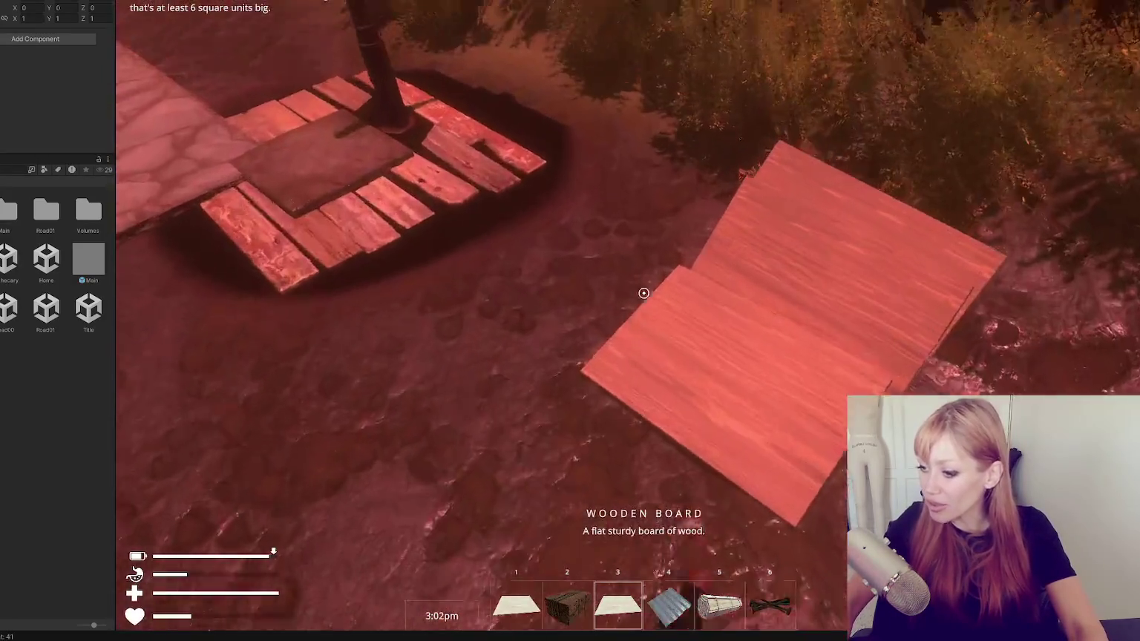
{"action": "scroll", "coordinate": [644, 292], "scroll_direction": "up", "scroll_amount": 1}
{"action": "scroll", "coordinate": [643, 293], "scroll_direction": "down", "scroll_amount": 1}
{"action": "scroll", "coordinate": [644, 292], "scroll_direction": "down", "scroll_amount": 2}
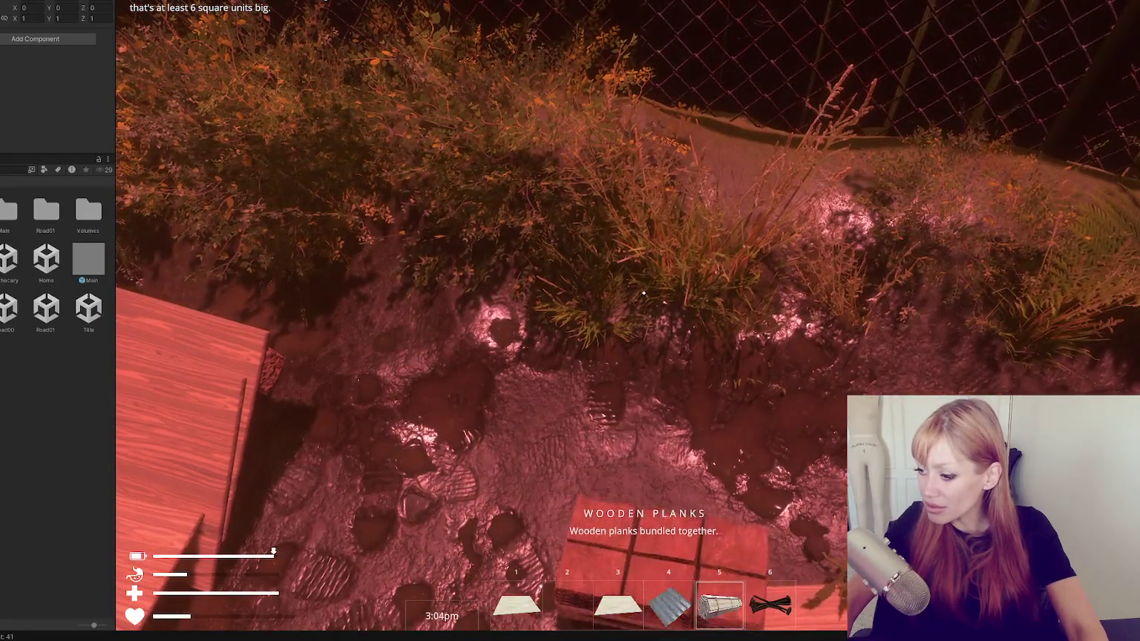
{"action": "scroll", "coordinate": [643, 293], "scroll_direction": "up", "scroll_amount": 1}
{"action": "scroll", "coordinate": [643, 292], "scroll_direction": "down", "scroll_amount": 2}
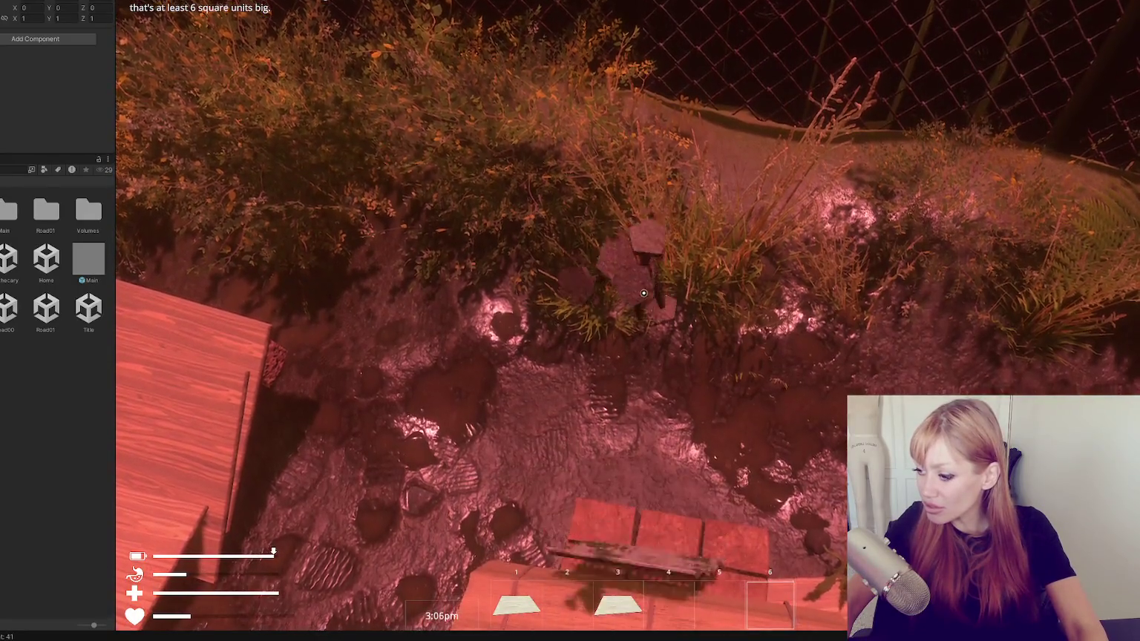
{"action": "scroll", "coordinate": [643, 292], "scroll_direction": "down", "scroll_amount": 1}
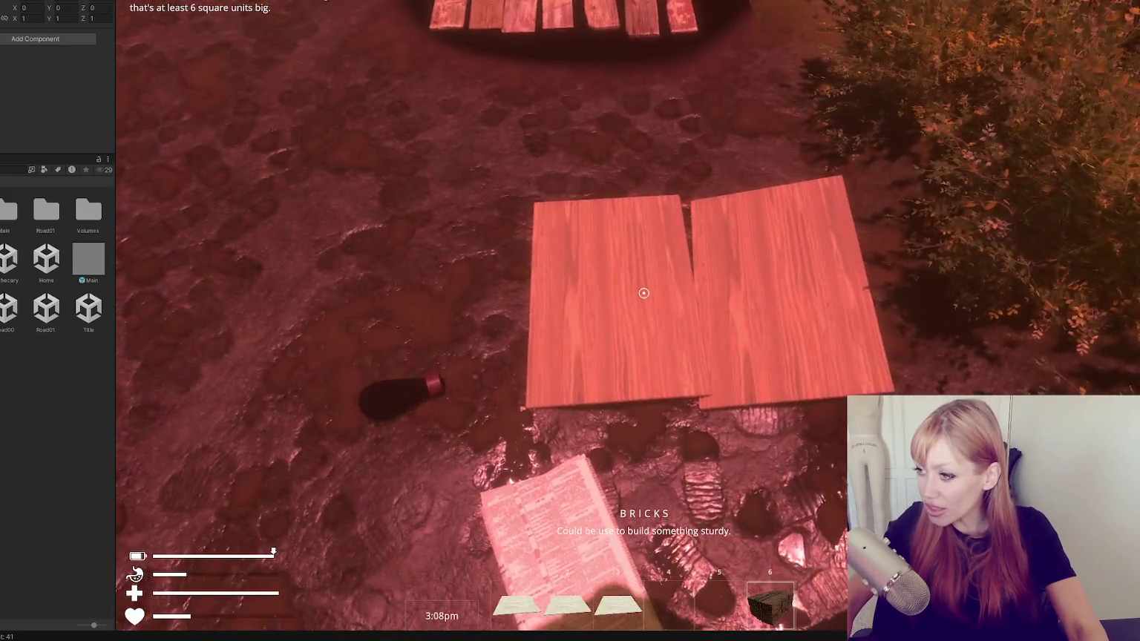
{"action": "left_click", "coordinate": [644, 292]}
{"action": "left_click", "coordinate": [643, 292]}
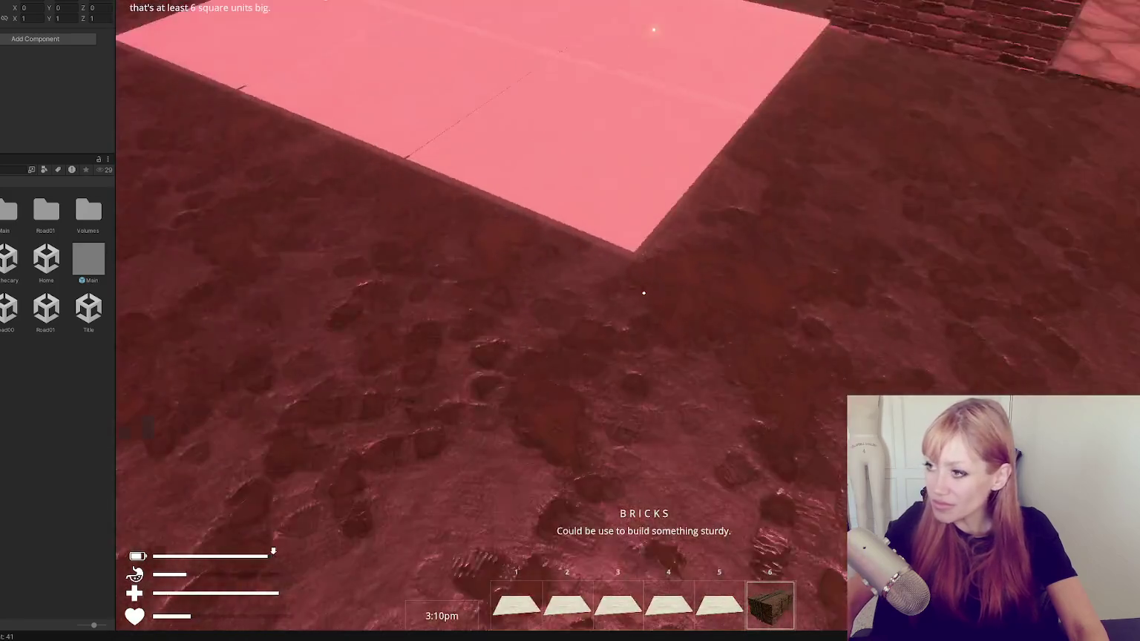
Place four plank floor tiles, pick up another plank, and pause the game.
{"action": "left_click", "coordinate": [644, 292]}
{"action": "left_click", "coordinate": [643, 292]}
{"action": "left_click", "coordinate": [643, 292]}
{"action": "left_click", "coordinate": [643, 292]}
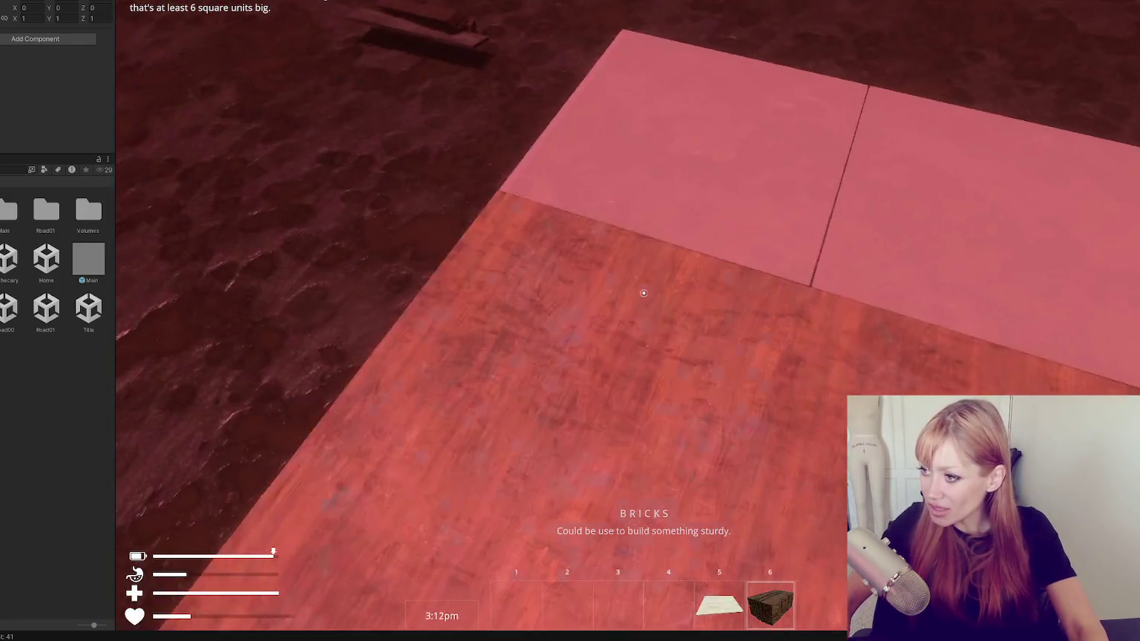
{"action": "left_click", "coordinate": [644, 292]}
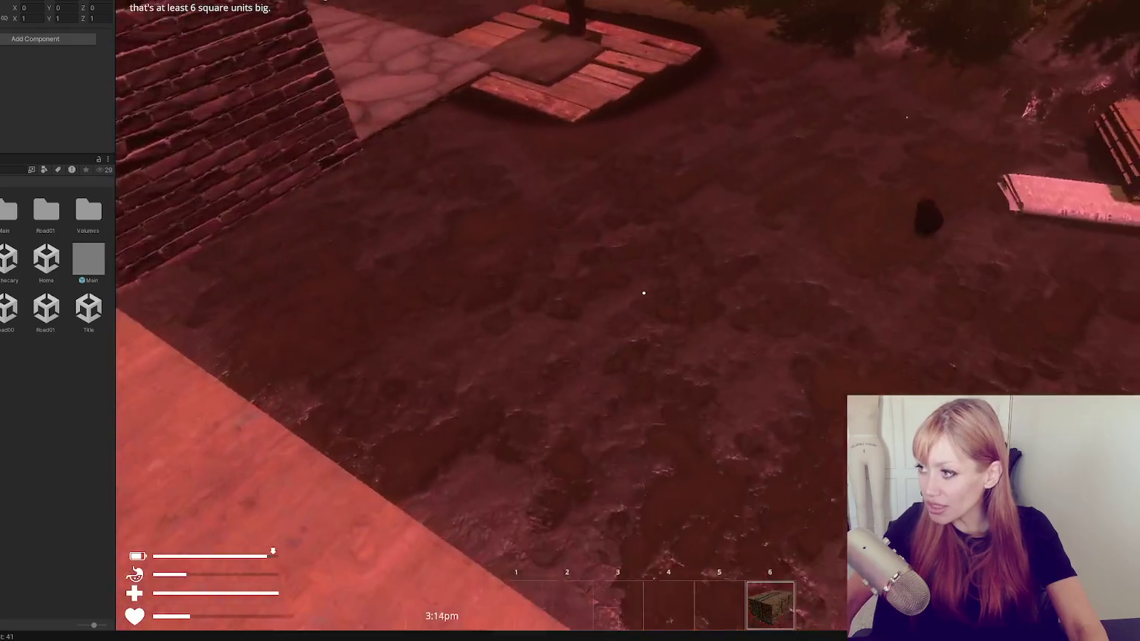
{"action": "left_click", "coordinate": [643, 293]}
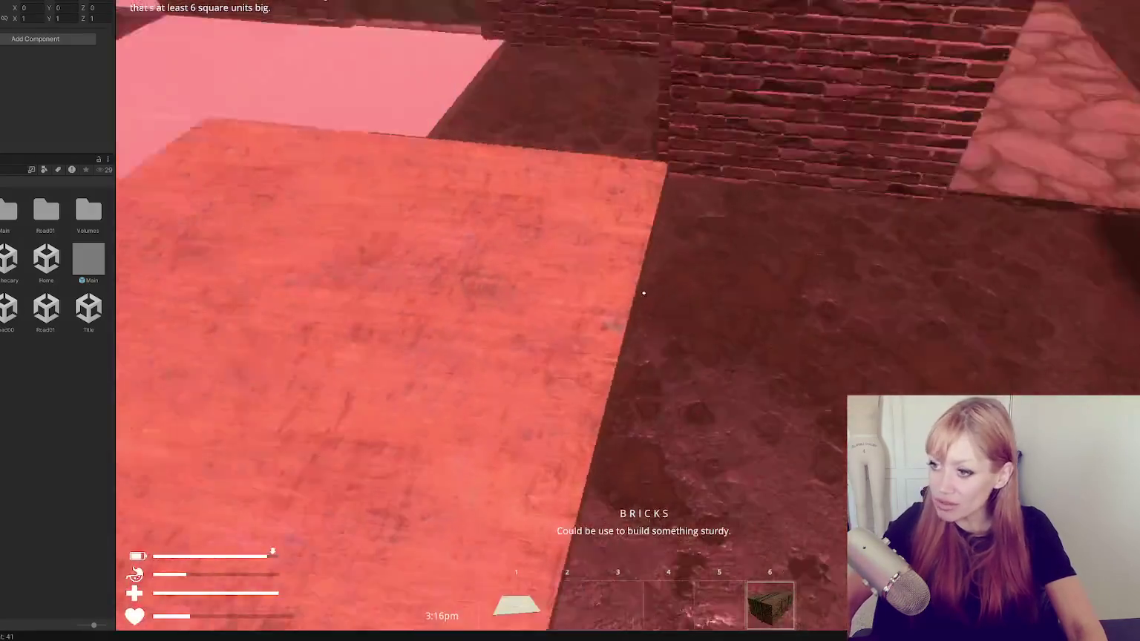
{"action": "key", "text": "Escape"}
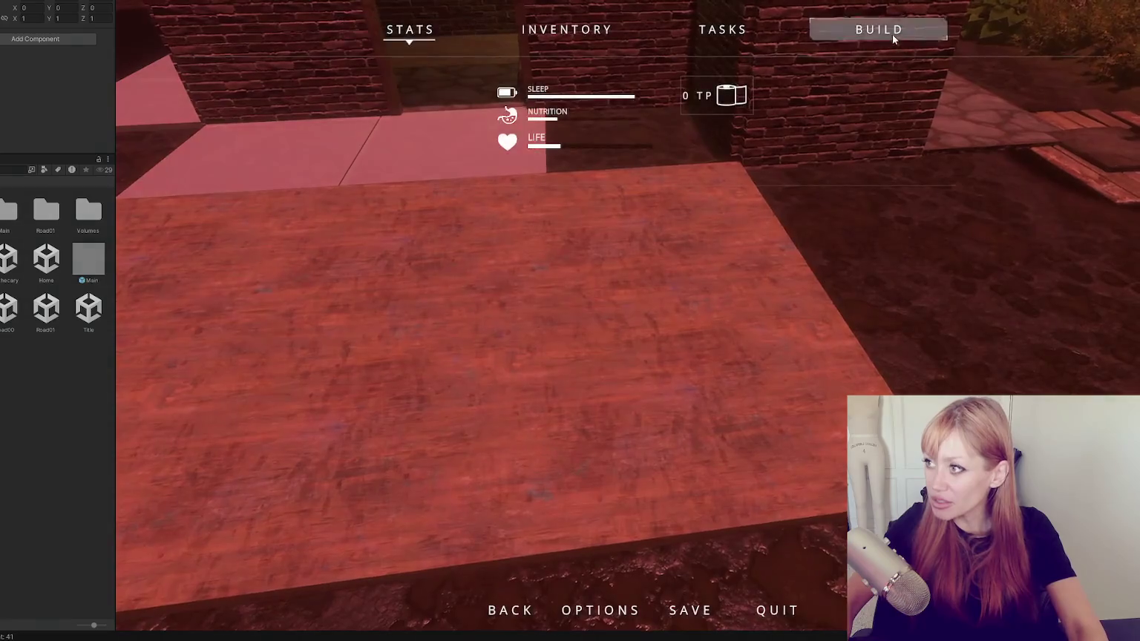
Preview the Storage chest, rotate it 90 degrees, then cancel without placing.
{"action": "left_click", "coordinate": [893, 37]}
{"action": "left_click", "coordinate": [386, 478]}
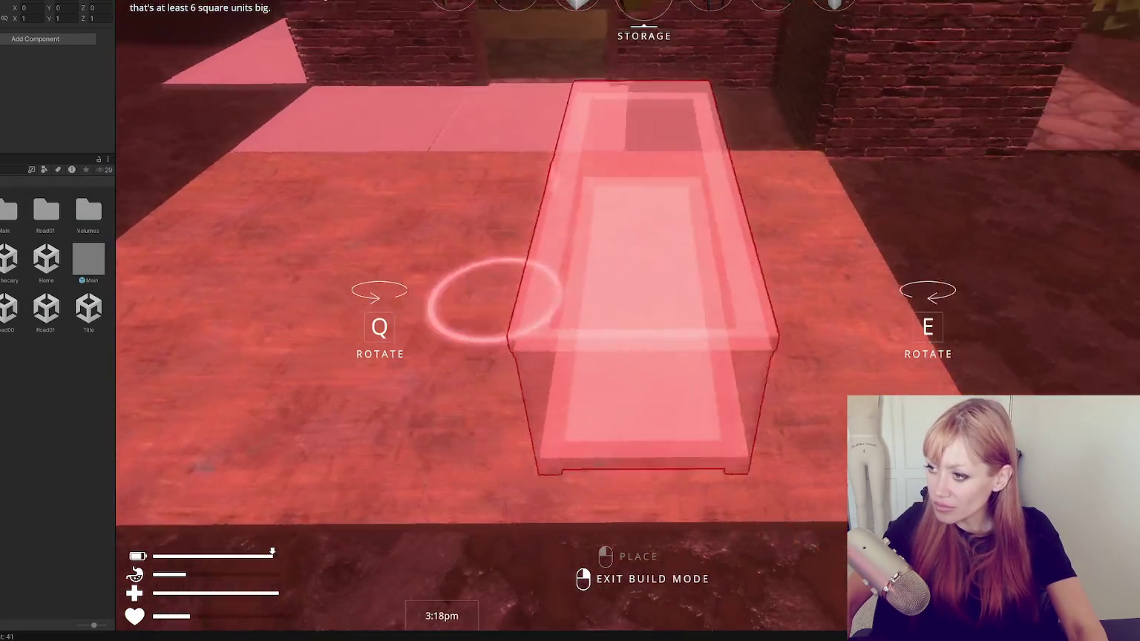
{"action": "key", "text": "e"}
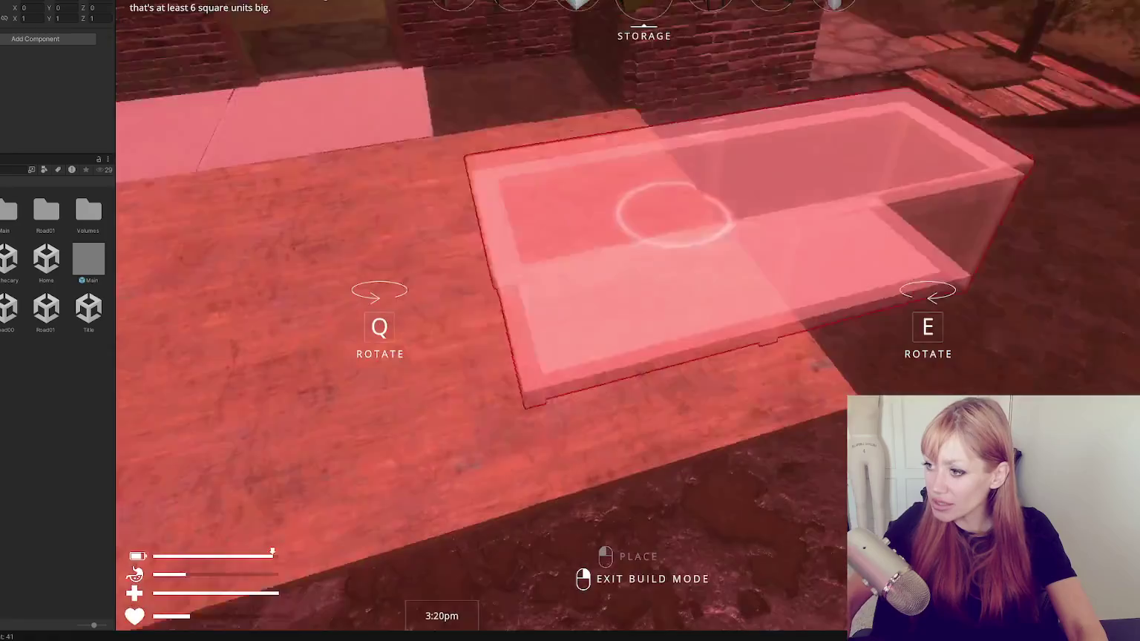
{"action": "right_click", "coordinate": [643, 293]}
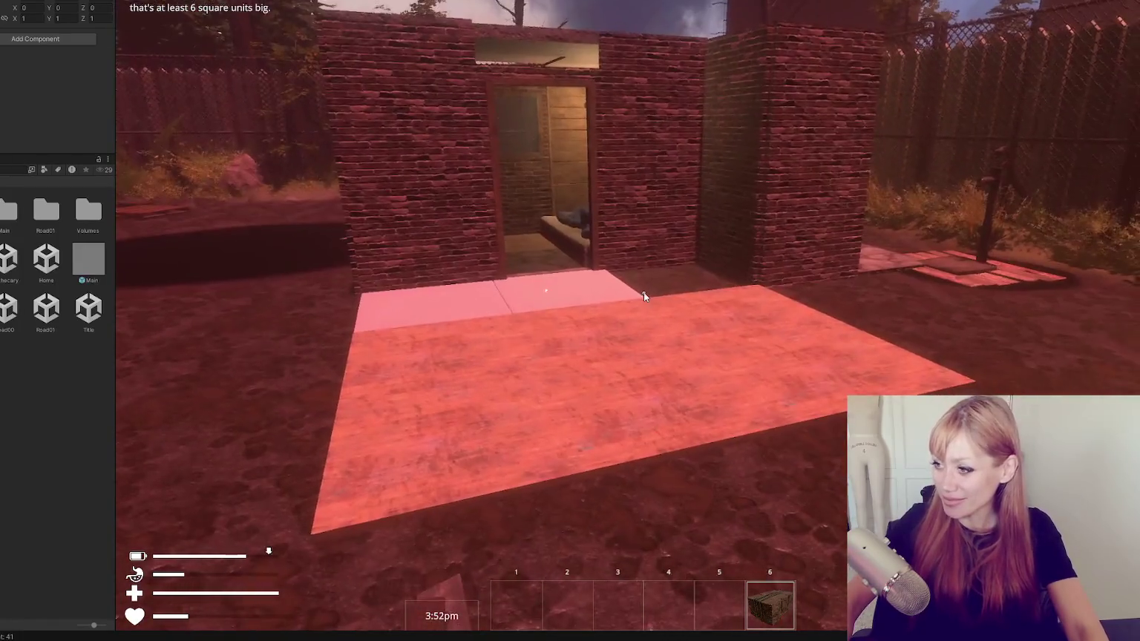
Pause the game and reopen the build catalogue.
{"action": "key", "text": "Escape"}
{"action": "left_click", "coordinate": [874, 33]}
{"action": "scroll", "coordinate": [458, 269], "scroll_direction": "down", "scroll_amount": 5}
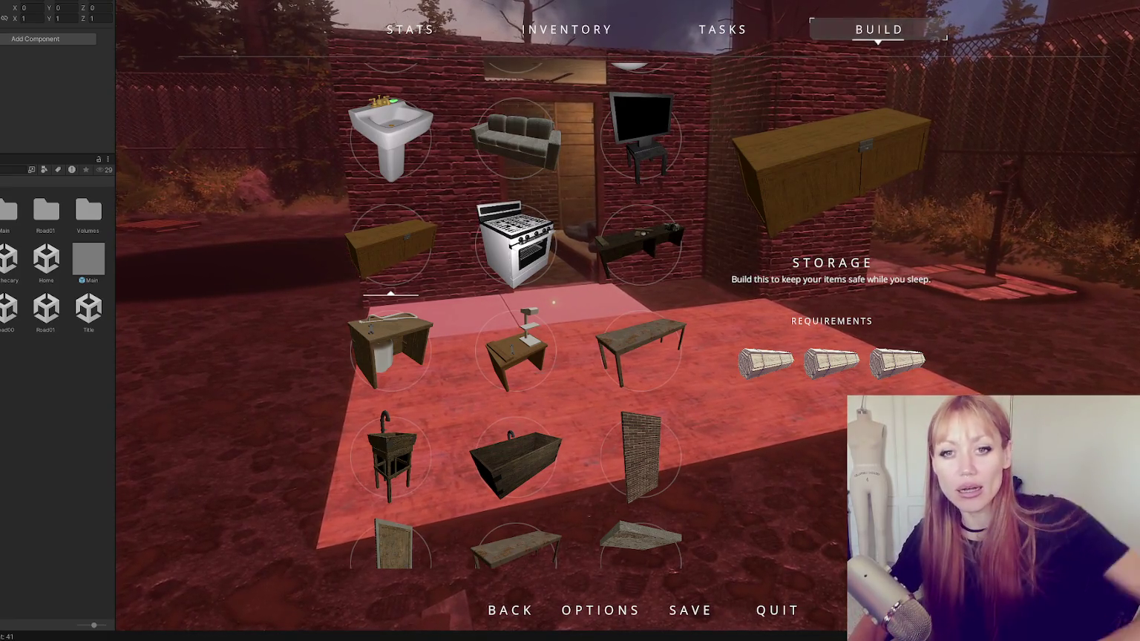
Close the build catalogue after reviewing Storage and return to first-person play.
{"action": "key", "text": "Escape"}
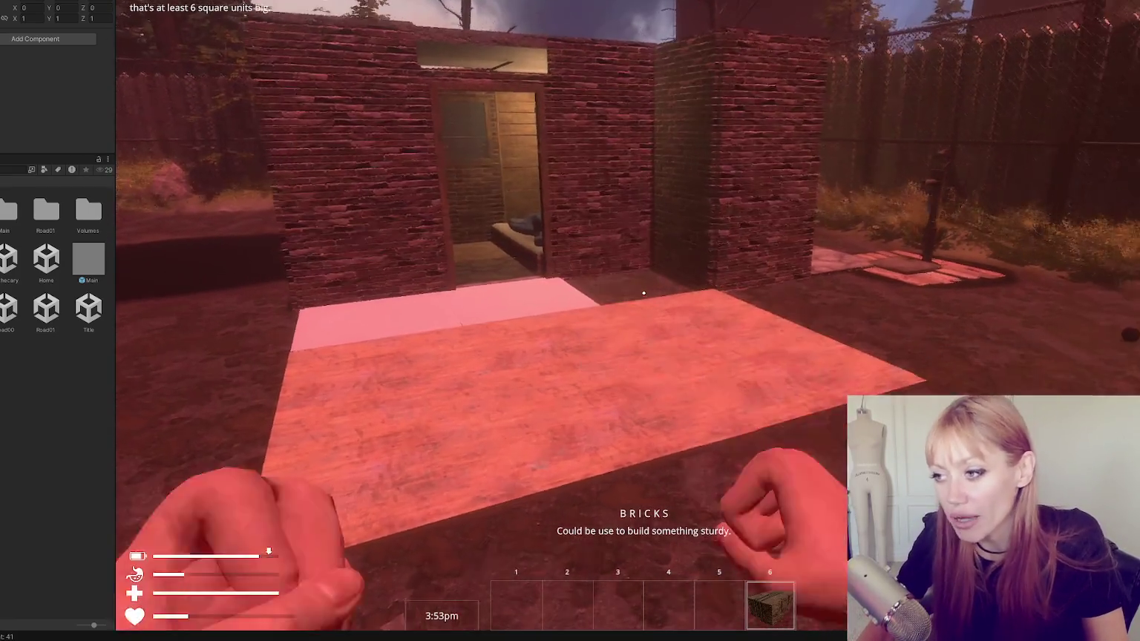
Walk around the brick house to view its front, doorway and both sides.
{"action": "key", "text": "w"}
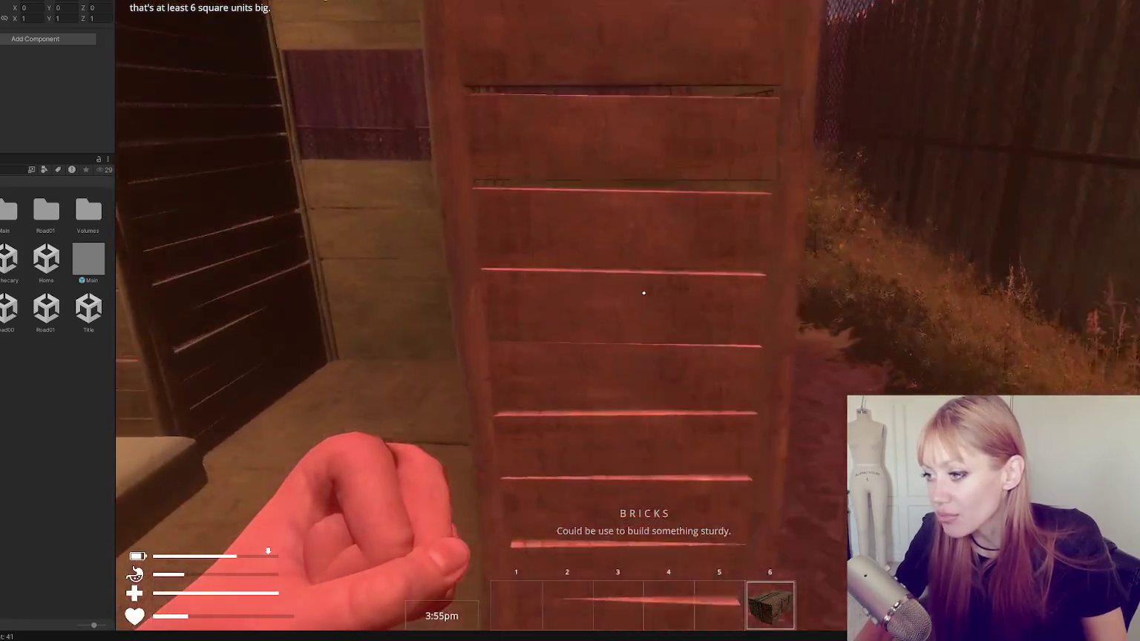
{"action": "key", "text": "s"}
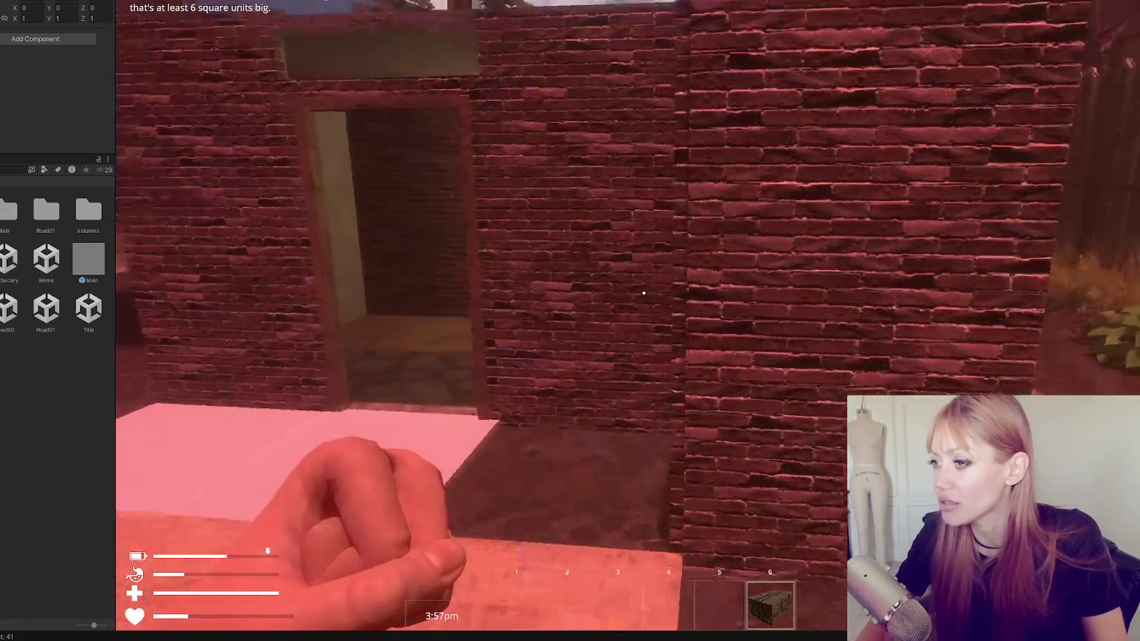
{"action": "key", "text": "d"}
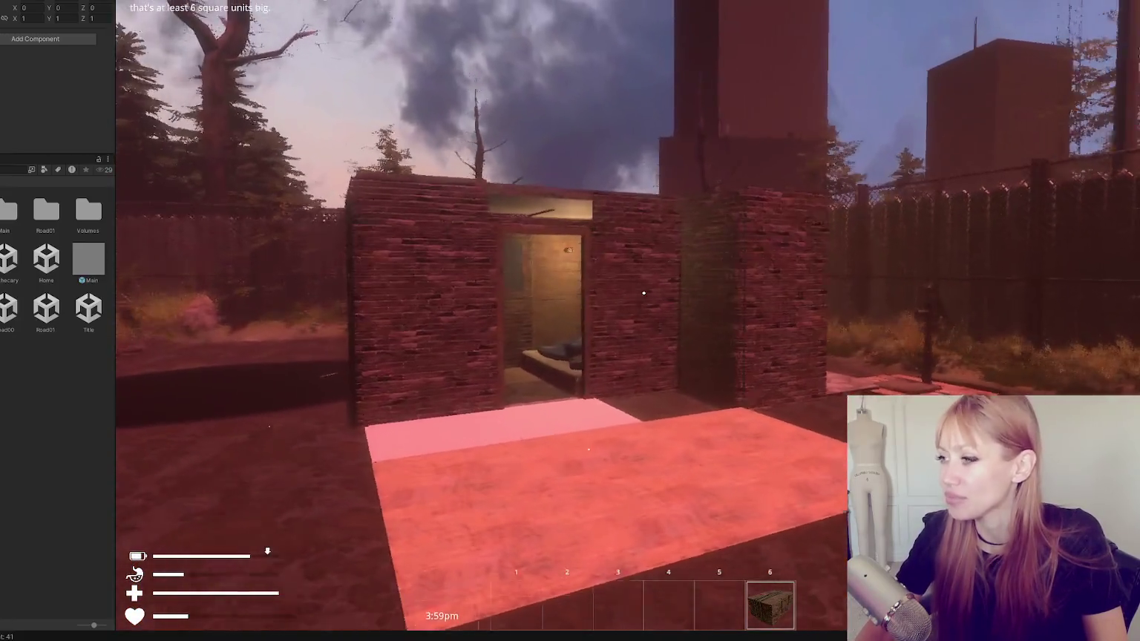
{"action": "key", "text": "a"}
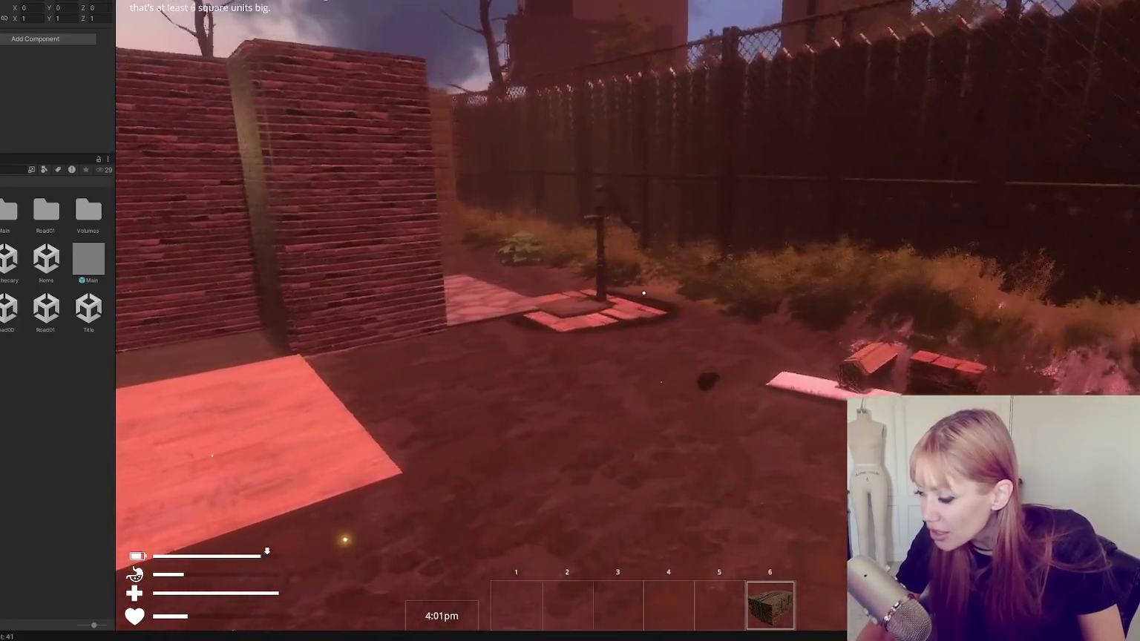
{"action": "key", "text": "a"}
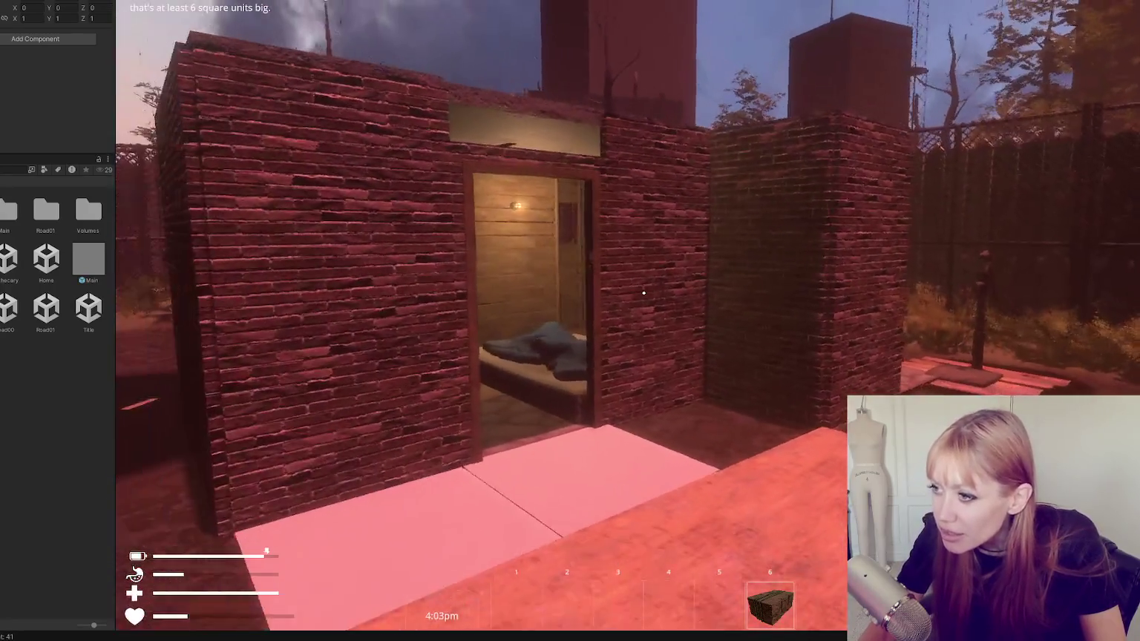
Pause the game and open the build catalogue to the Drilling Bench.
{"action": "key", "text": "Escape"}
{"action": "left_click", "coordinate": [878, 30]}
{"action": "scroll", "coordinate": [524, 239], "scroll_direction": "down", "scroll_amount": 10}
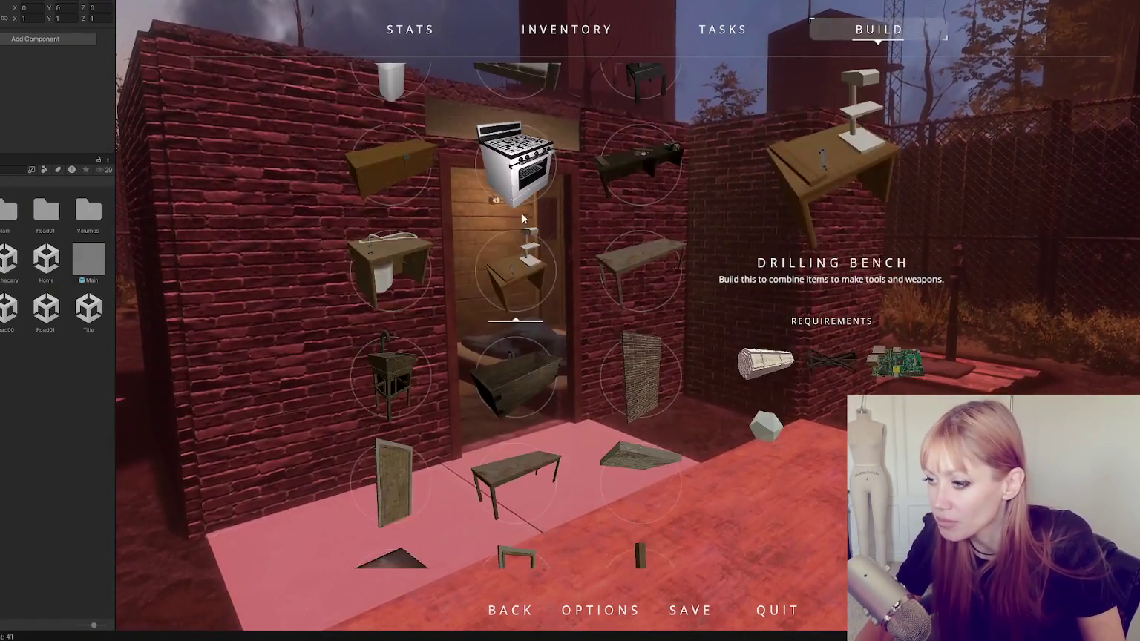
{"action": "scroll", "coordinate": [519, 222], "scroll_direction": "up", "scroll_amount": 5}
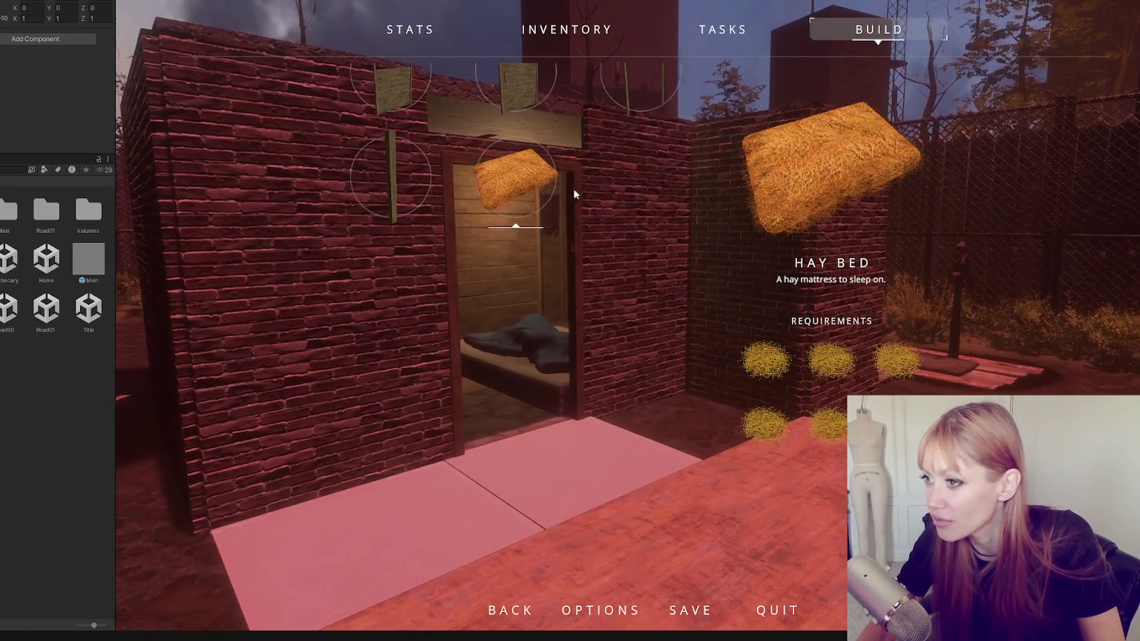
{"action": "scroll", "coordinate": [536, 212], "scroll_direction": "up", "scroll_amount": 5}
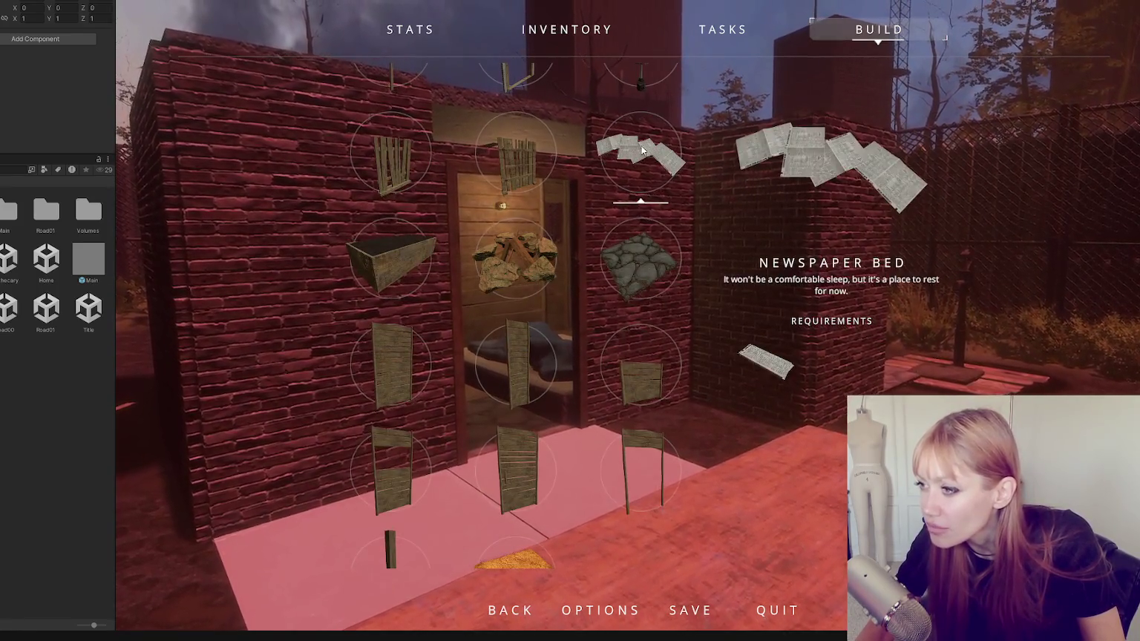
{"action": "scroll", "coordinate": [636, 261], "scroll_direction": "down", "scroll_amount": 1}
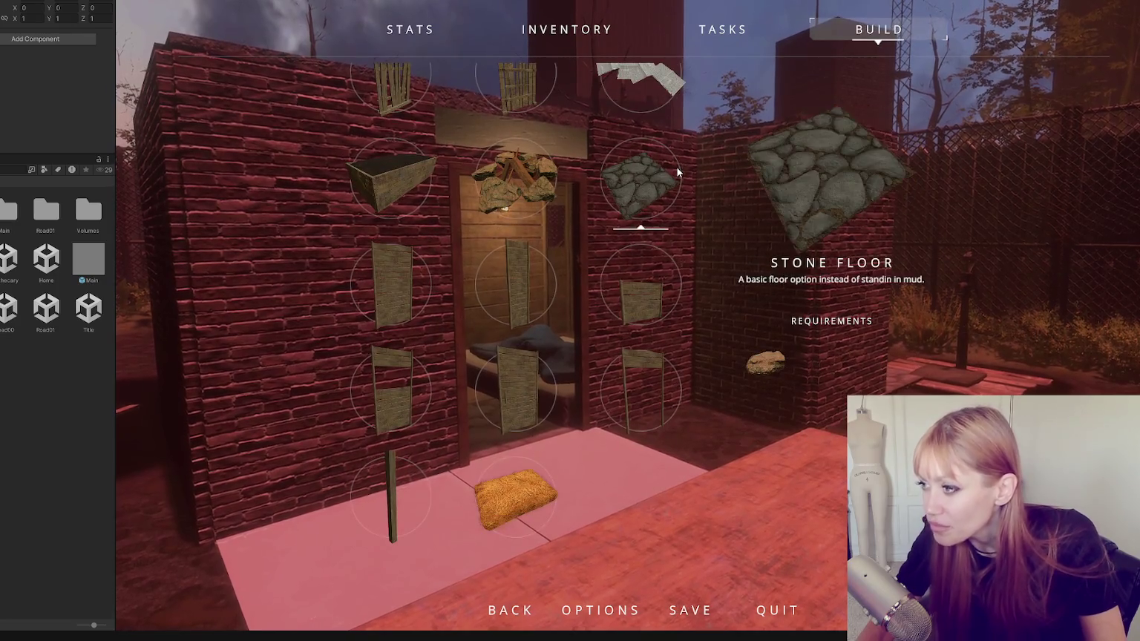
{"action": "scroll", "coordinate": [648, 173], "scroll_direction": "down", "scroll_amount": 10}
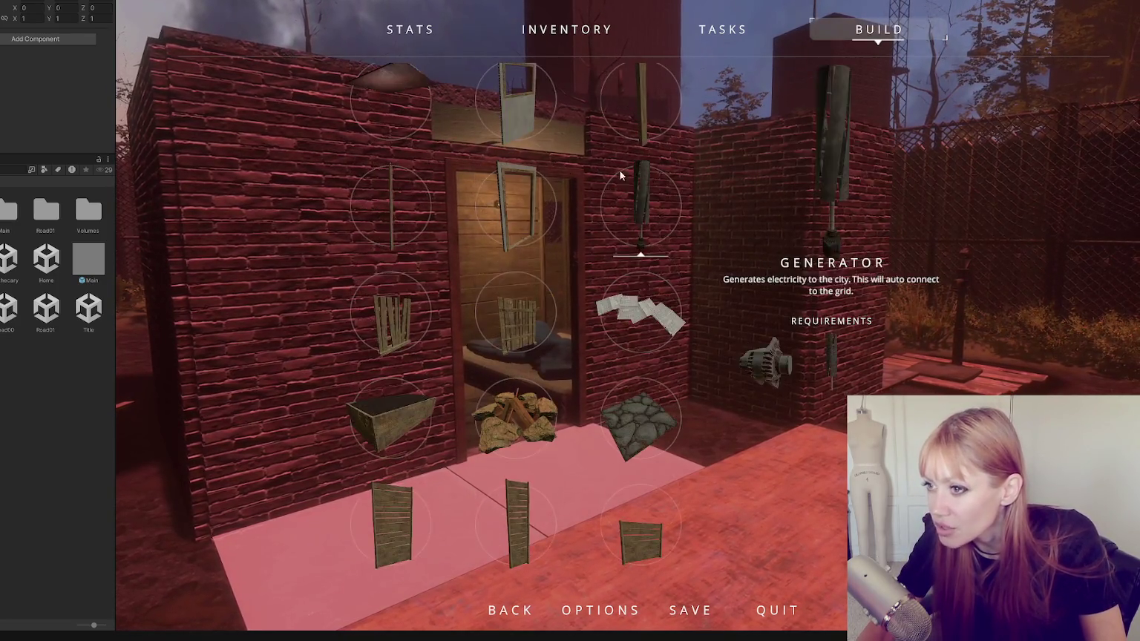
{"action": "scroll", "coordinate": [434, 149], "scroll_direction": "up", "scroll_amount": 3}
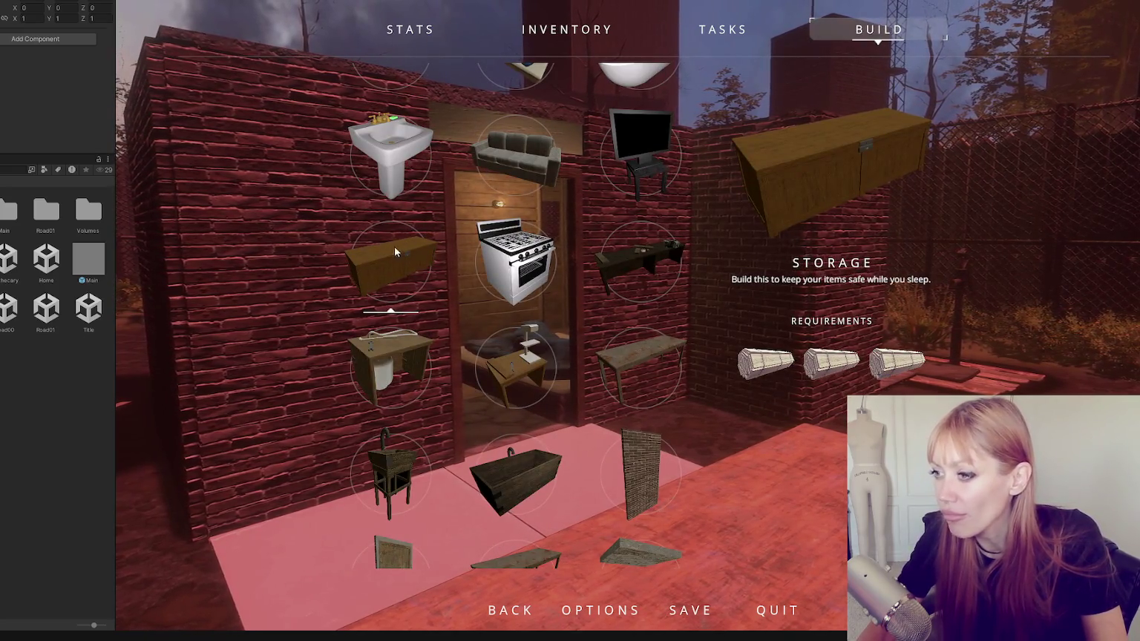
{"action": "scroll", "coordinate": [386, 223], "scroll_direction": "down", "scroll_amount": 4}
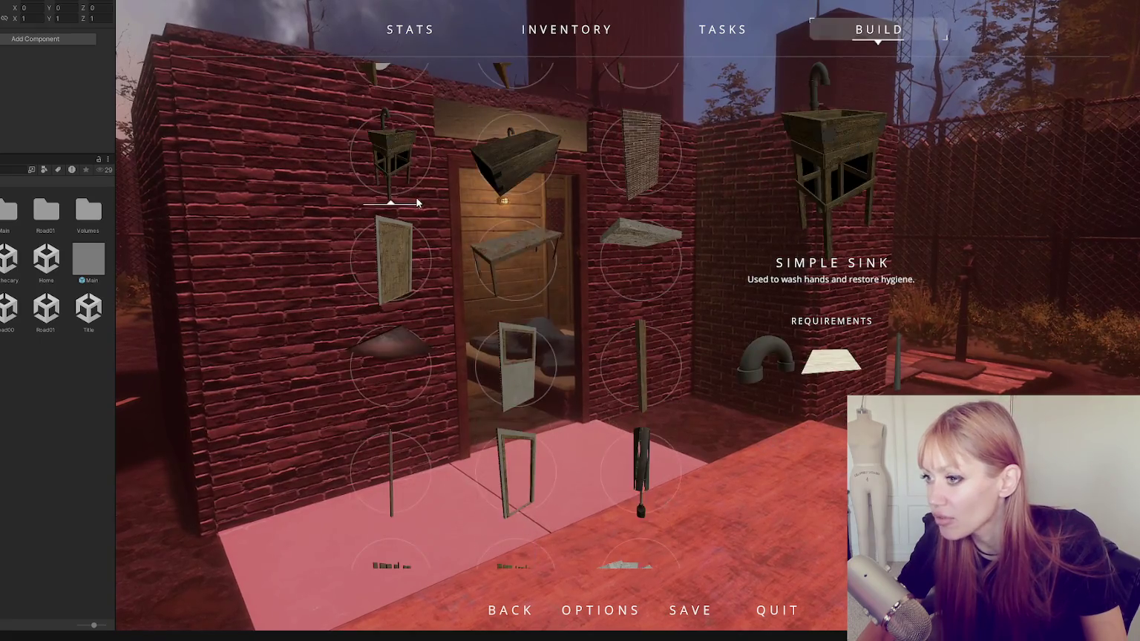
{"action": "scroll", "coordinate": [508, 99], "scroll_direction": "up", "scroll_amount": 1}
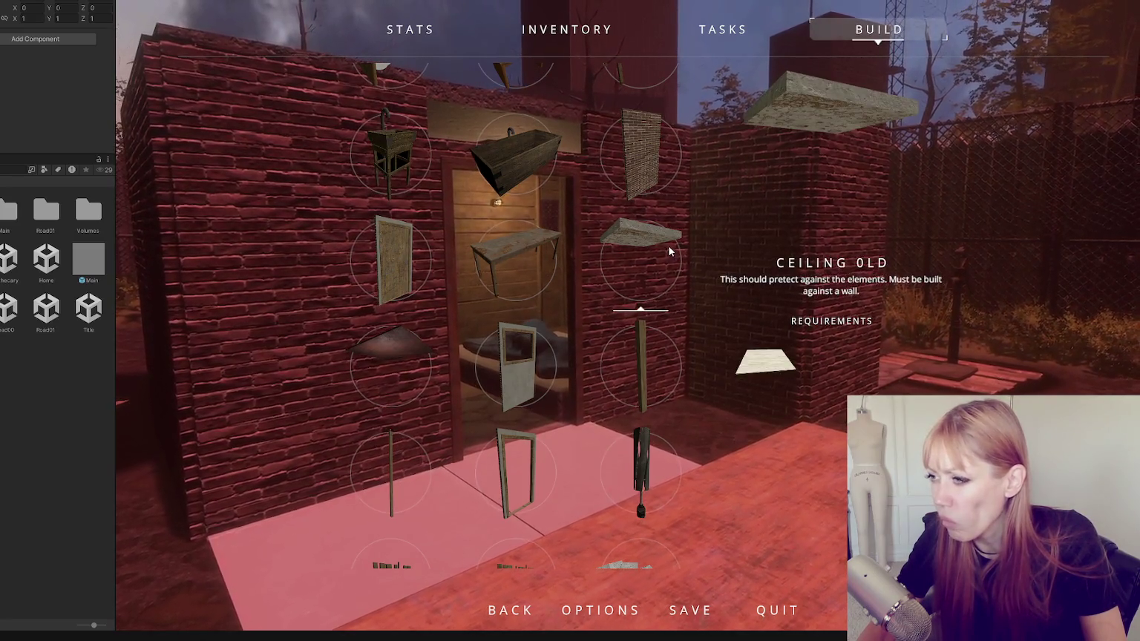
{"action": "scroll", "coordinate": [480, 355], "scroll_direction": "down", "scroll_amount": 3}
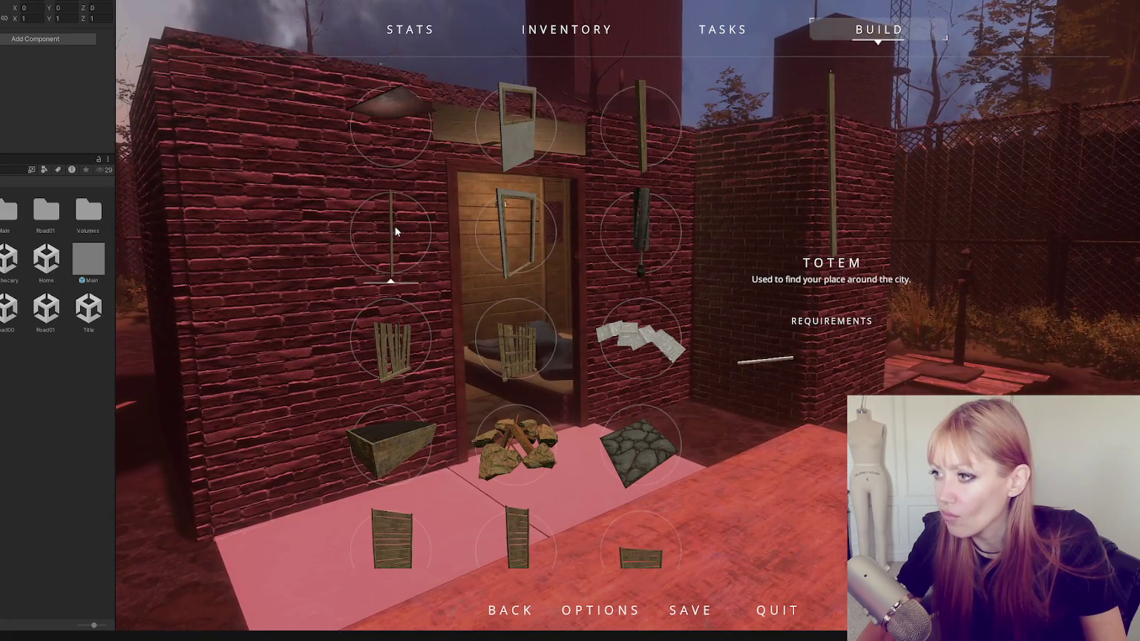
{"action": "left_click", "coordinate": [635, 132]}
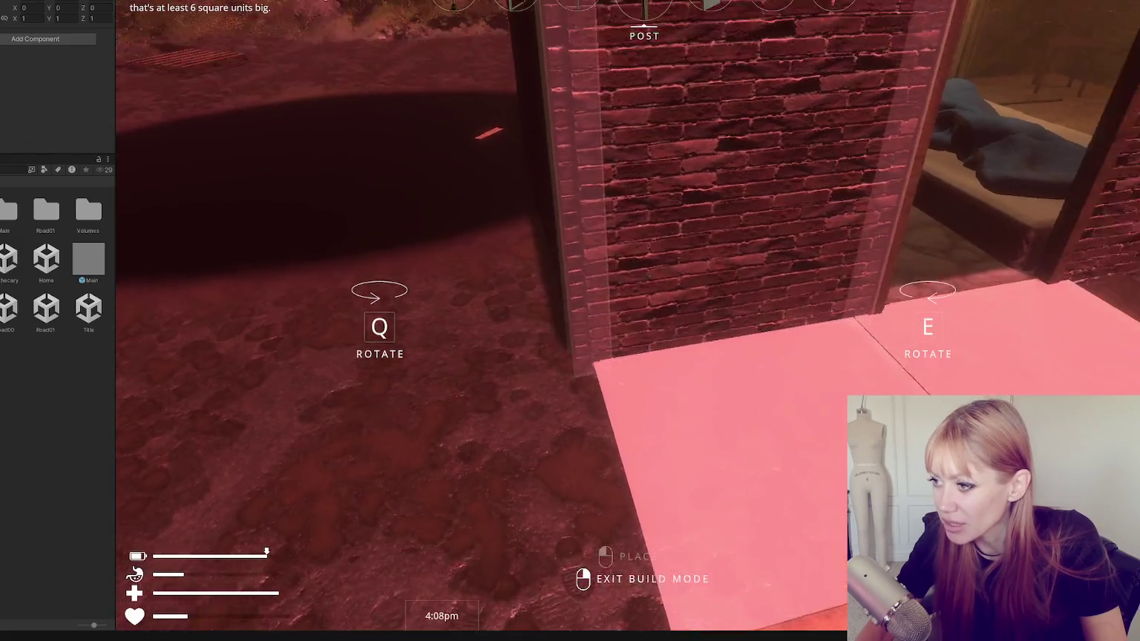
Exit build mode without placing the Post and resume play.
{"action": "right_click", "coordinate": [643, 293]}
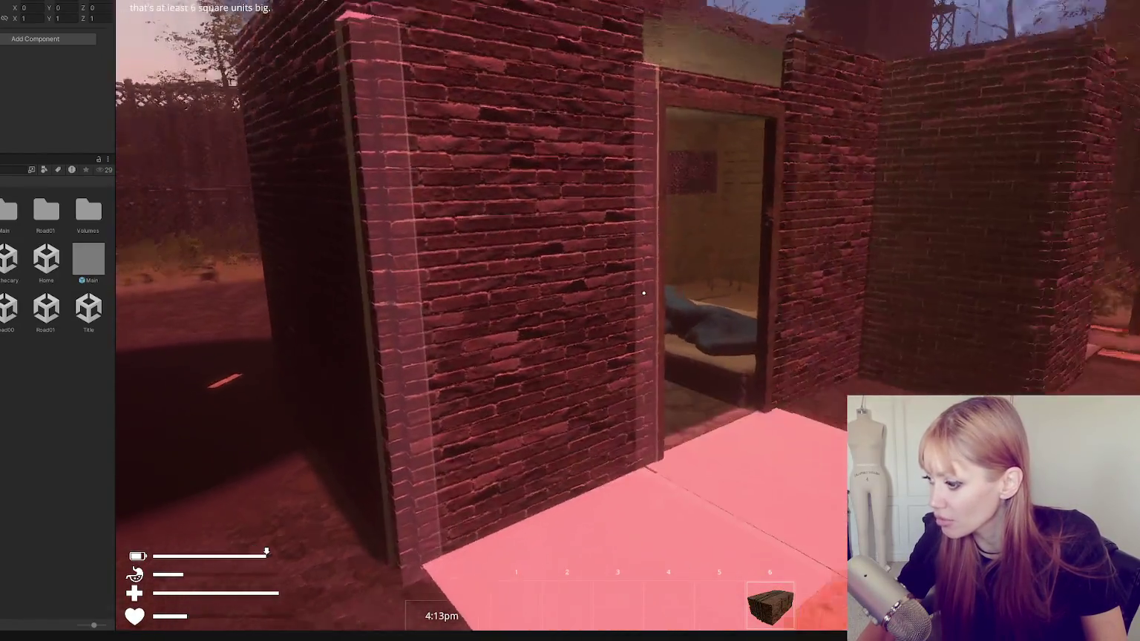
{"action": "key", "text": "Escape"}
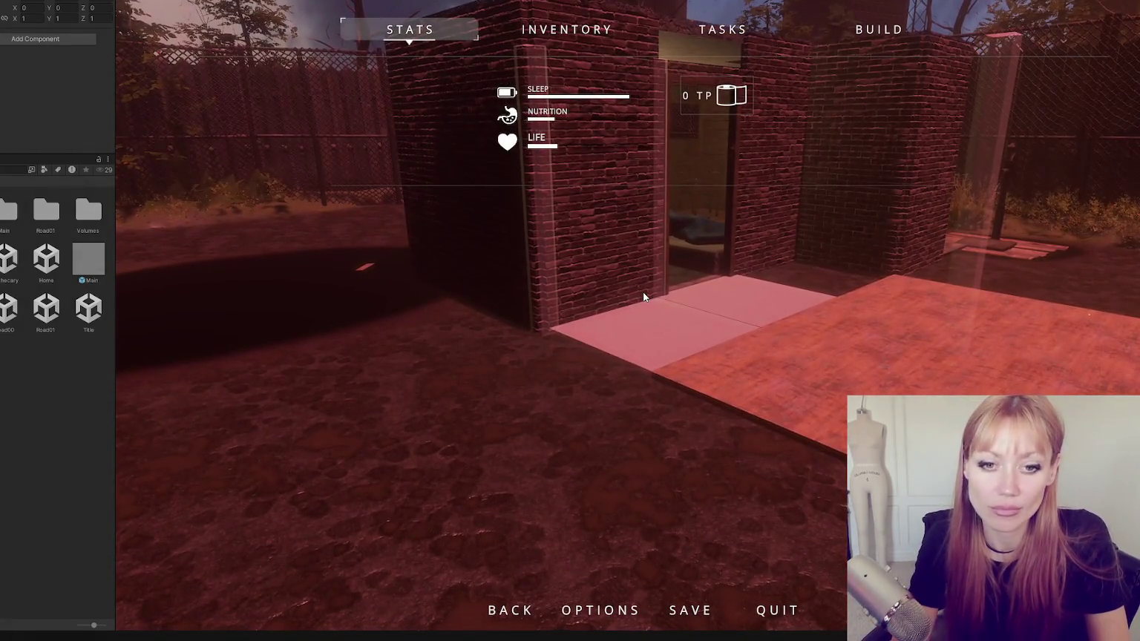
{"action": "key", "text": "Escape"}
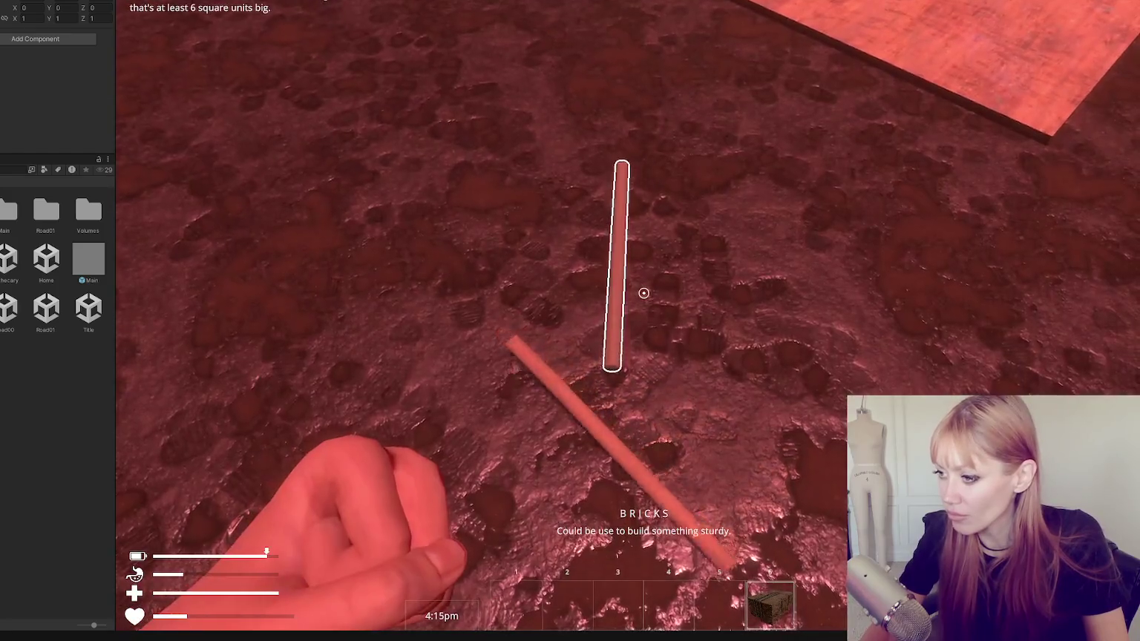
Pick up a stick from the ground, step back, and reopen the in-game menu on the build items.
{"action": "left_click", "coordinate": [642, 293]}
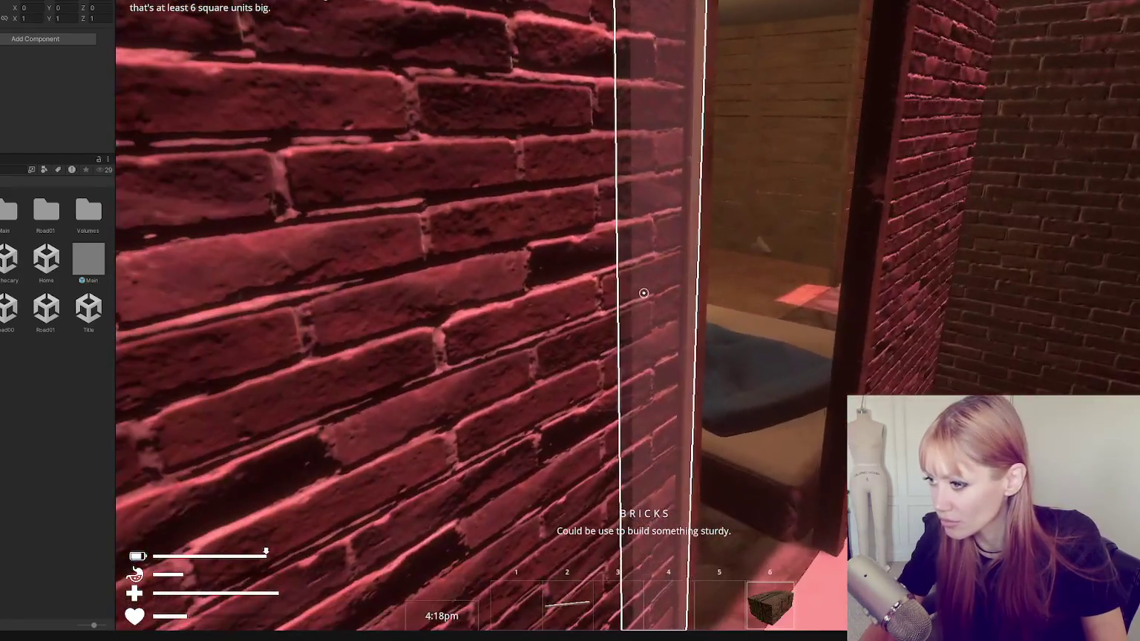
{"action": "key", "text": "s"}
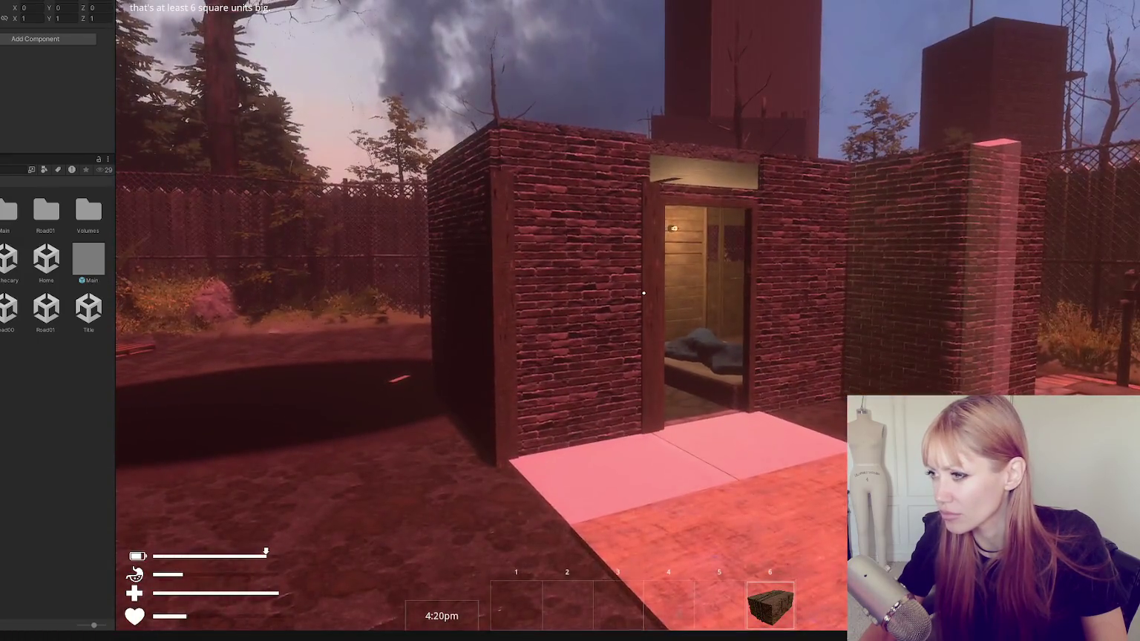
{"action": "key", "text": "Escape"}
{"action": "key", "text": "Return"}
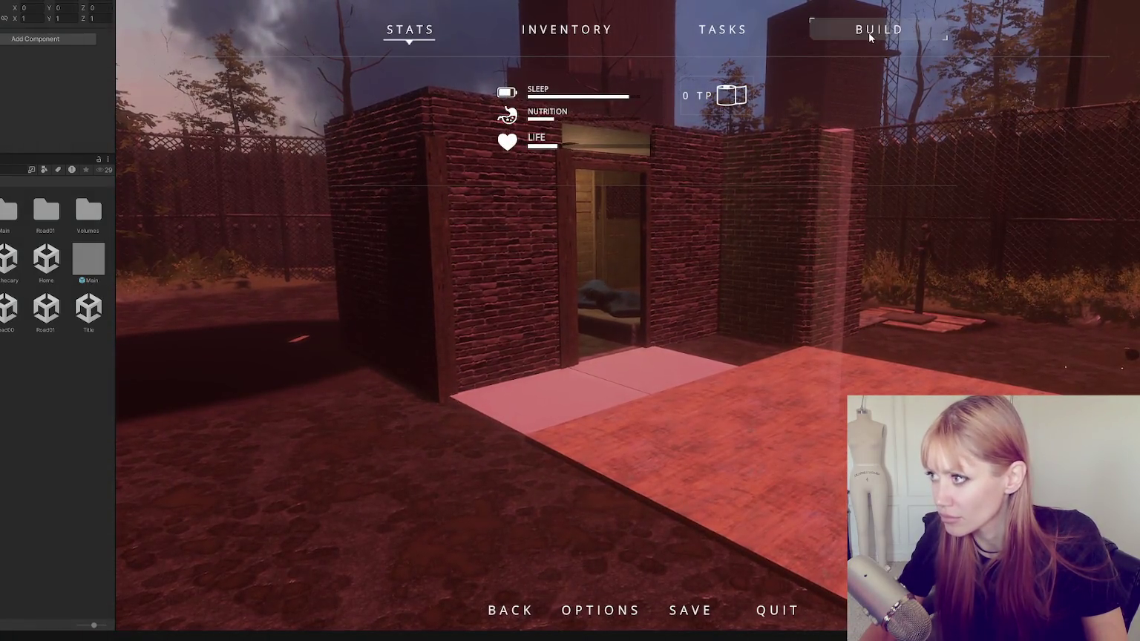
Select the Totem from the build grid, then exit build mode.
{"action": "scroll", "coordinate": [502, 304], "scroll_direction": "down", "scroll_amount": 3}
{"action": "scroll", "coordinate": [363, 460], "scroll_direction": "down", "scroll_amount": 2}
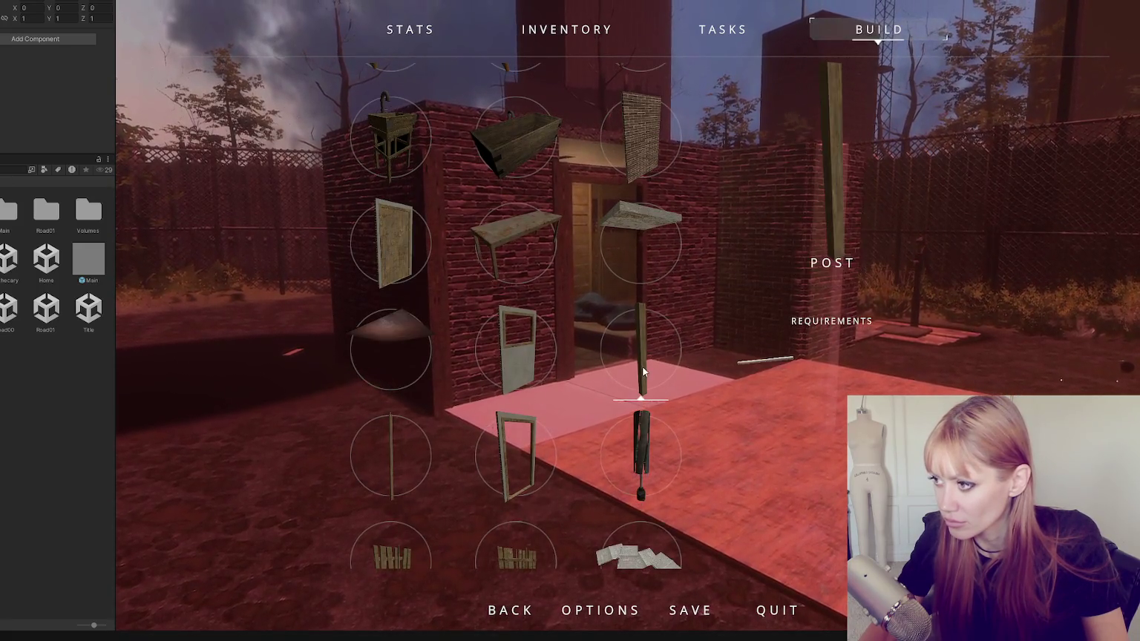
{"action": "left_click", "coordinate": [376, 445]}
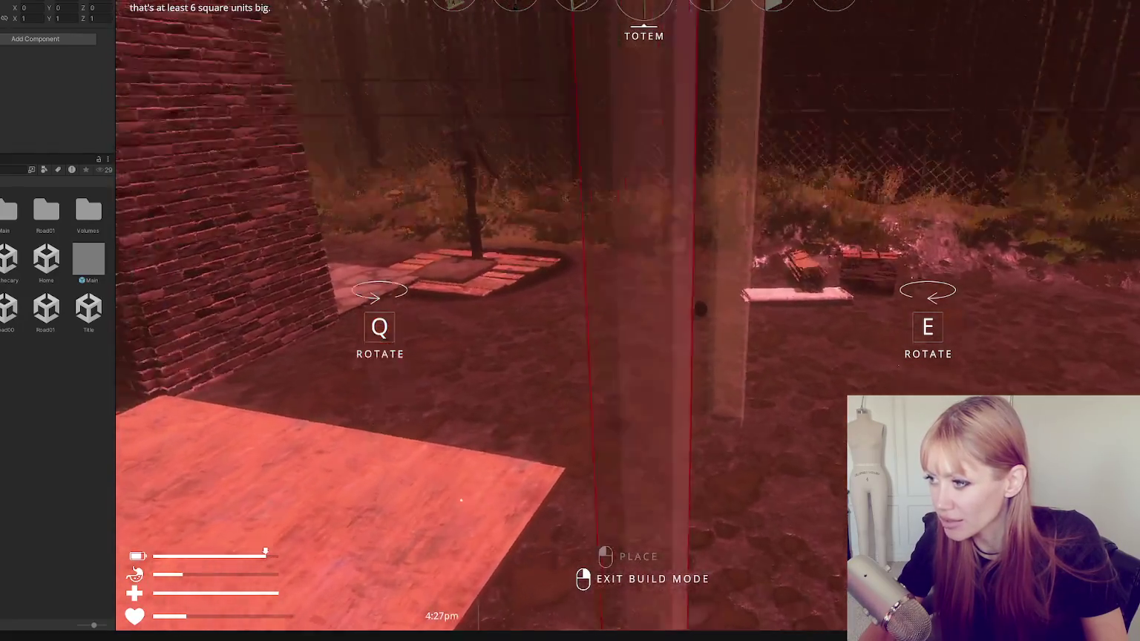
{"action": "left_click", "coordinate": [643, 293]}
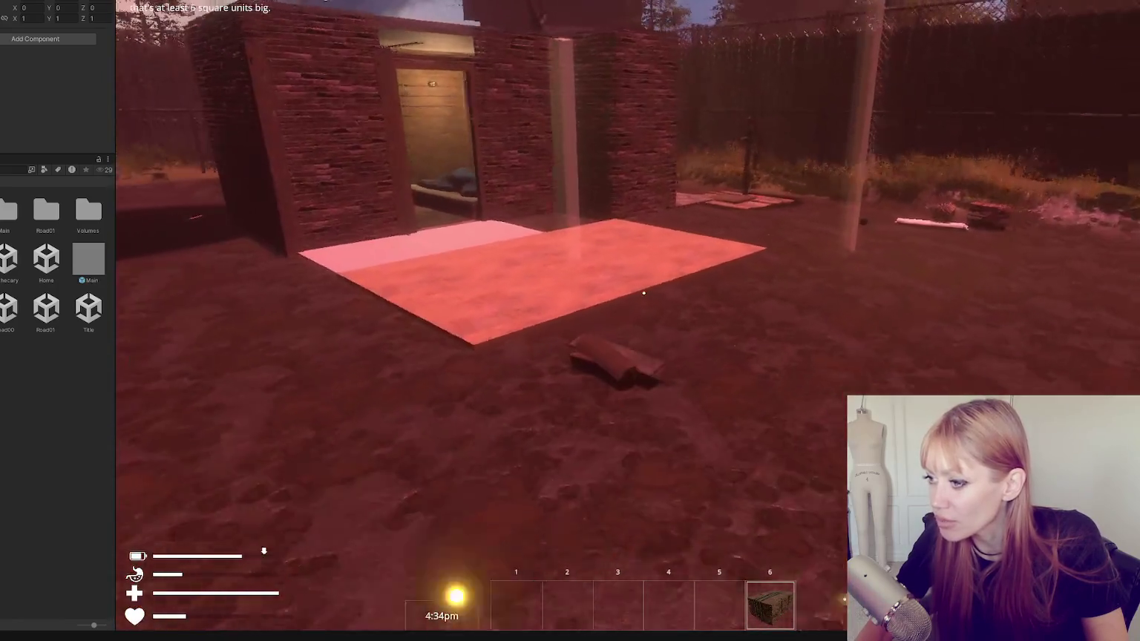
Pick up another stick and reopen the menu on the build items page.
{"action": "key", "text": "Escape"}
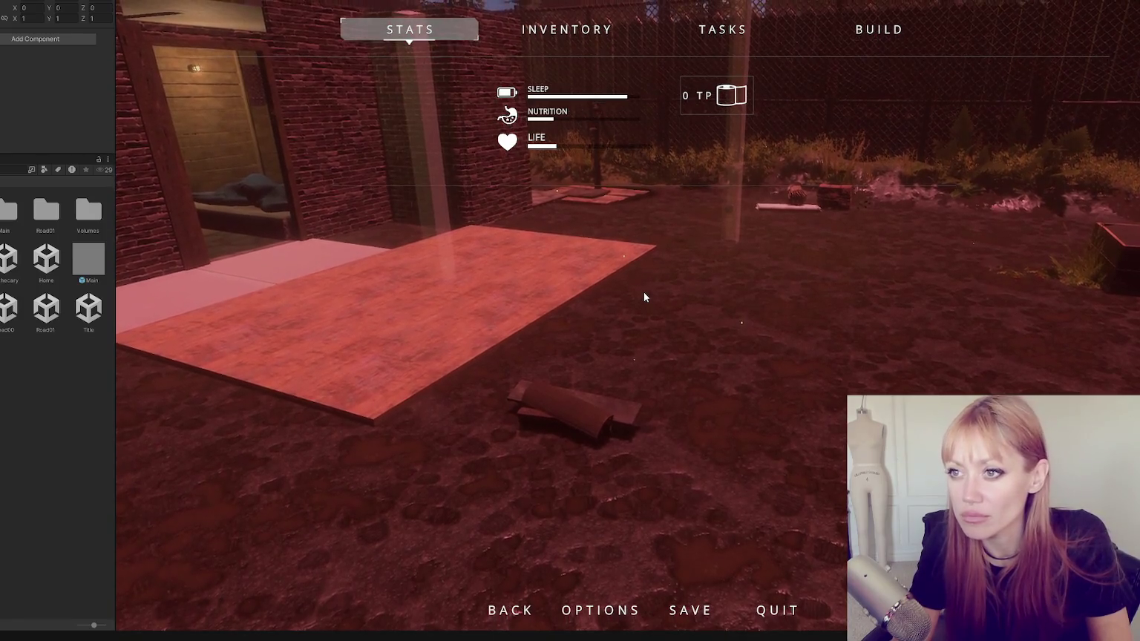
{"action": "key", "text": "Escape"}
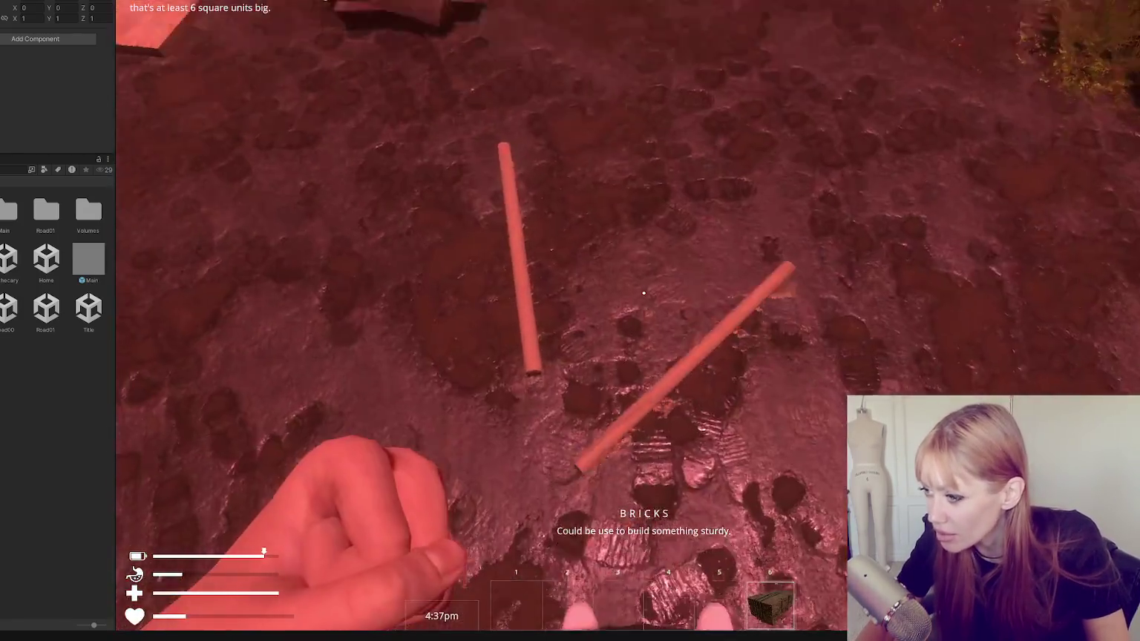
{"action": "key", "text": "e"}
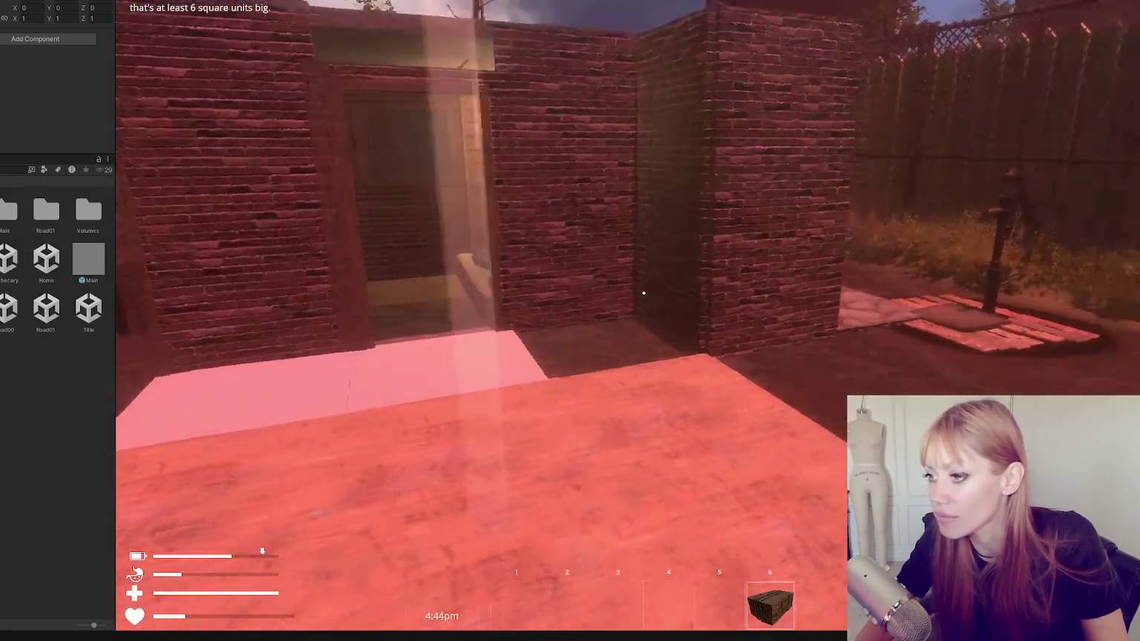
{"action": "key", "text": "Escape"}
{"action": "left_click", "coordinate": [852, 28]}
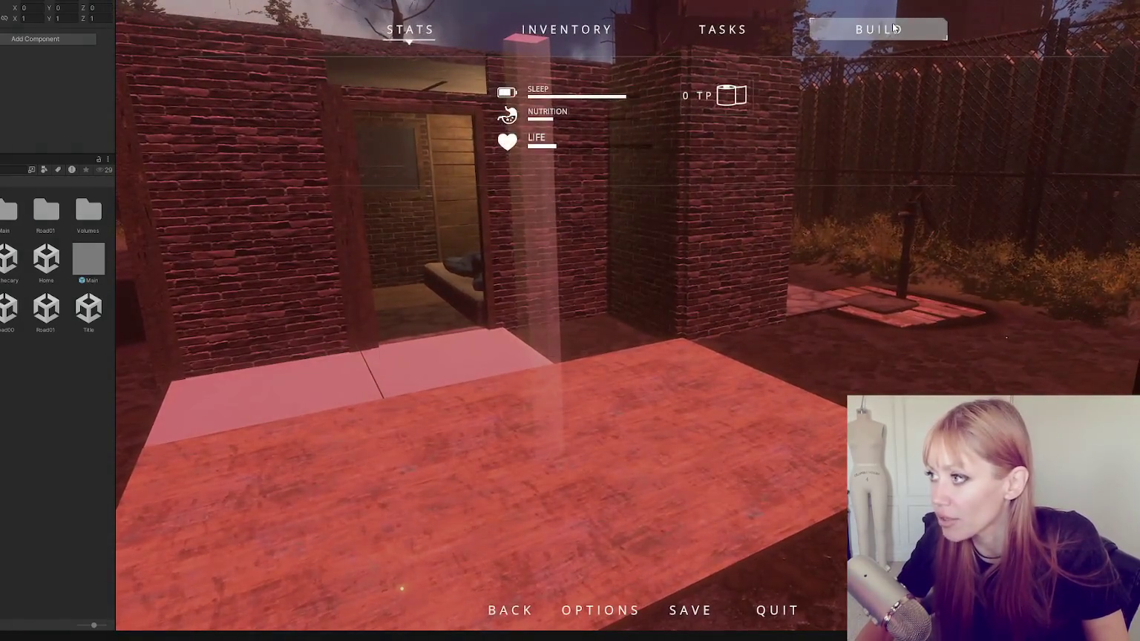
Briefly select the Simple Tub, cancel it, and scroll the build grid to the Fence Gate.
{"action": "scroll", "coordinate": [516, 334], "scroll_direction": "down", "scroll_amount": 2}
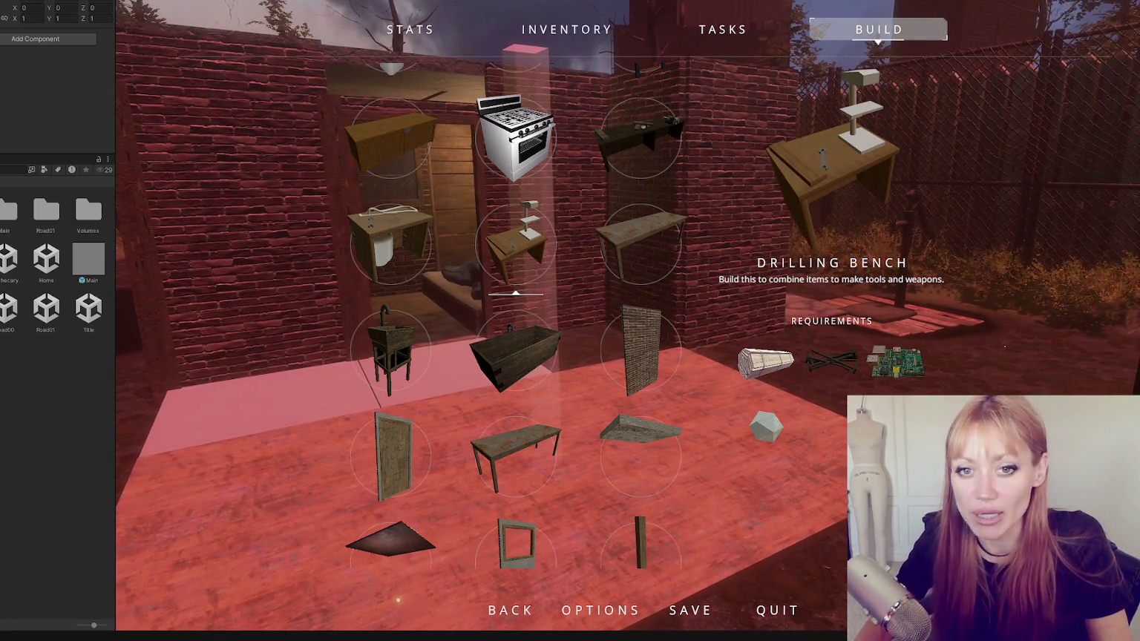
{"action": "left_click", "coordinate": [605, 265]}
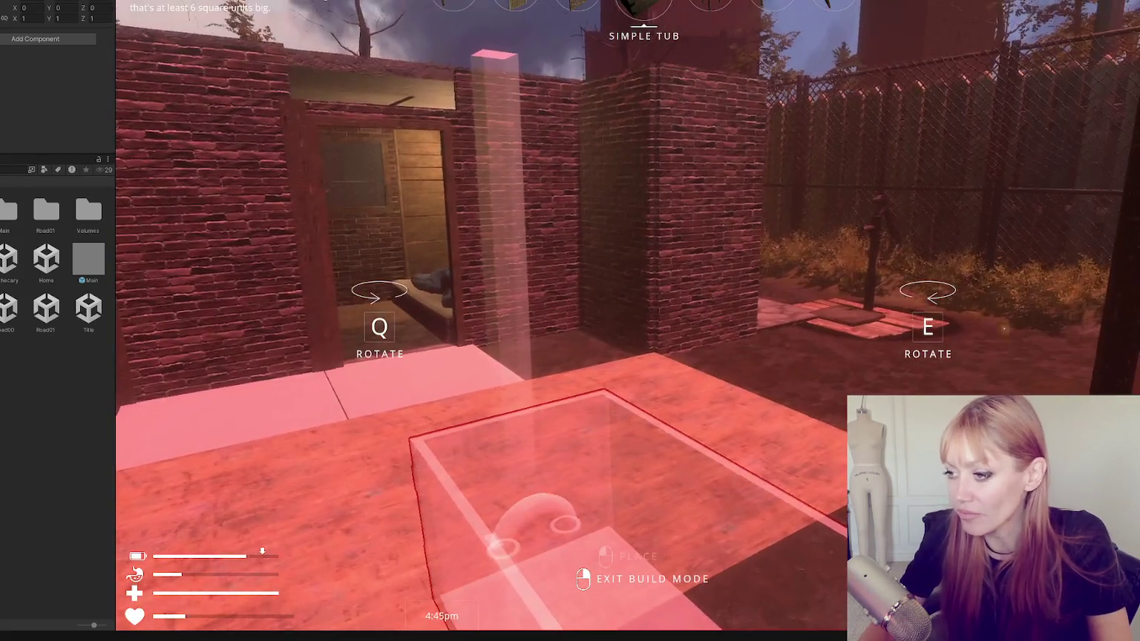
{"action": "key", "text": "Tab"}
{"action": "scroll", "coordinate": [488, 239], "scroll_direction": "up", "scroll_amount": 1}
{"action": "scroll", "coordinate": [510, 242], "scroll_direction": "down", "scroll_amount": 5}
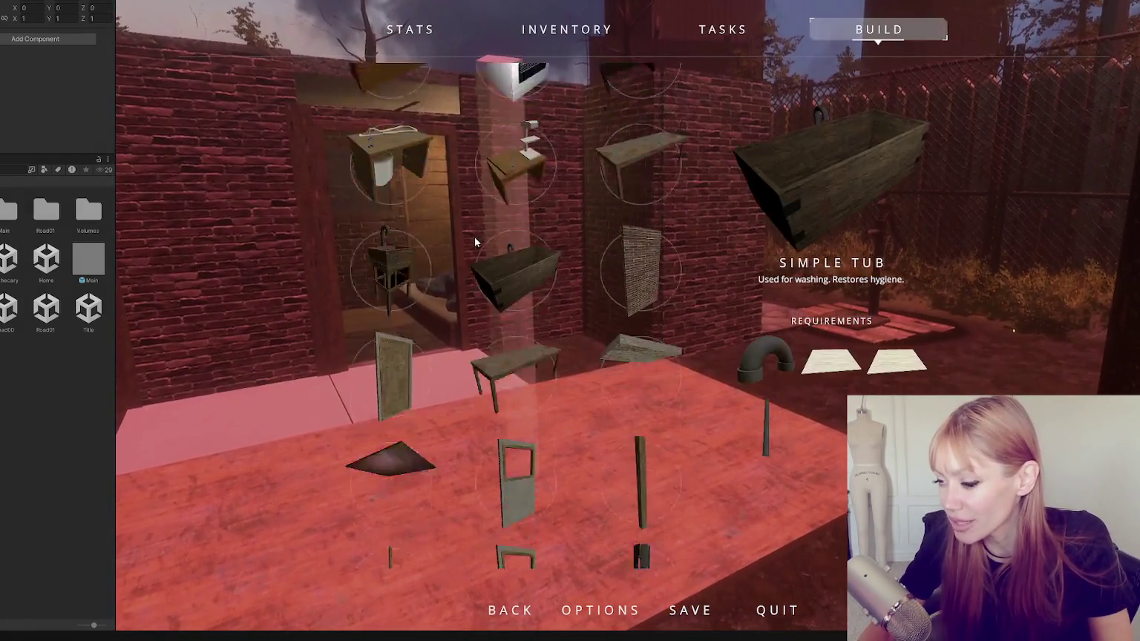
{"action": "scroll", "coordinate": [533, 221], "scroll_direction": "down", "scroll_amount": 2}
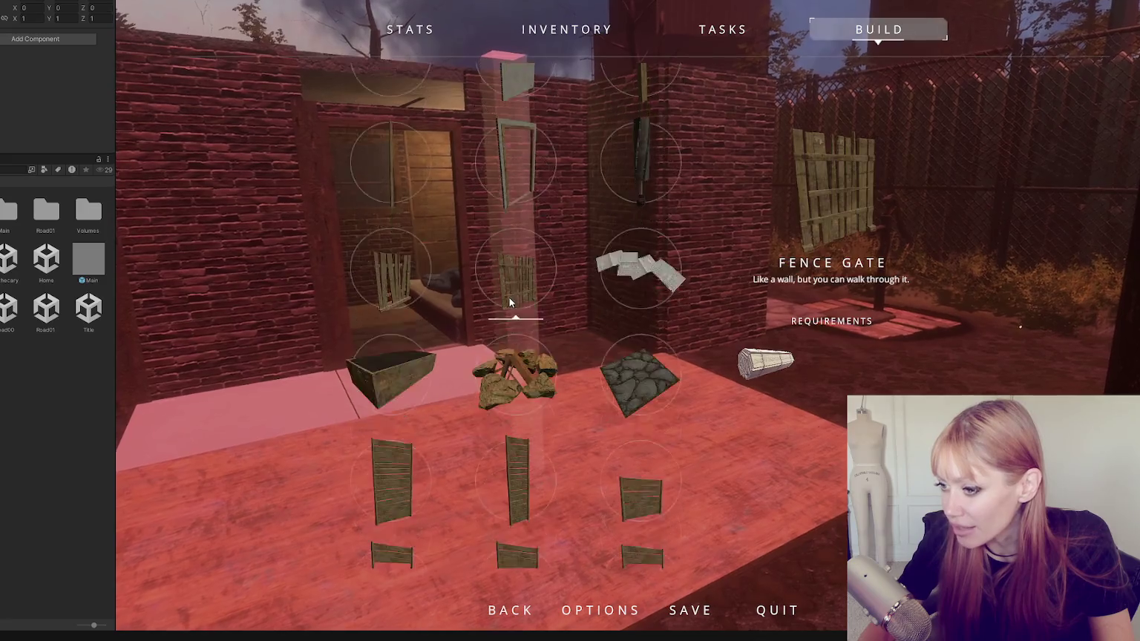
{"action": "scroll", "coordinate": [509, 299], "scroll_direction": "down", "scroll_amount": 3}
{"action": "scroll", "coordinate": [499, 304], "scroll_direction": "up", "scroll_amount": 2}
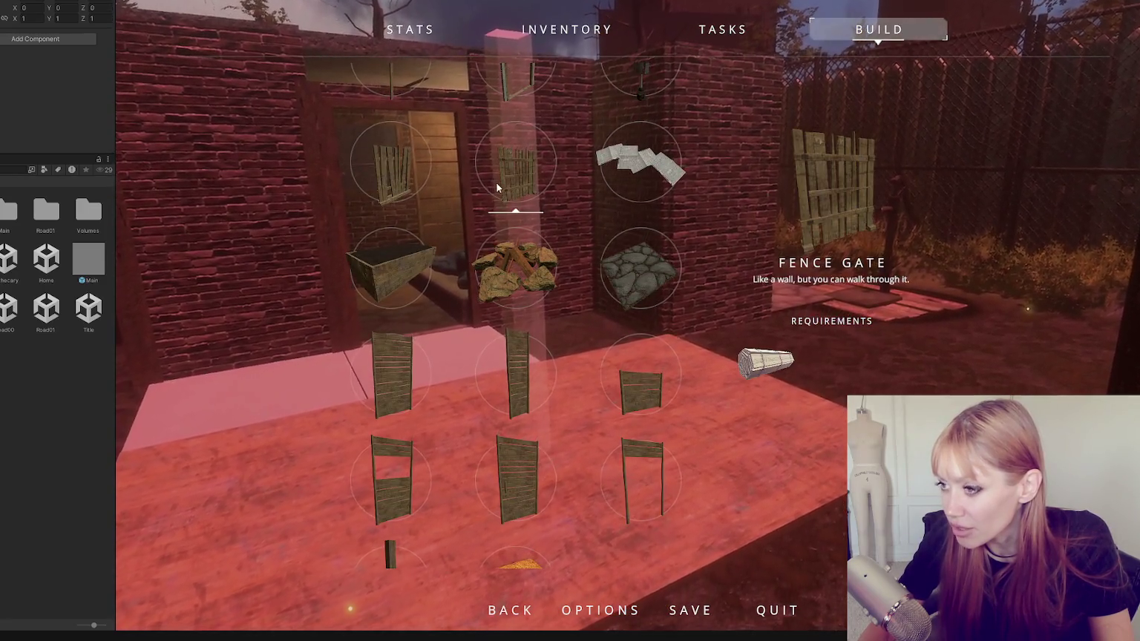
Select the Fence Gate, cycle between Fence and Fence Gate, place it at the platform edge, and open the menu.
{"action": "left_click", "coordinate": [496, 182]}
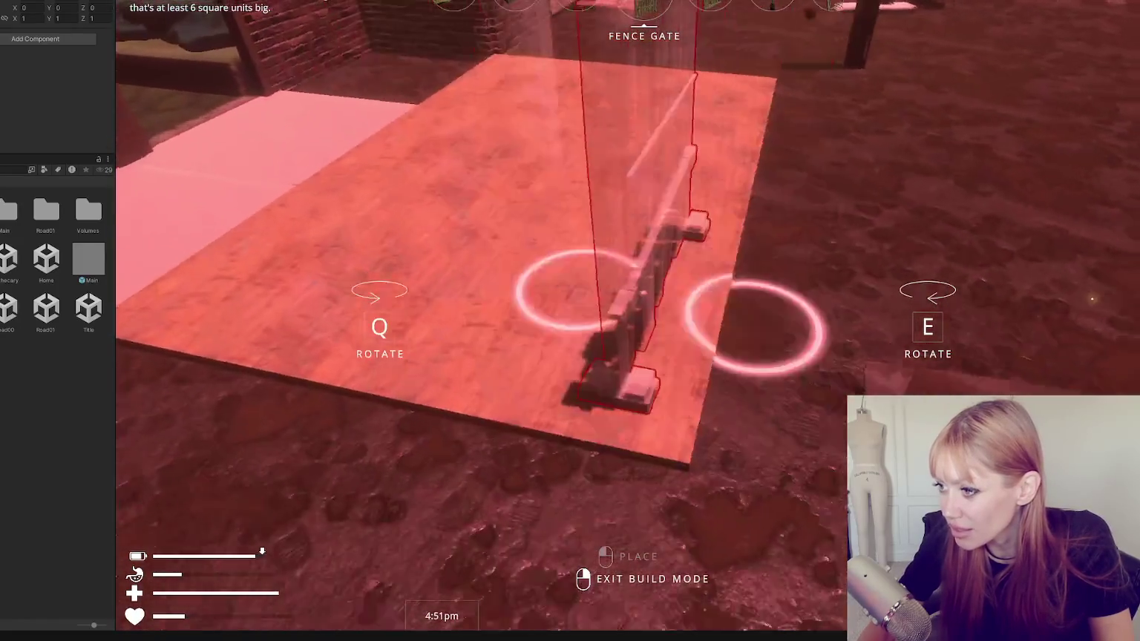
{"action": "scroll", "coordinate": [570, 320], "scroll_direction": "down", "scroll_amount": 1}
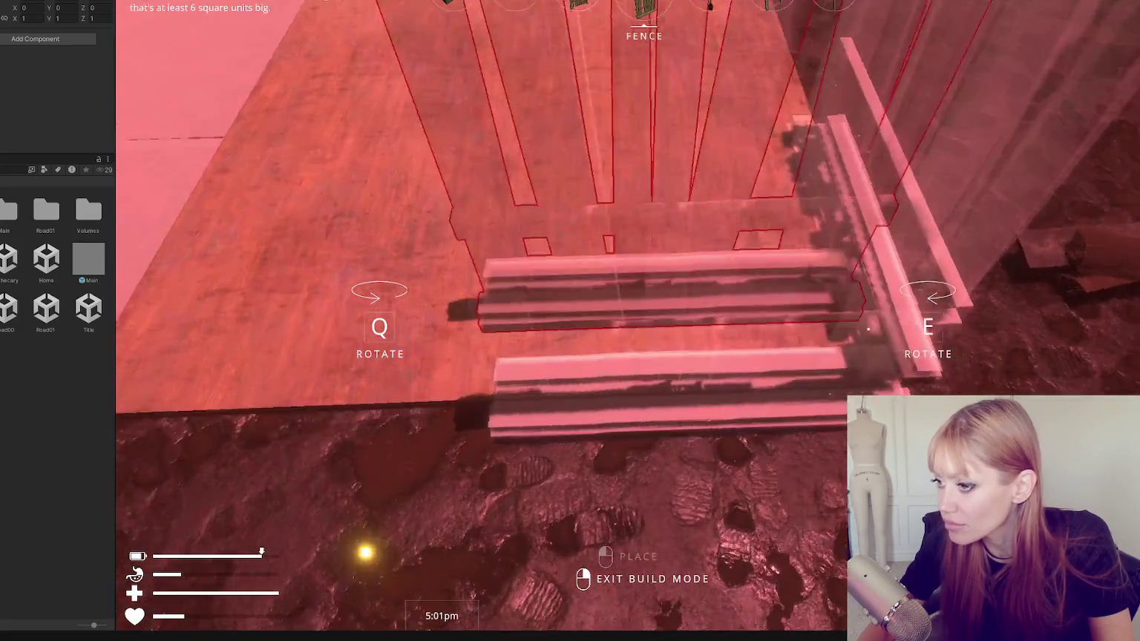
{"action": "scroll", "coordinate": [569, 320], "scroll_direction": "down", "scroll_amount": 1}
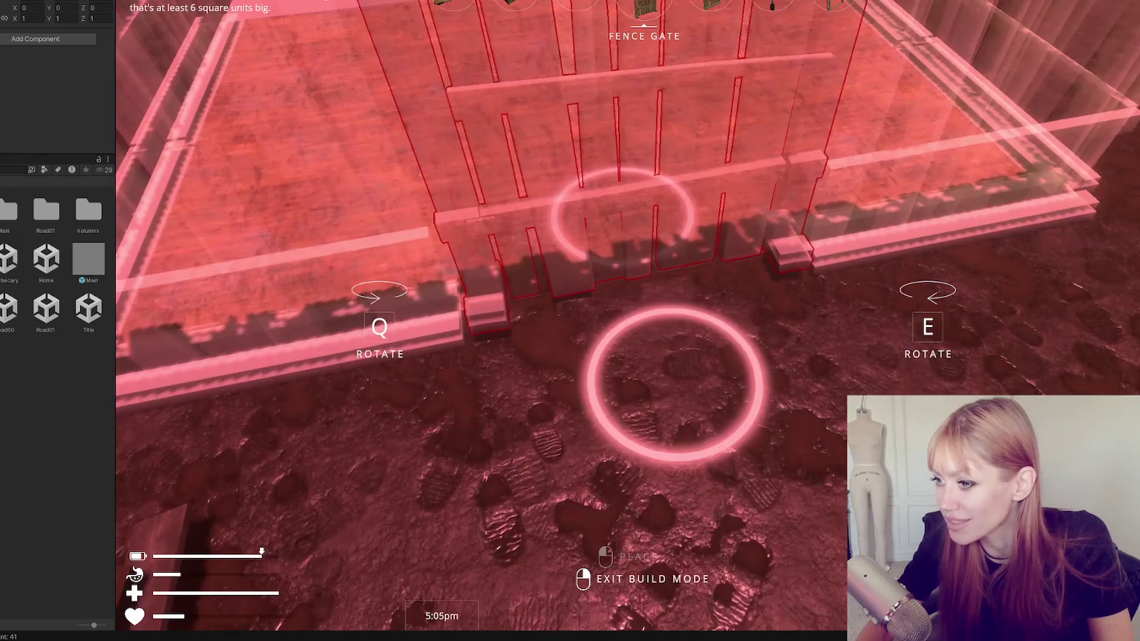
{"action": "left_click", "coordinate": [643, 293]}
{"action": "key", "text": "Escape"}
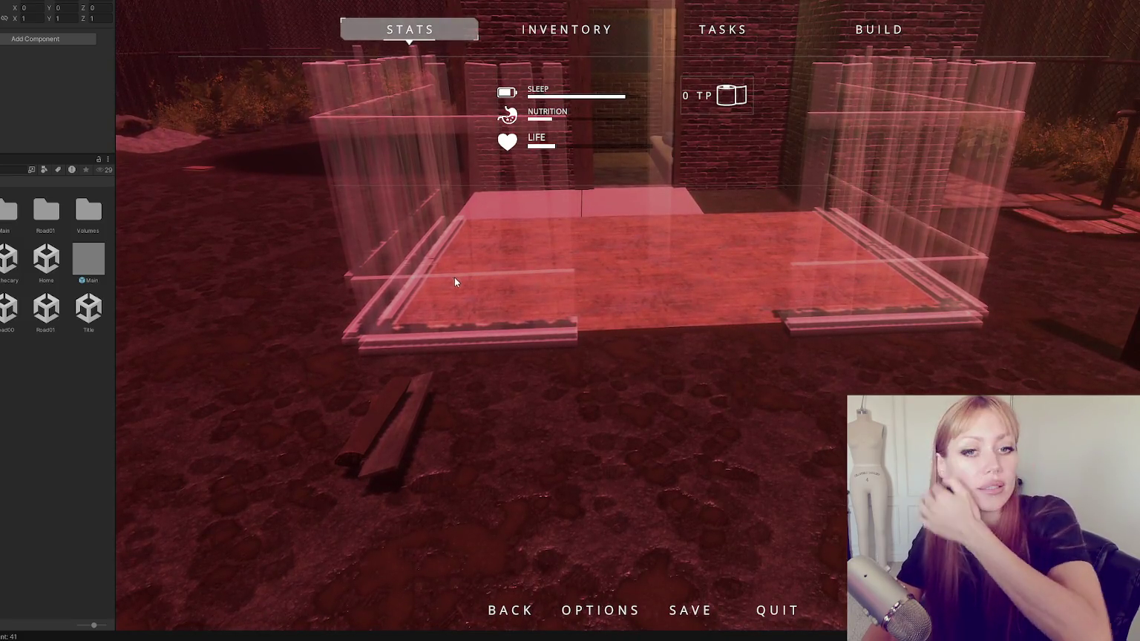
Browse the build grid past Door Frame and Planter to the Fence Gate, then return to play.
{"action": "key", "text": "Tab"}
{"action": "key", "text": "Tab"}
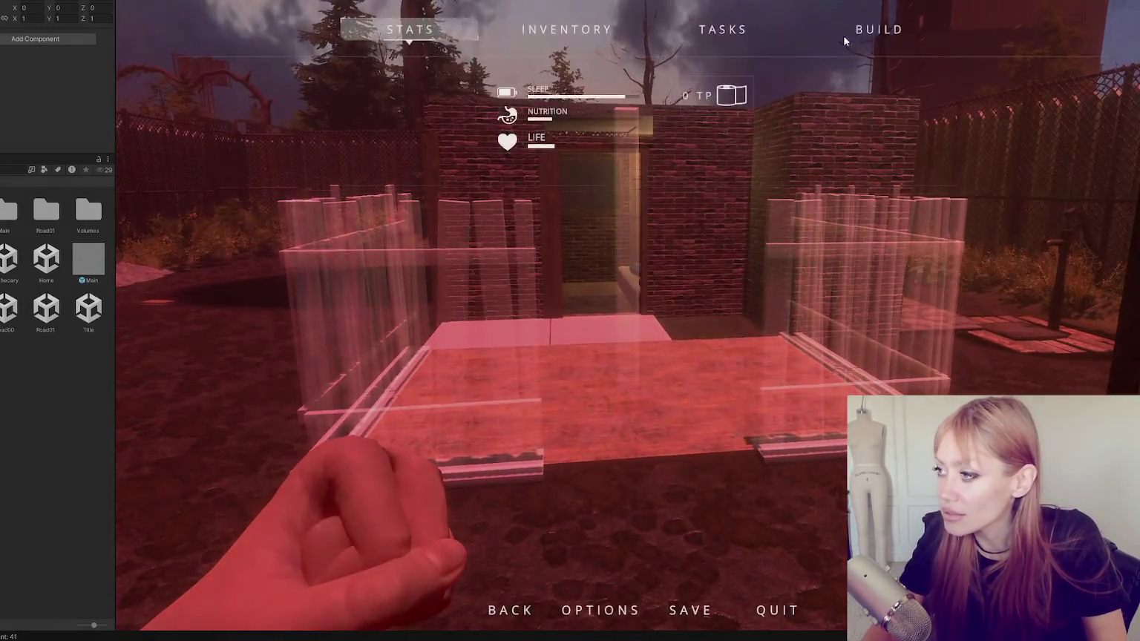
{"action": "left_click", "coordinate": [846, 31]}
{"action": "scroll", "coordinate": [622, 135], "scroll_direction": "down", "scroll_amount": 15}
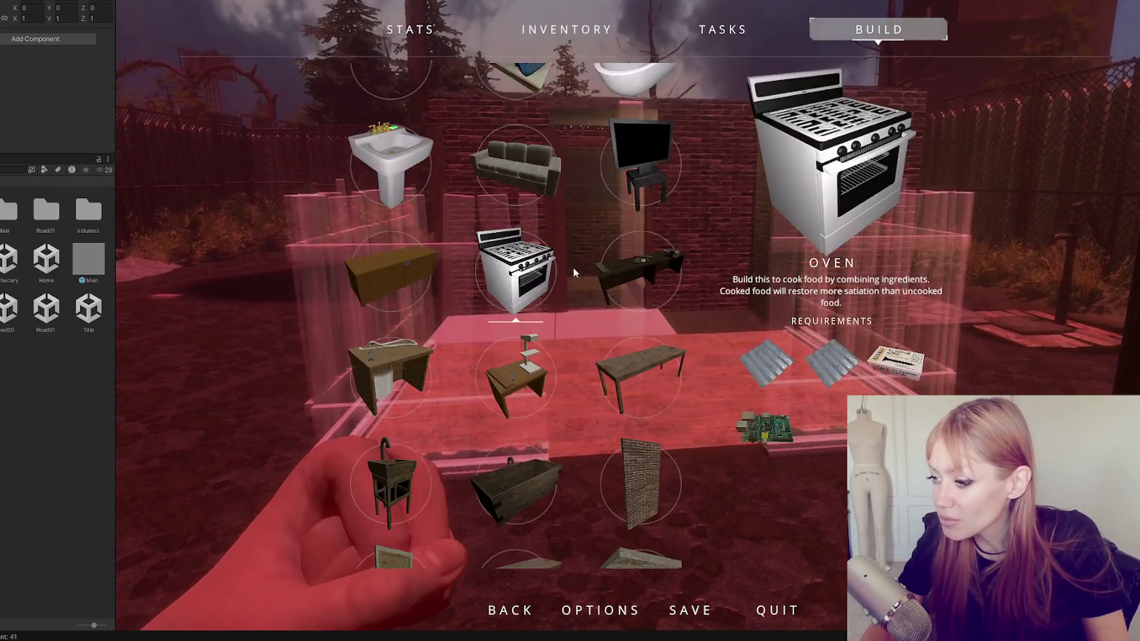
{"action": "scroll", "coordinate": [567, 263], "scroll_direction": "down", "scroll_amount": 5}
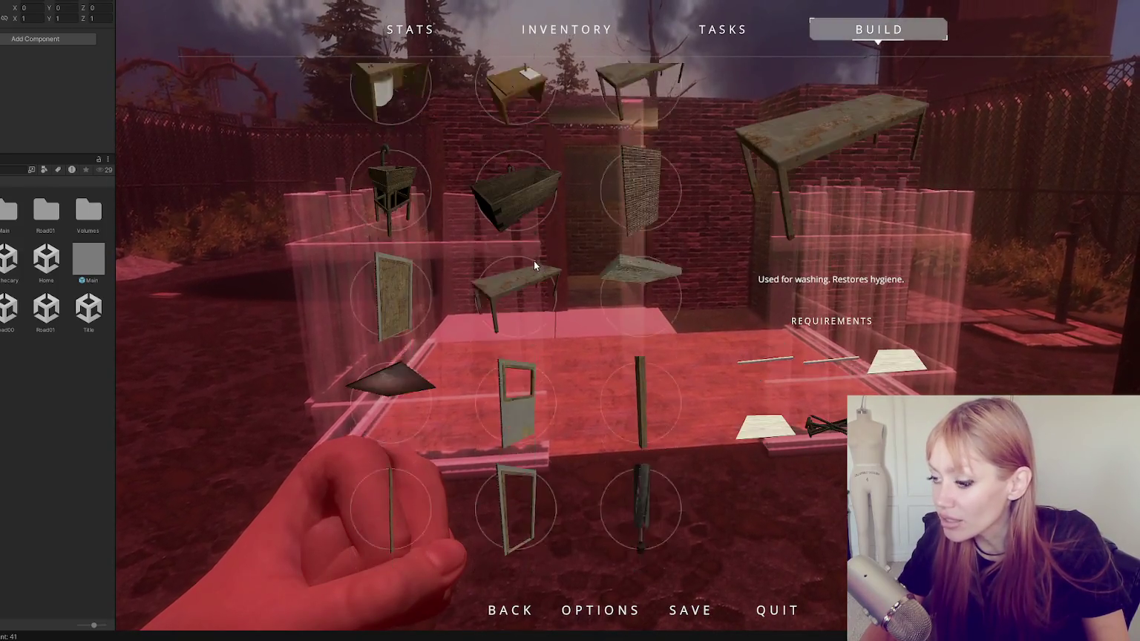
{"action": "scroll", "coordinate": [523, 259], "scroll_direction": "down", "scroll_amount": 4}
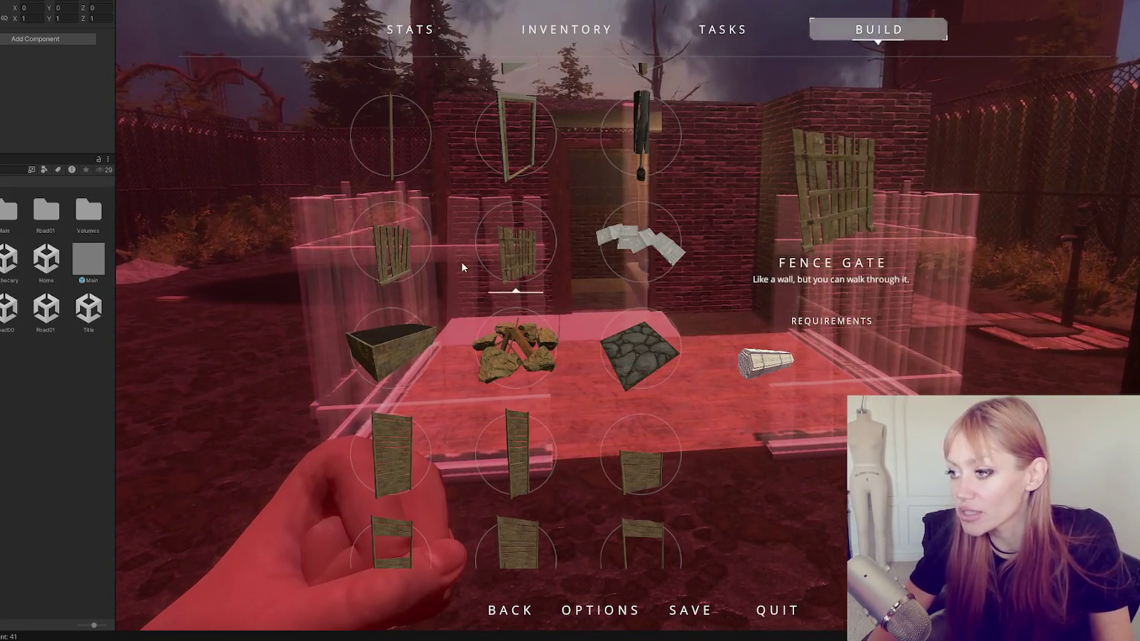
{"action": "key", "text": "Escape"}
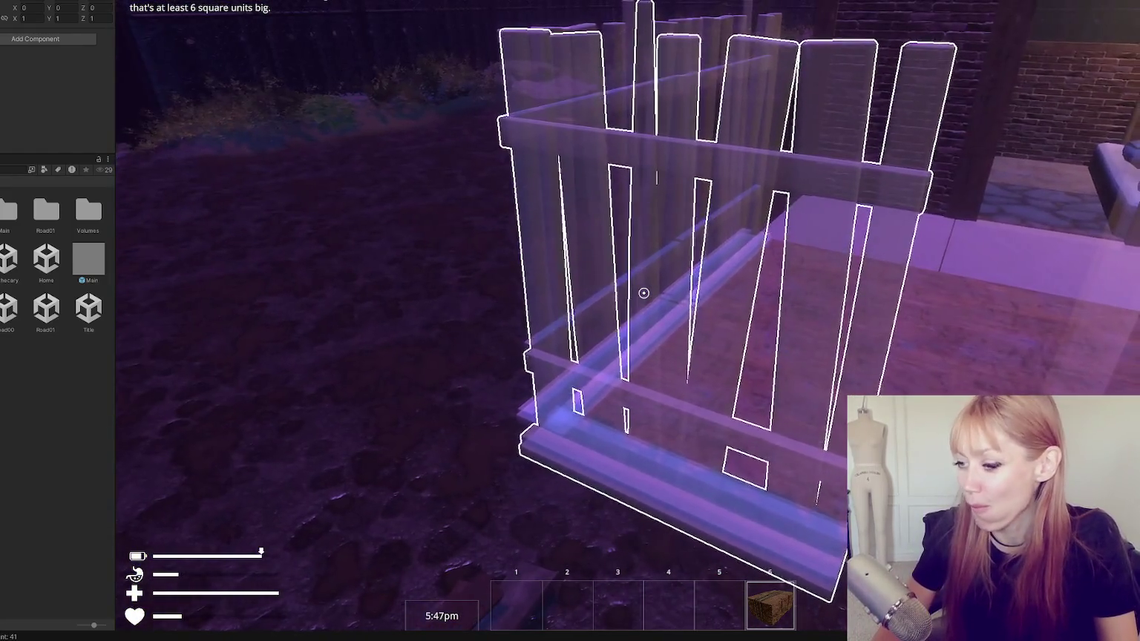
Pick up bricks from the stack and place the wooden fence in the second gap.
{"action": "key", "text": "Escape"}
{"action": "key", "text": "Escape"}
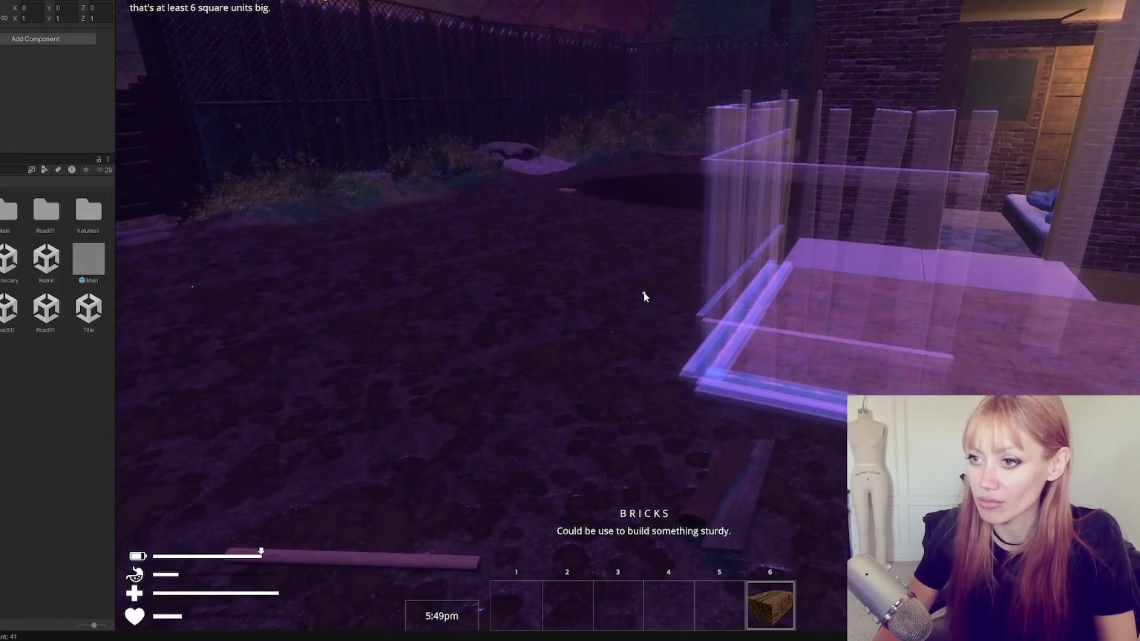
{"action": "key", "text": "Escape"}
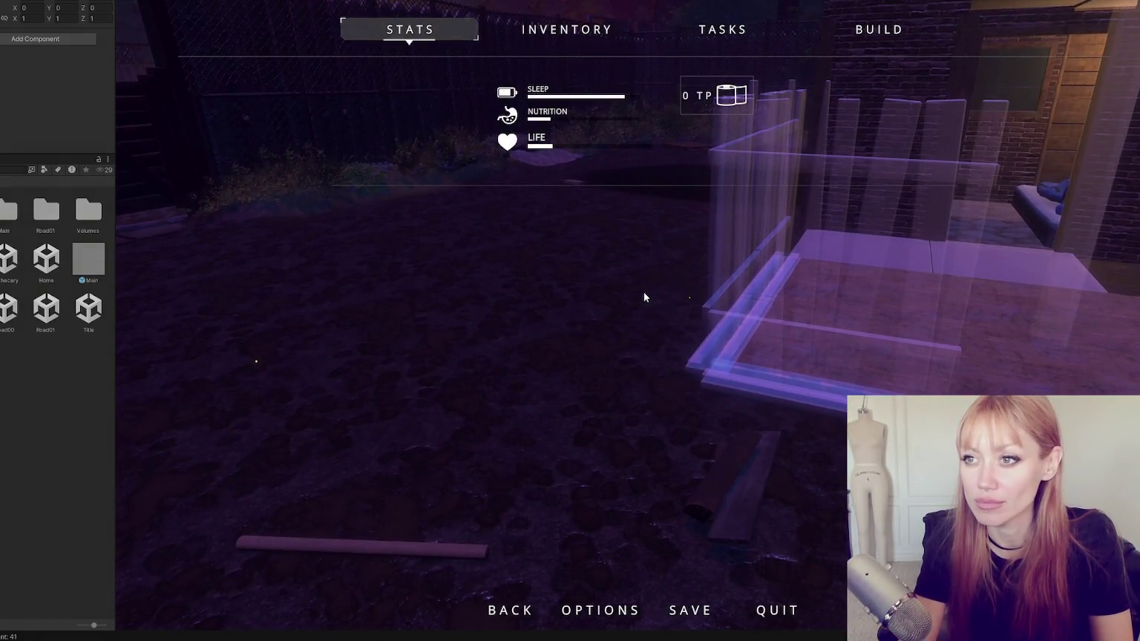
{"action": "key", "text": "Escape"}
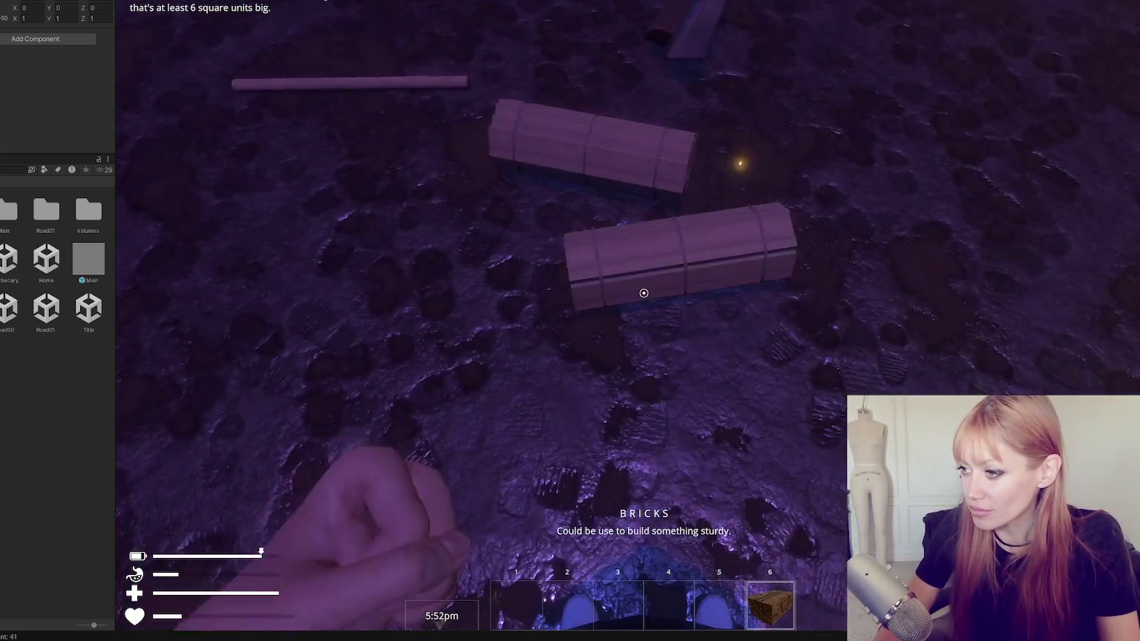
{"action": "left_click", "coordinate": [643, 293]}
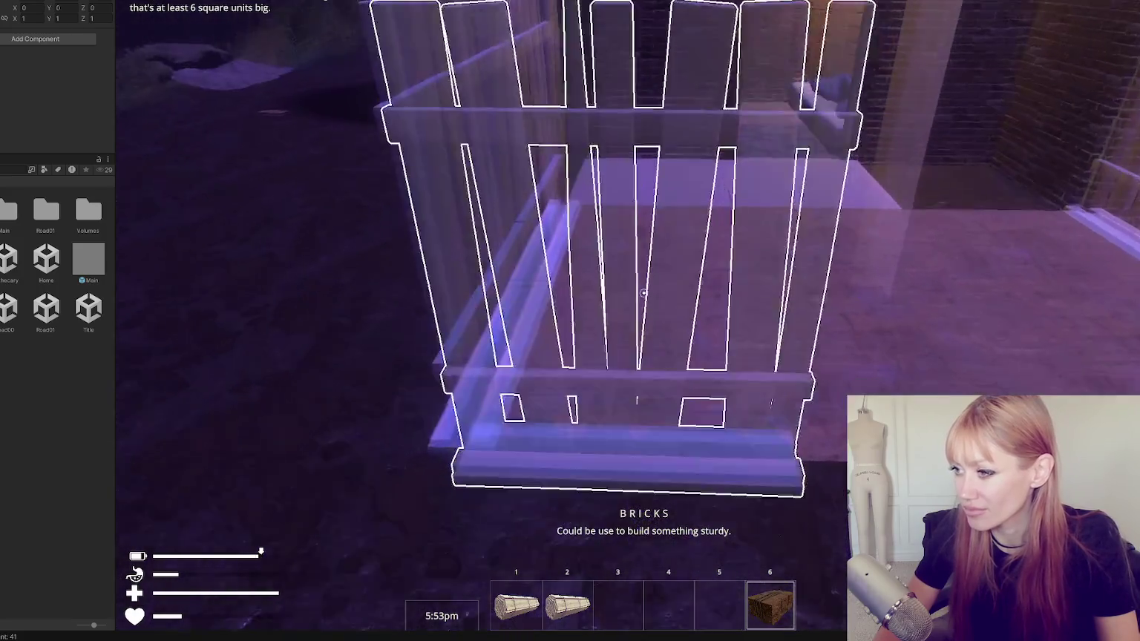
{"action": "left_click", "coordinate": [643, 292]}
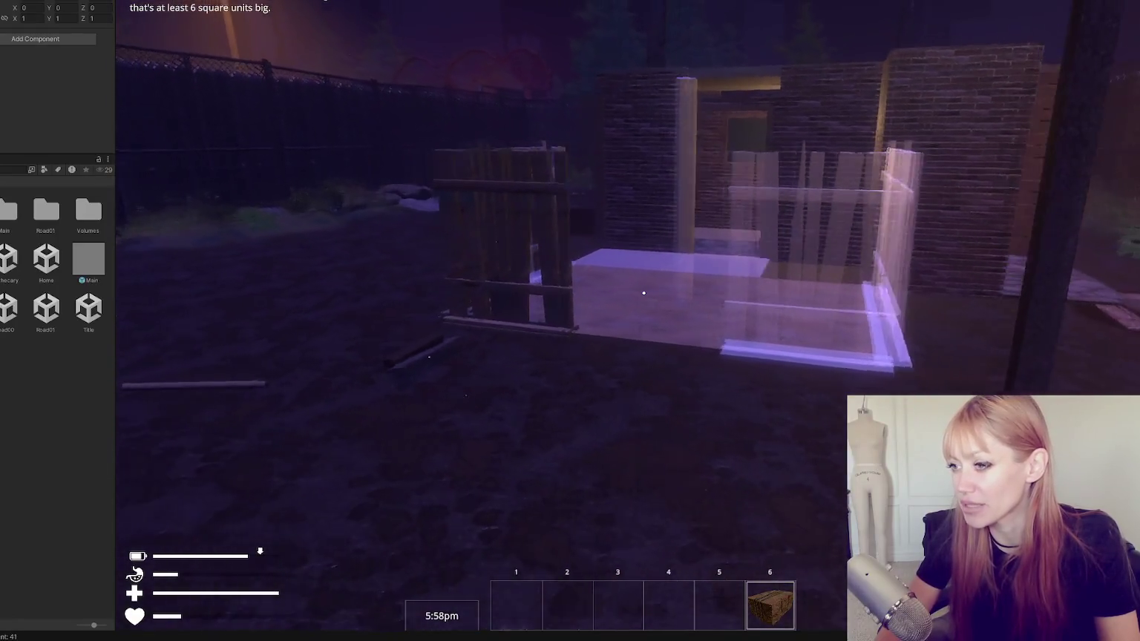
Toggle the pause menu and pick up a log from the ground.
{"action": "key", "text": "Escape"}
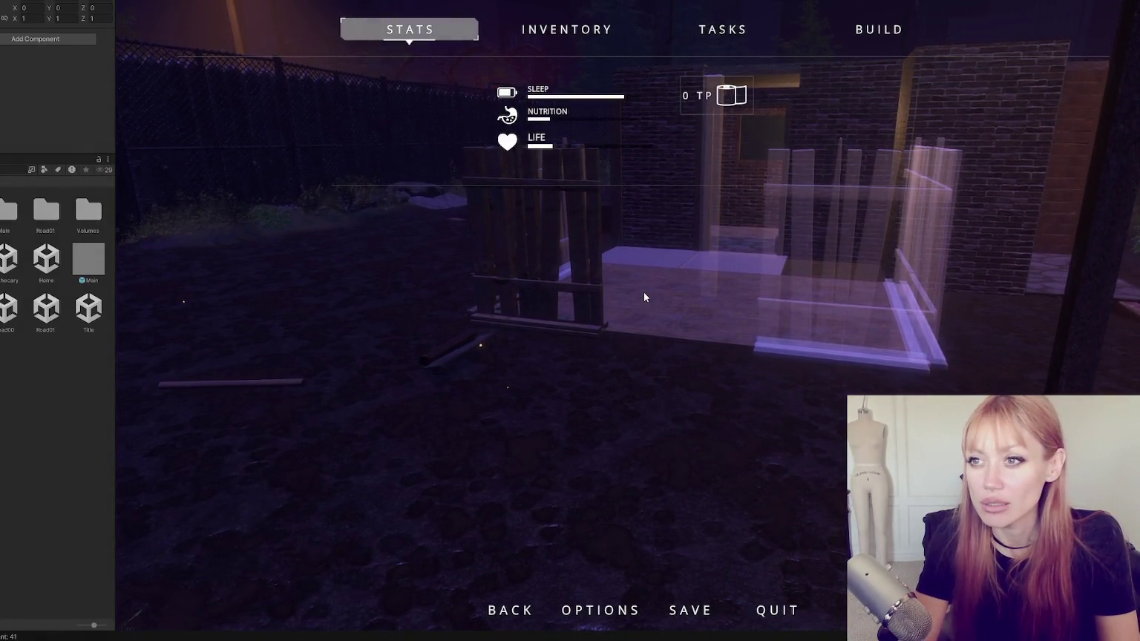
{"action": "key", "text": "Escape"}
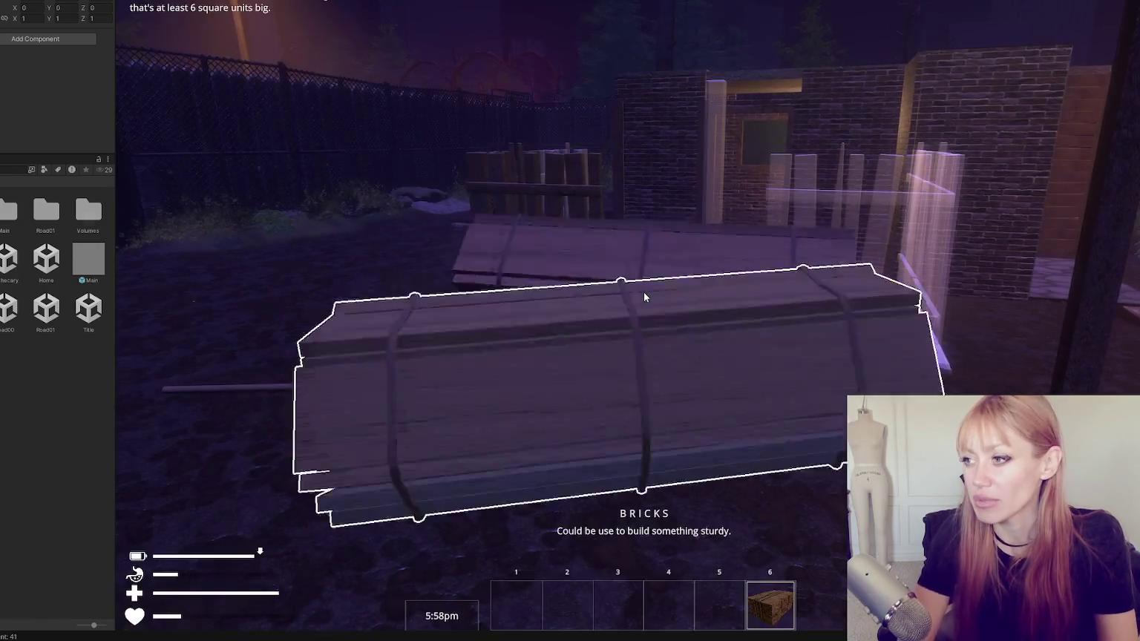
{"action": "key", "text": "e"}
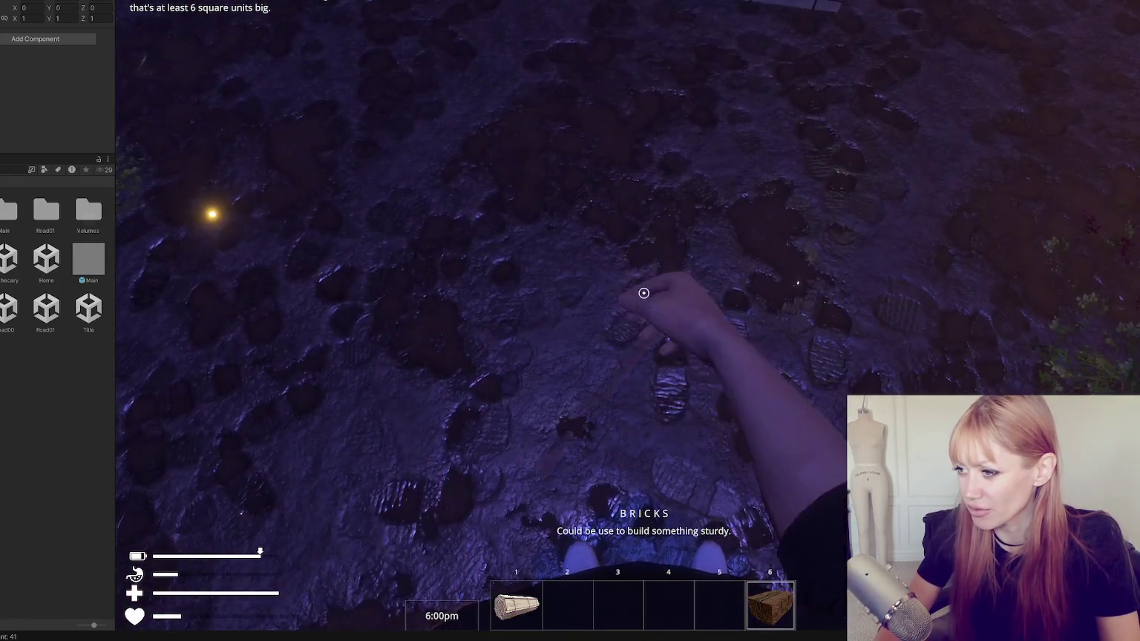
Walk around with WASD to inspect both fence sections flanking the path to the doorway.
{"action": "key", "text": "e"}
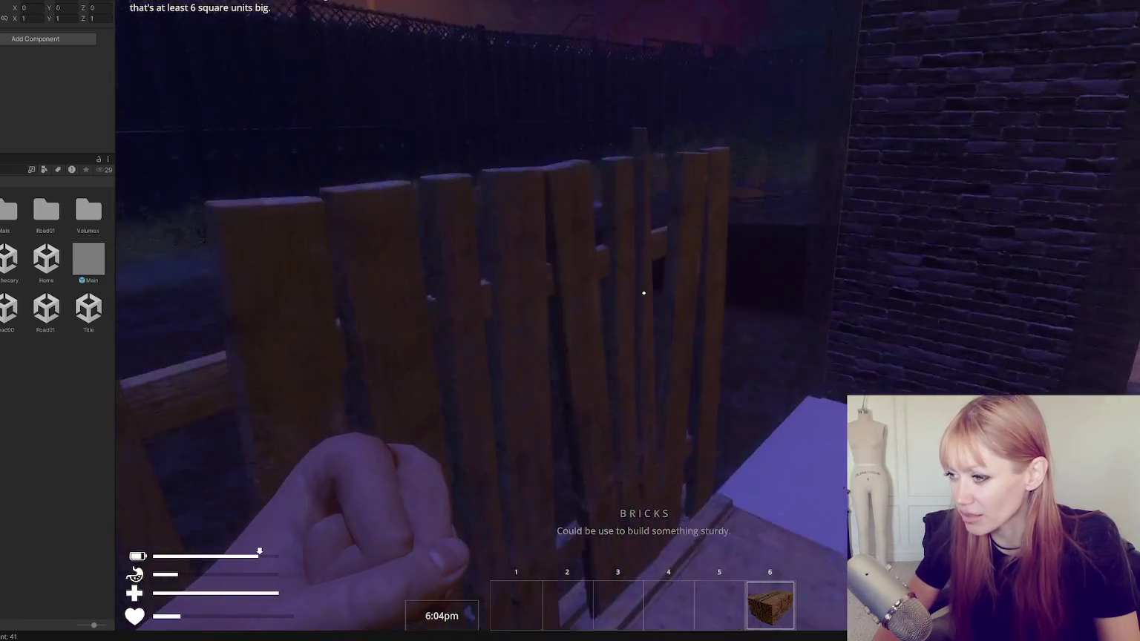
{"action": "key", "text": "s"}
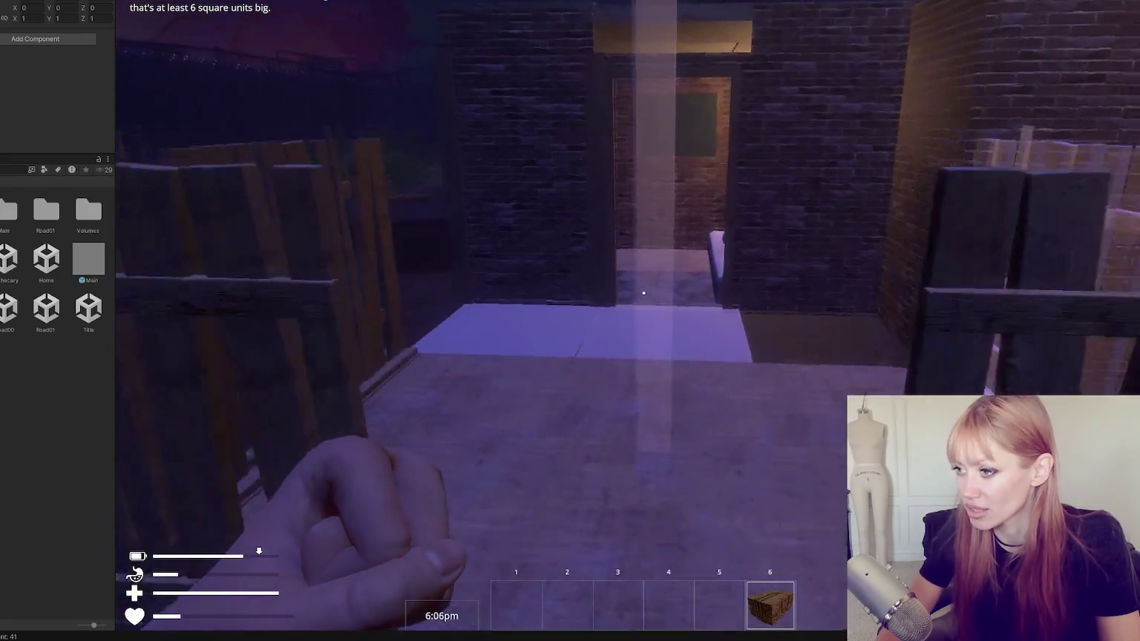
{"action": "key", "text": "s"}
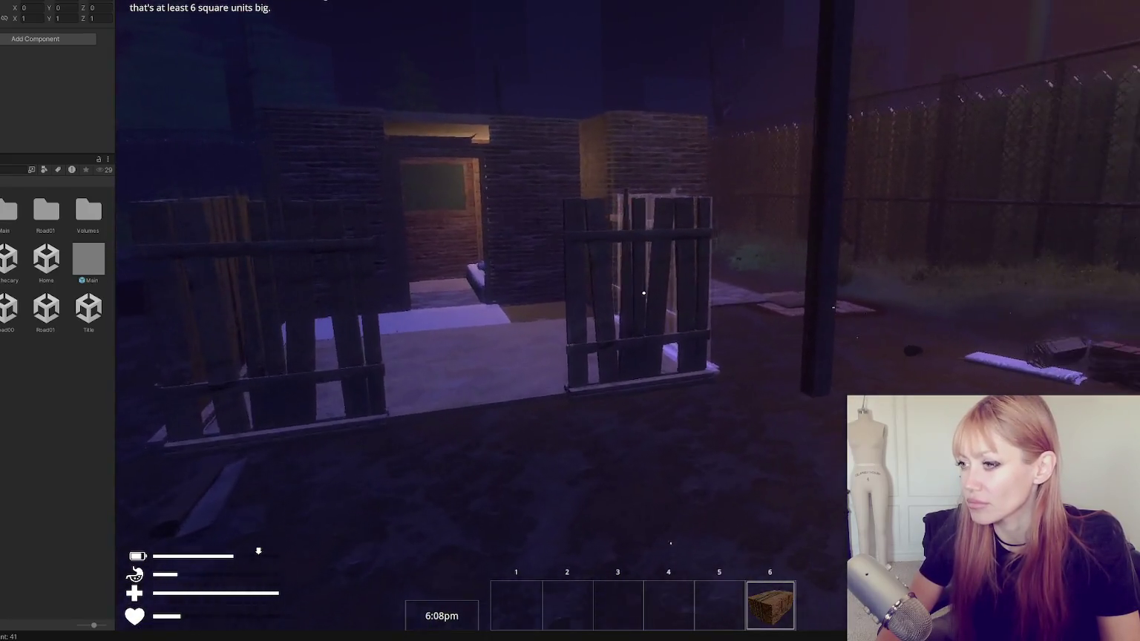
{"action": "key", "text": "w"}
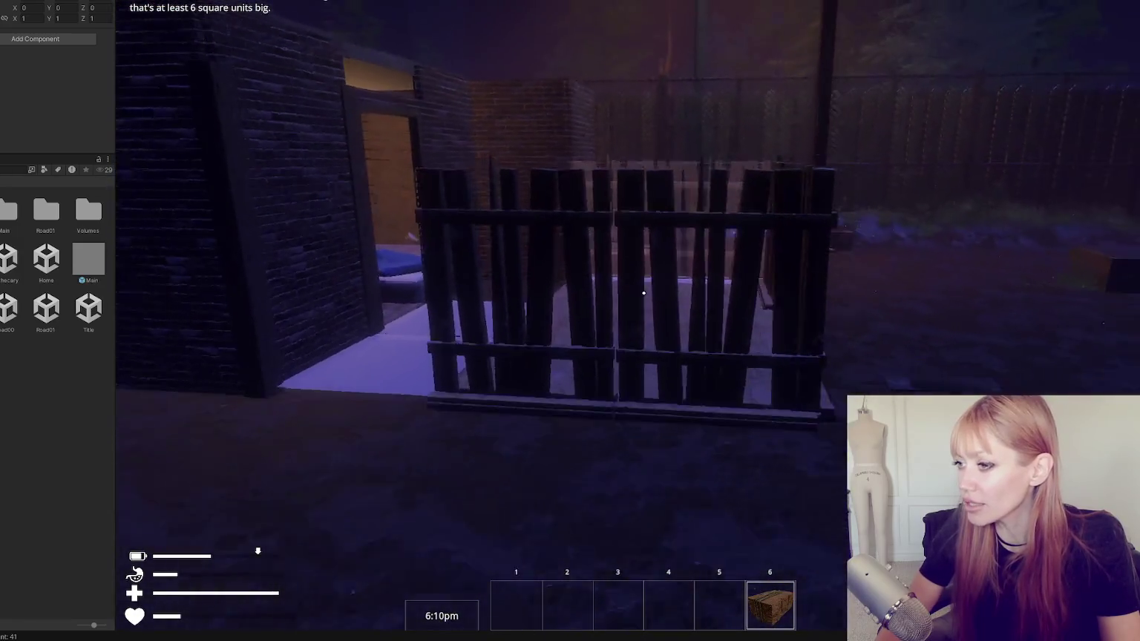
{"action": "key", "text": "s"}
{"action": "key", "text": "w"}
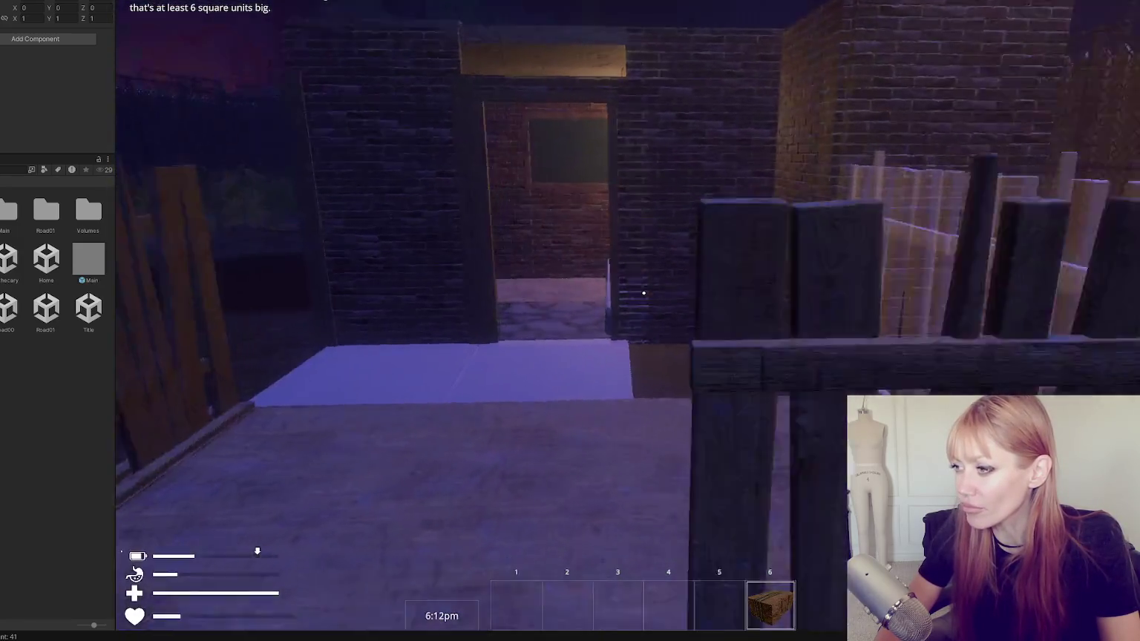
{"action": "key", "text": "s"}
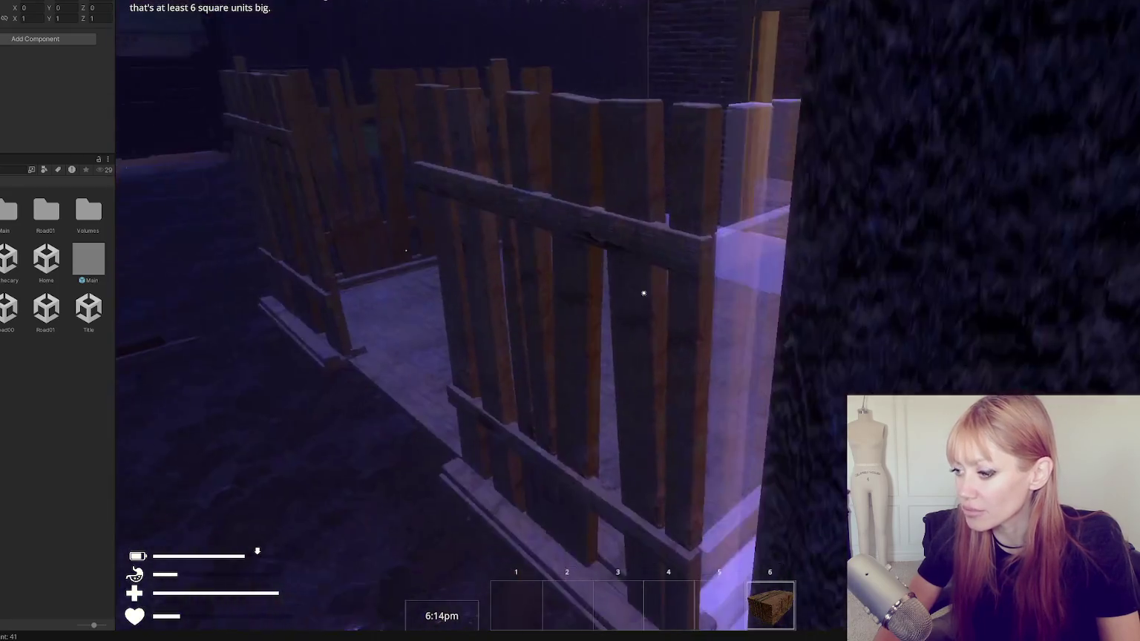
{"action": "key", "text": "a"}
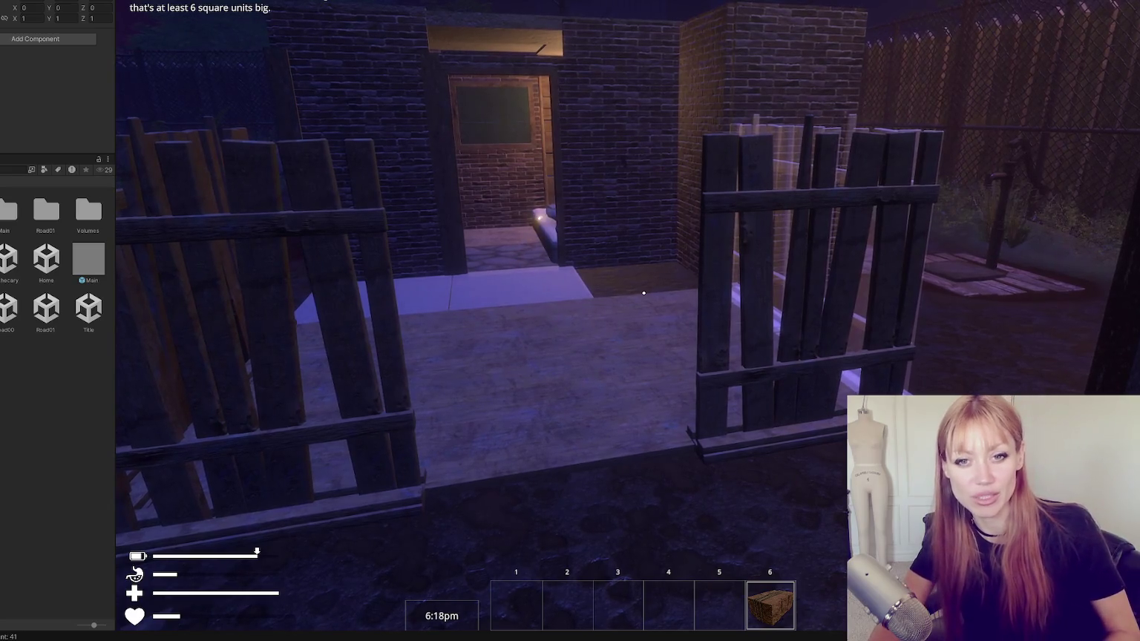
{"action": "mouse_move", "coordinate": [643, 293]}
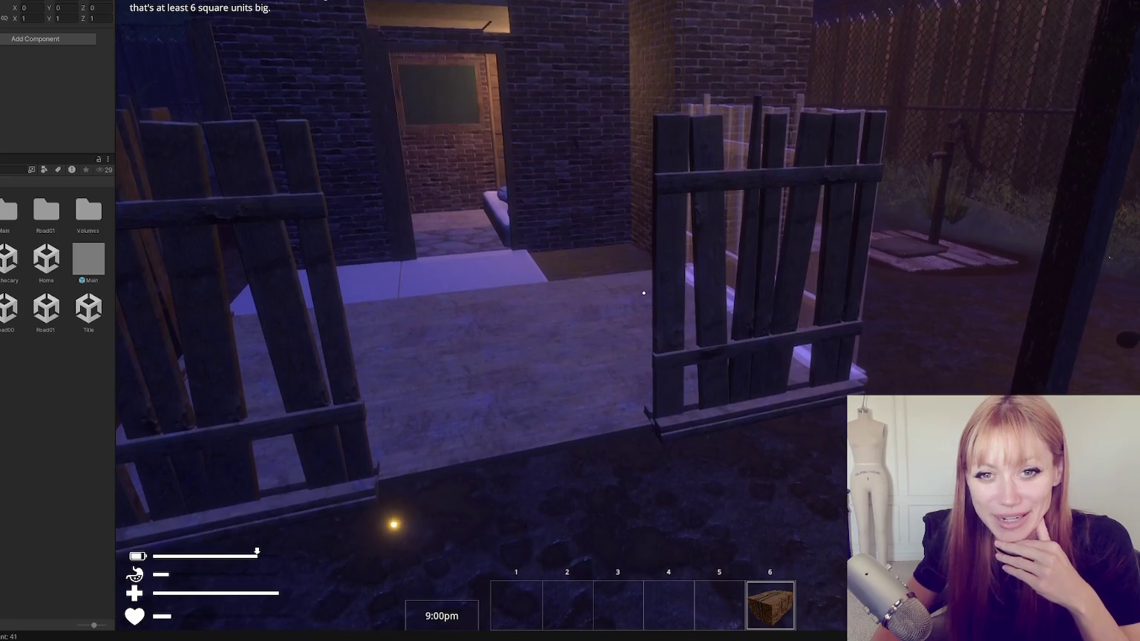
{"action": "key", "text": "s"}
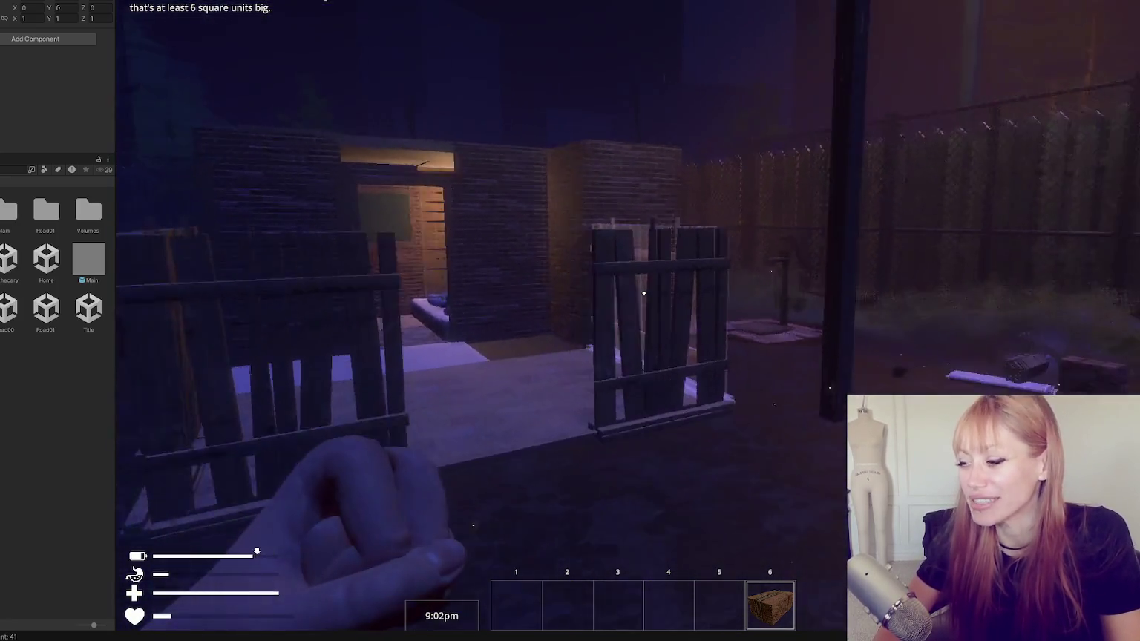
Place a Wooden Plank Wall Half V between the two fences near the doorway, then pause the game.
{"action": "key", "text": "Tab"}
{"action": "scroll", "coordinate": [557, 271], "scroll_direction": "down", "scroll_amount": 3}
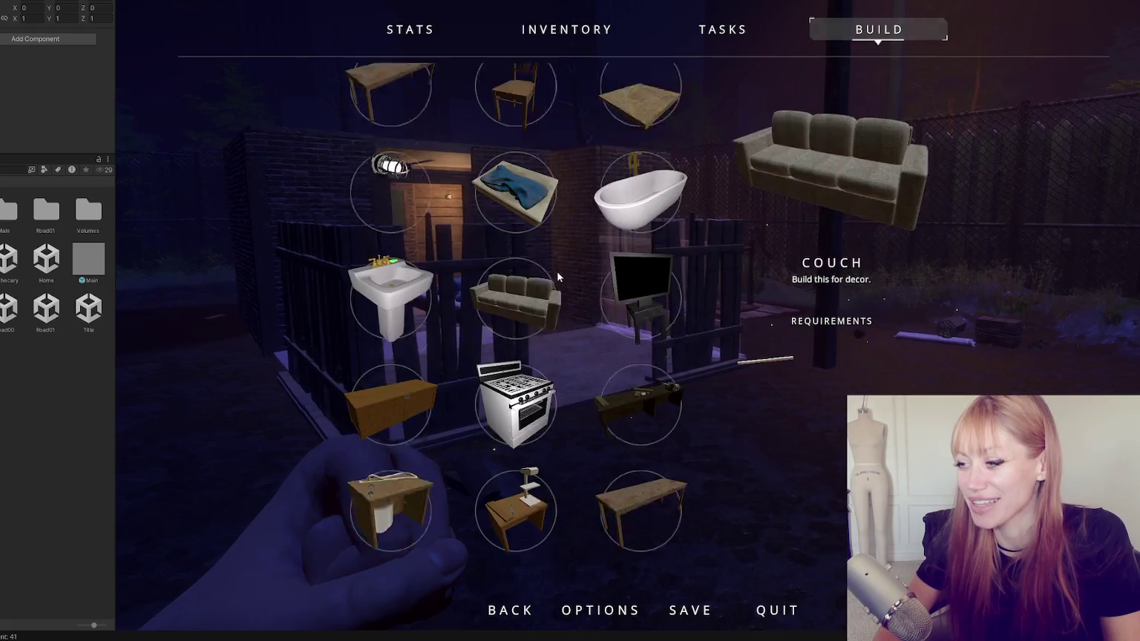
{"action": "scroll", "coordinate": [573, 259], "scroll_direction": "down", "scroll_amount": 10}
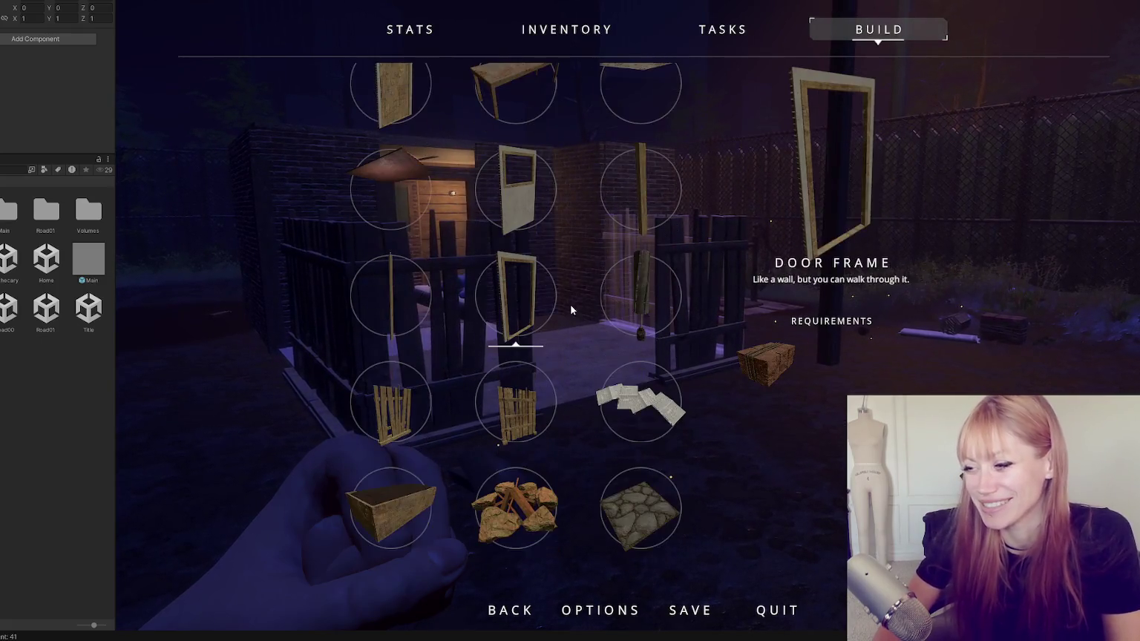
{"action": "scroll", "coordinate": [475, 268], "scroll_direction": "down", "scroll_amount": 5}
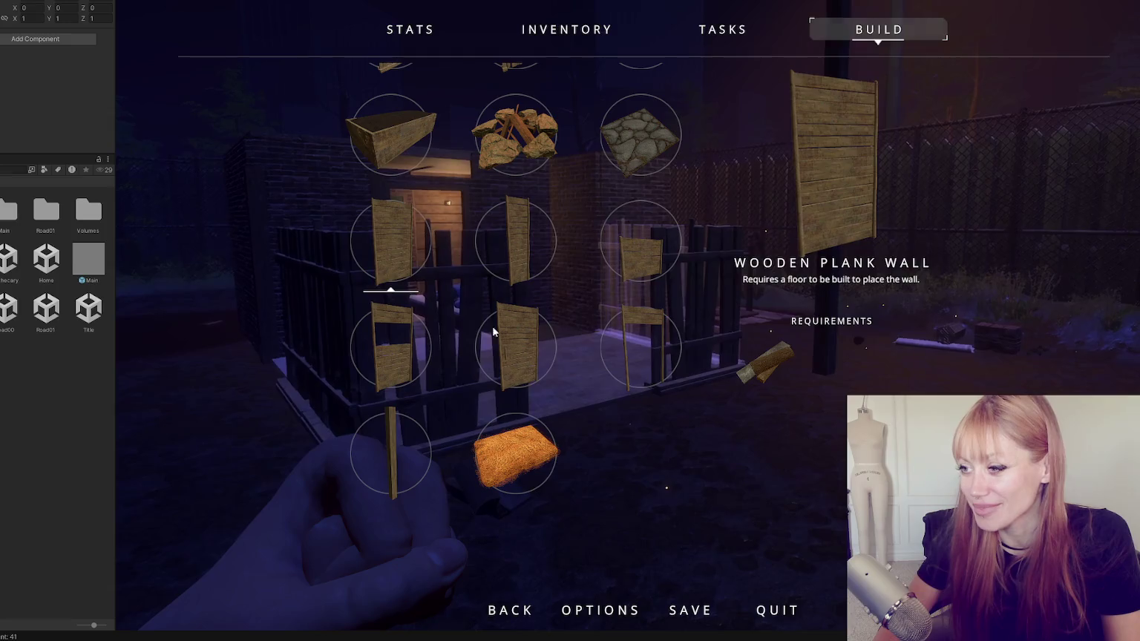
{"action": "left_click", "coordinate": [522, 255]}
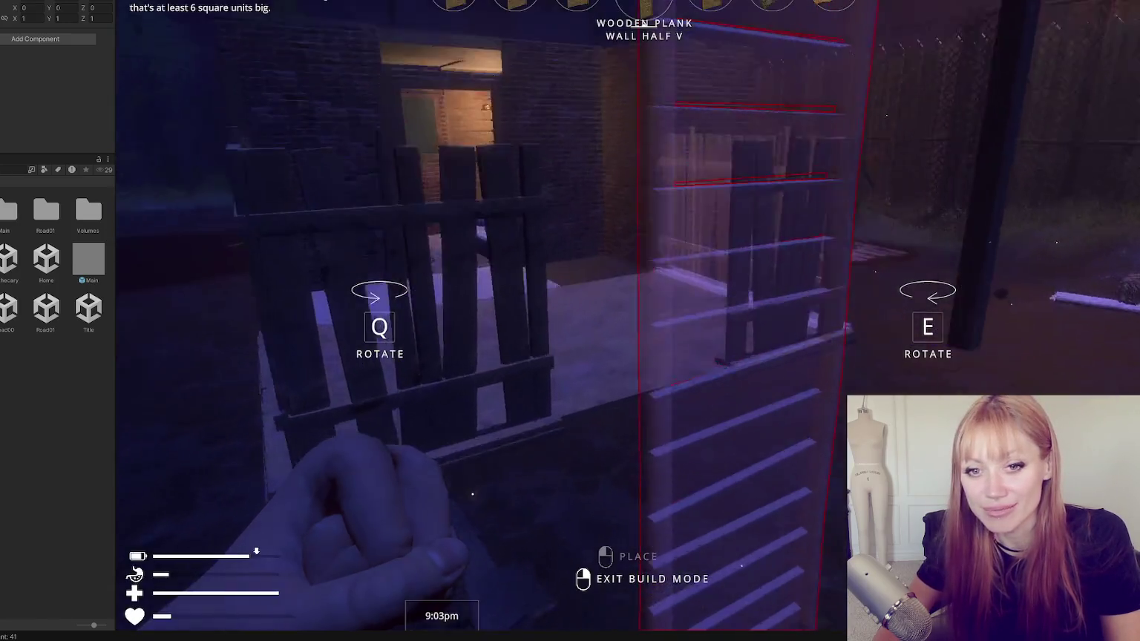
{"action": "key", "text": "w"}
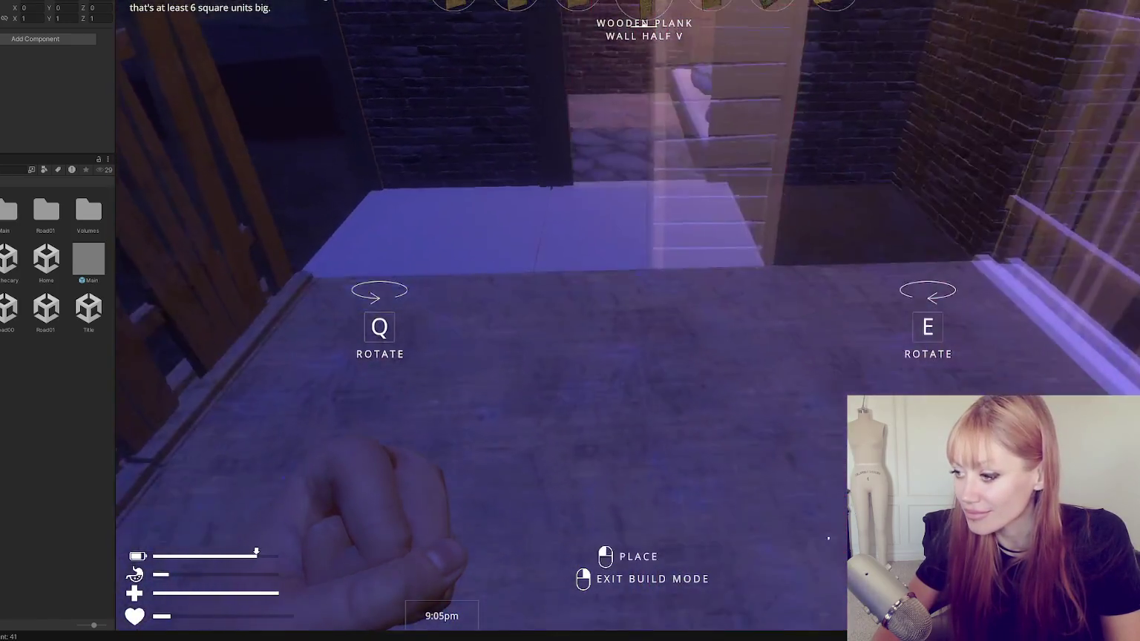
{"action": "key", "text": "w"}
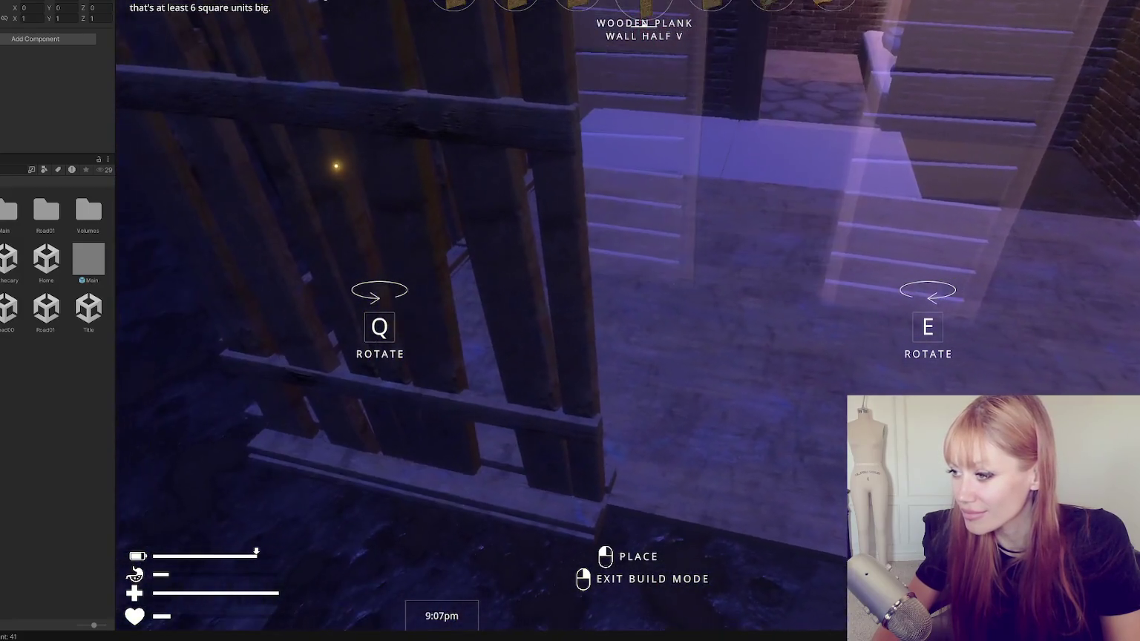
{"action": "left_click", "coordinate": [705, 473]}
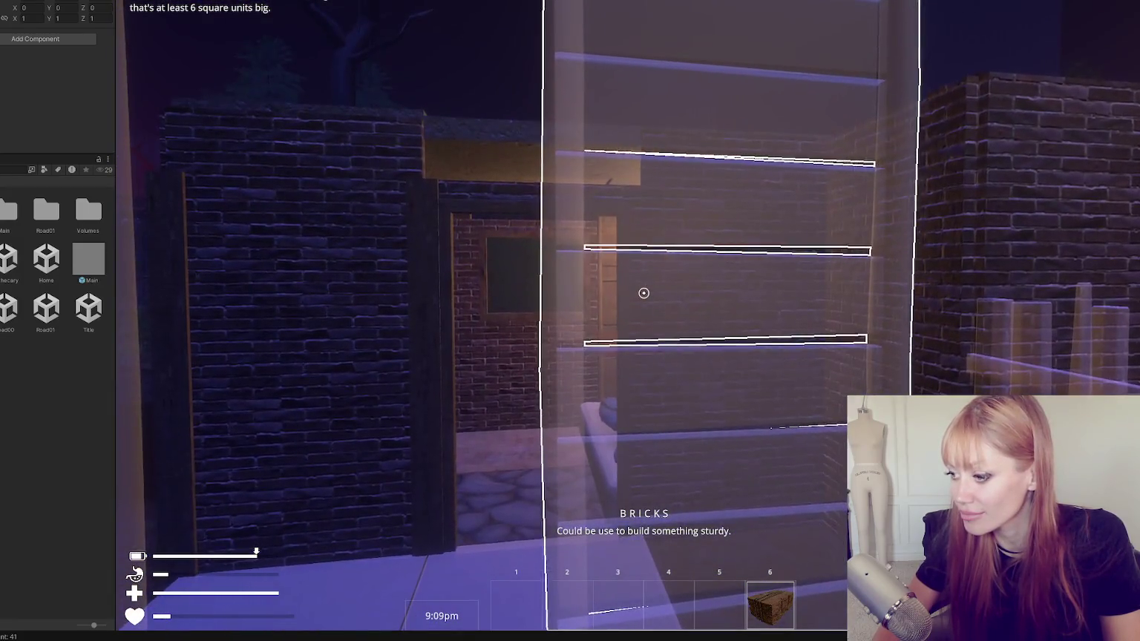
{"action": "key", "text": "s"}
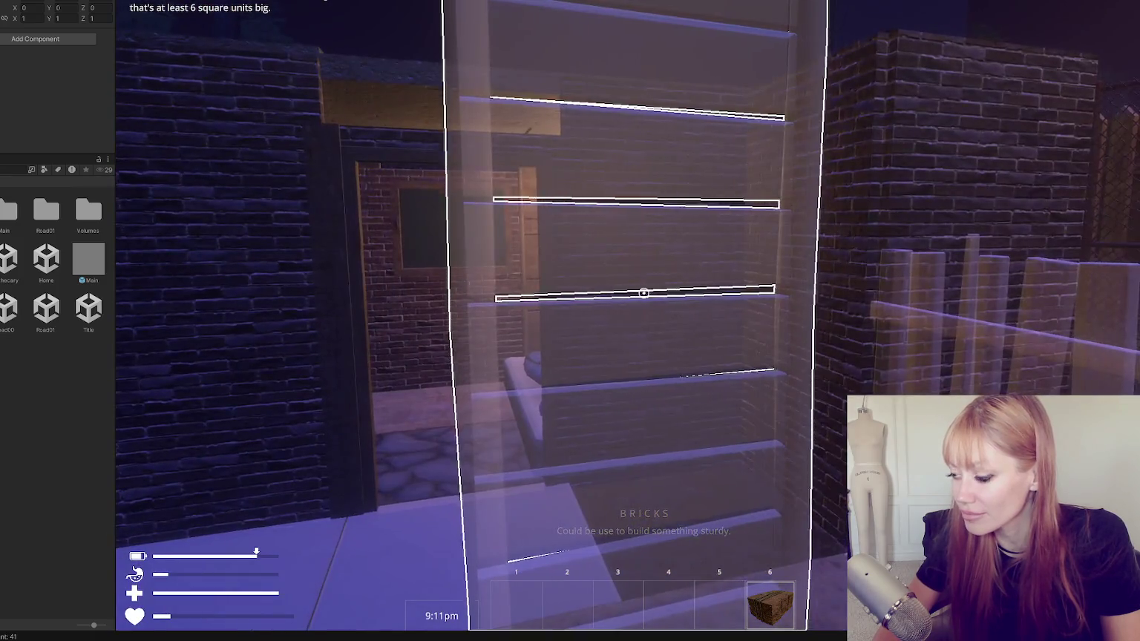
{"action": "key", "text": "Escape"}
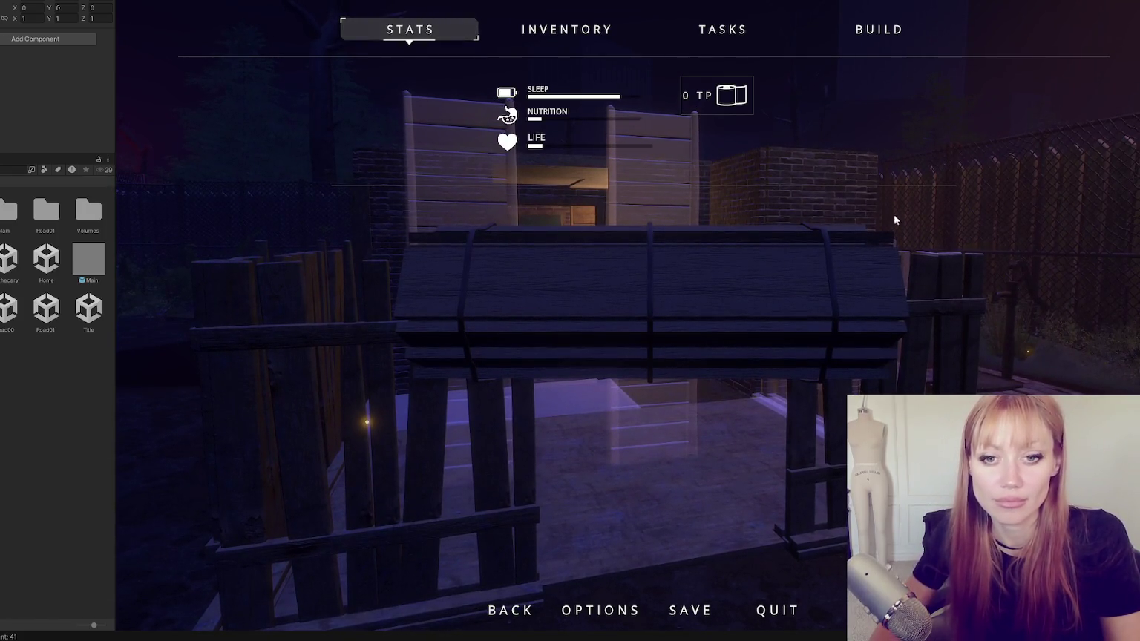
Resume the game, equip Wooden Planks from hotbar slot 1, and walk back toward the fence.
{"action": "key", "text": "Escape"}
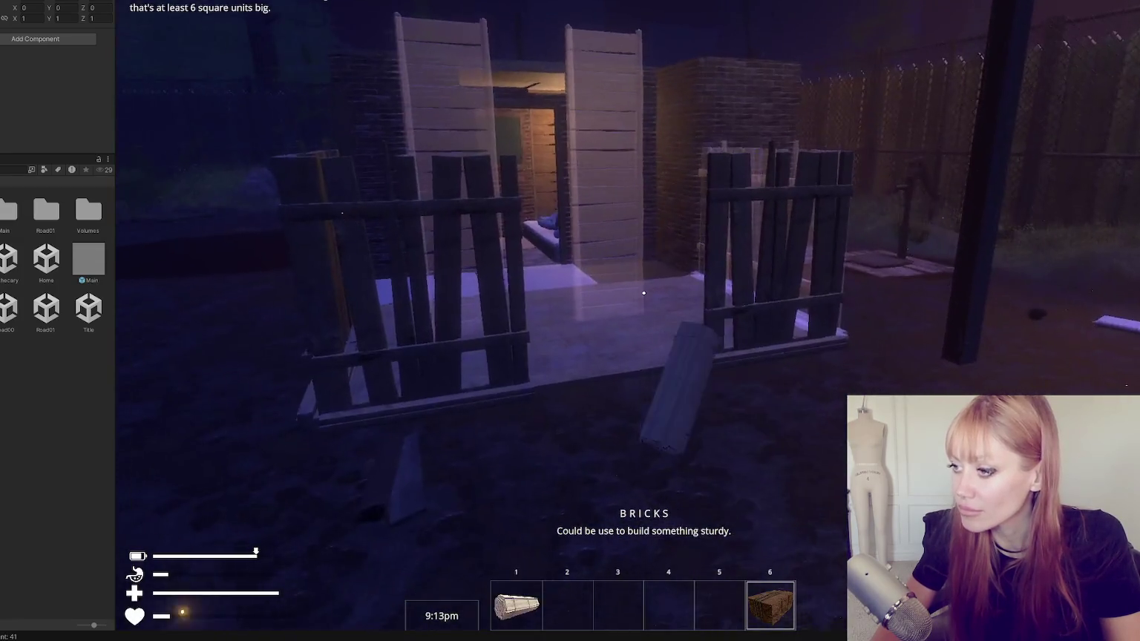
{"action": "key", "text": "1"}
{"action": "key", "text": "w"}
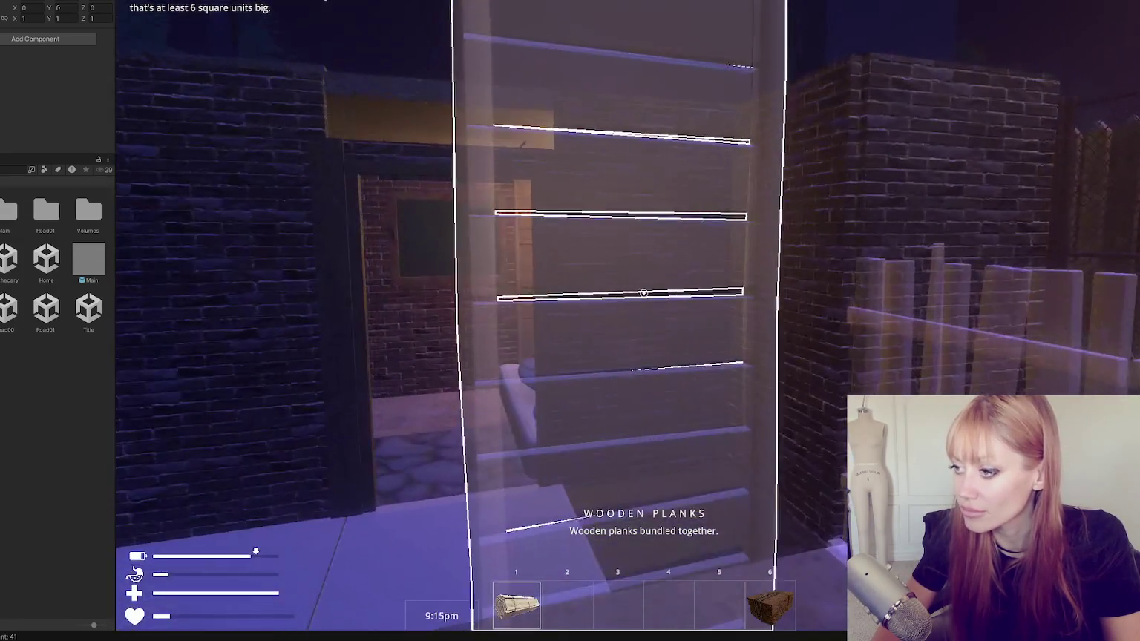
{"action": "key", "text": "s"}
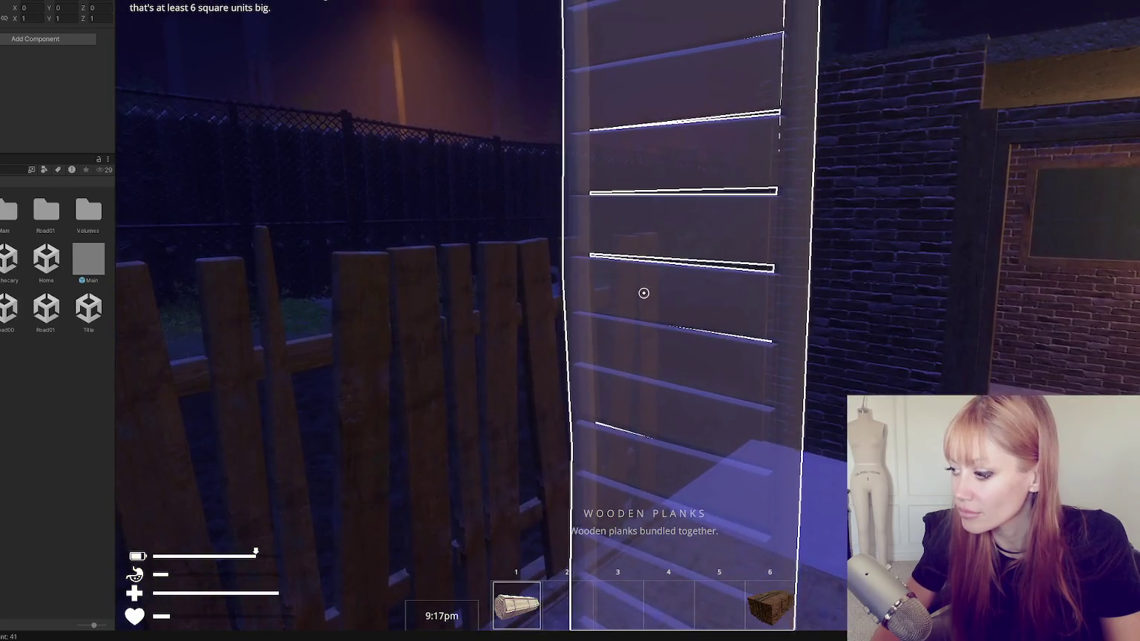
{"action": "key", "text": "Escape"}
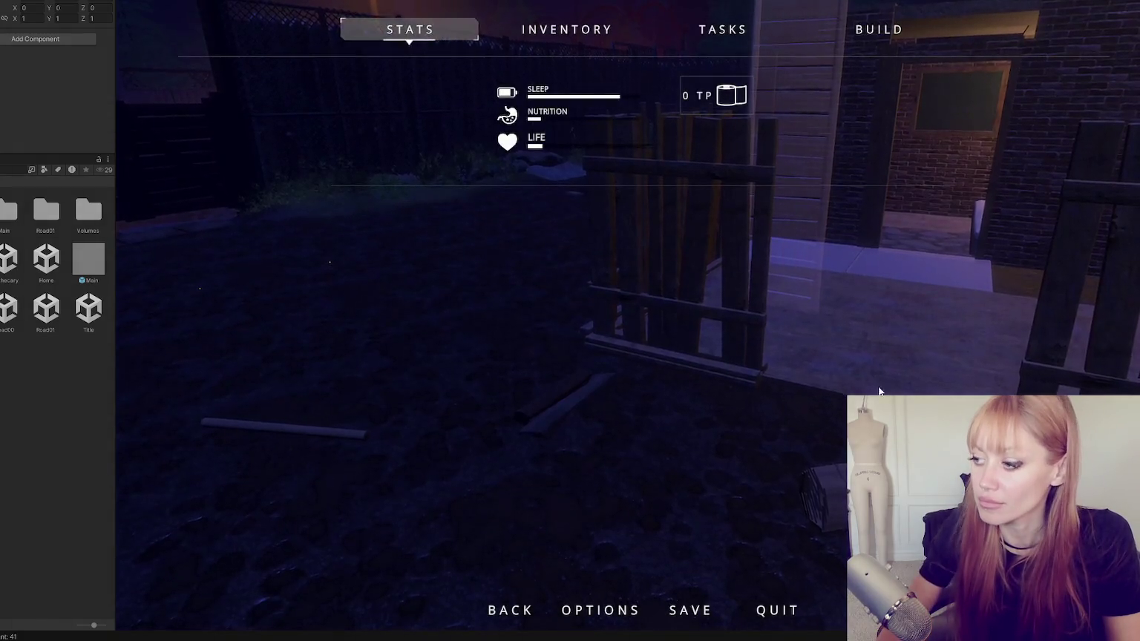
{"action": "key", "text": "Escape"}
{"action": "key", "text": "Escape"}
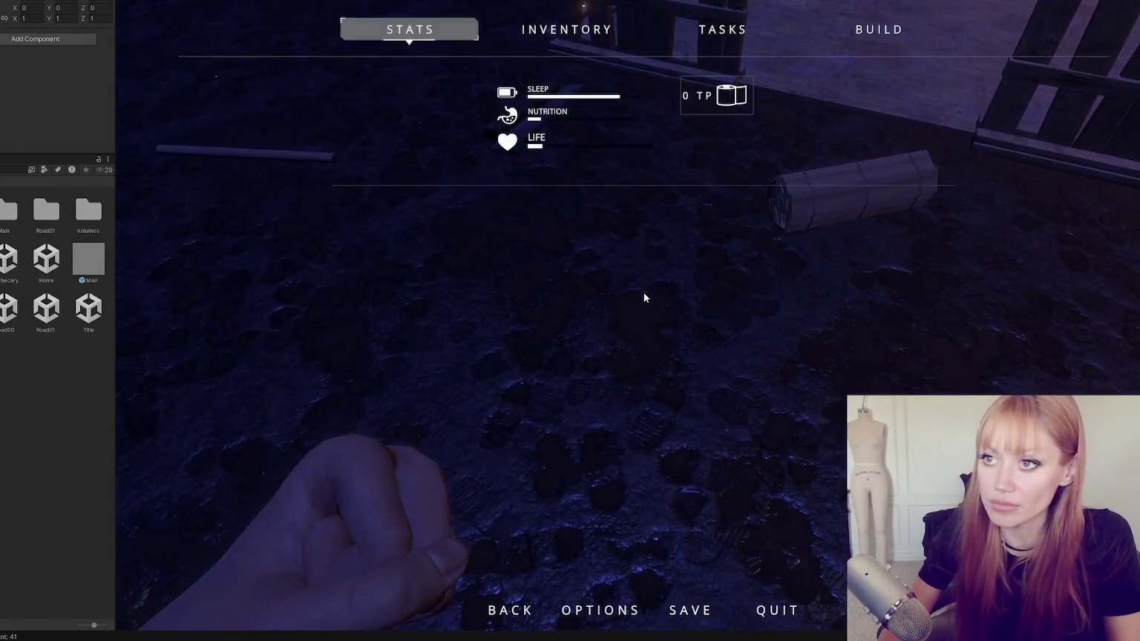
{"action": "key", "text": "Escape"}
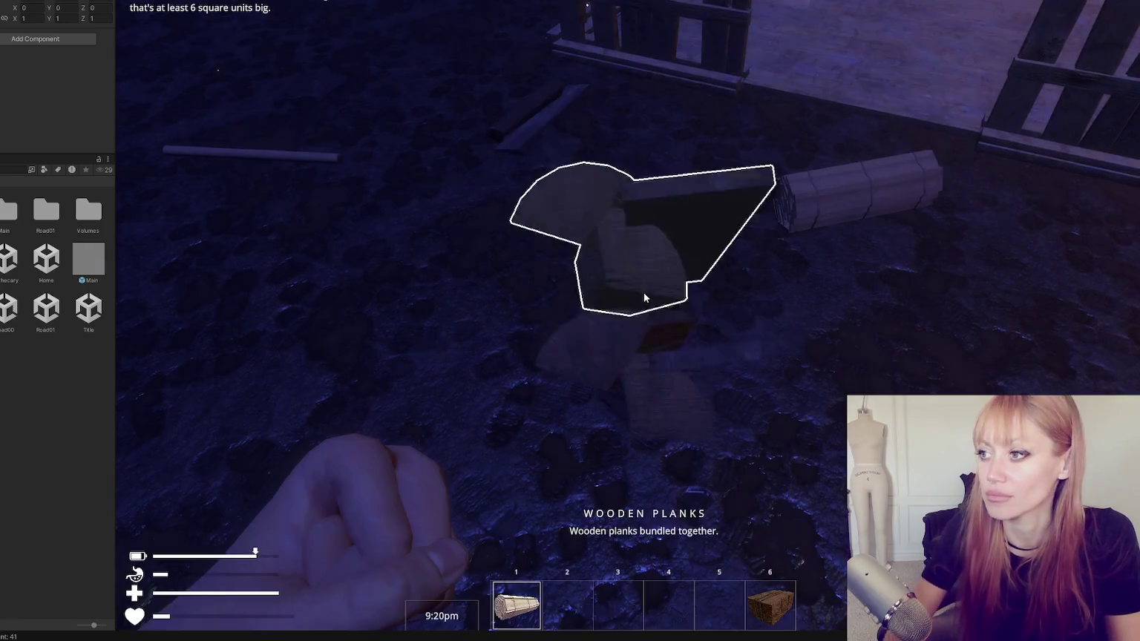
Pick up the loose plank, build the ghost plank wall by the fence, and show the build catalogue.
{"action": "left_click", "coordinate": [643, 293]}
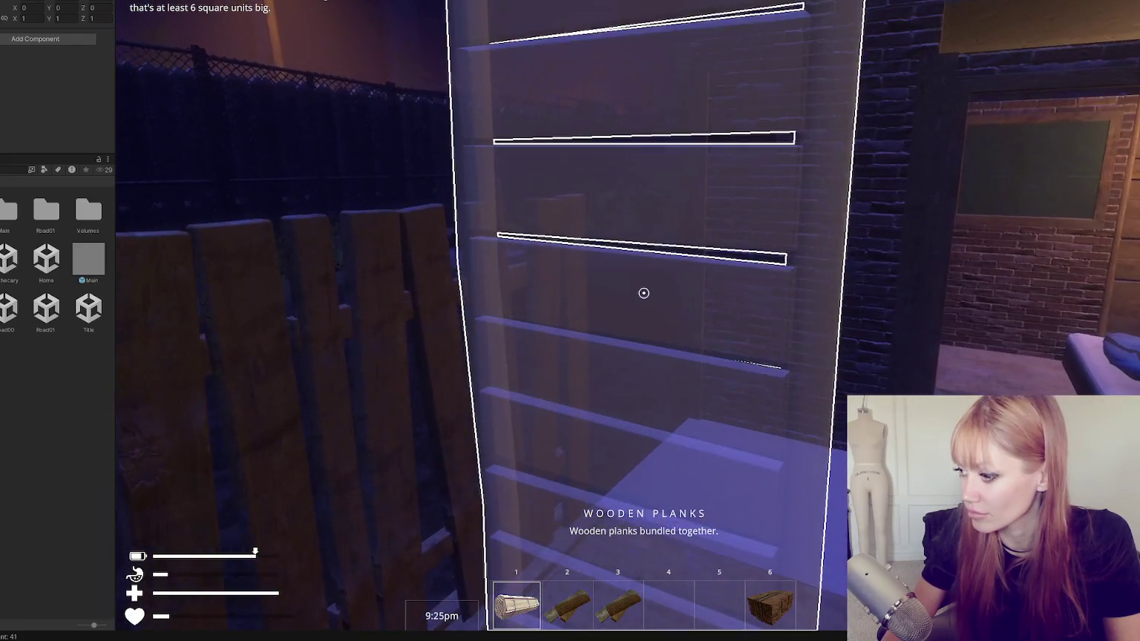
{"action": "left_click", "coordinate": [644, 293]}
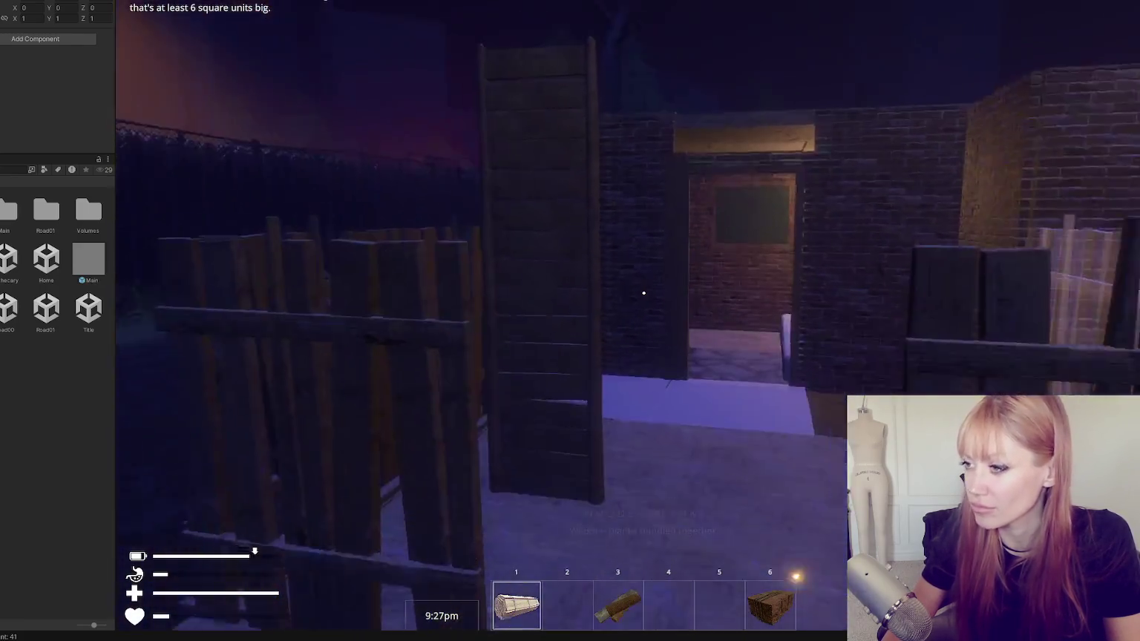
{"action": "key", "text": "Escape"}
{"action": "left_click", "coordinate": [878, 29]}
{"action": "scroll", "coordinate": [483, 322], "scroll_direction": "down", "scroll_amount": 10}
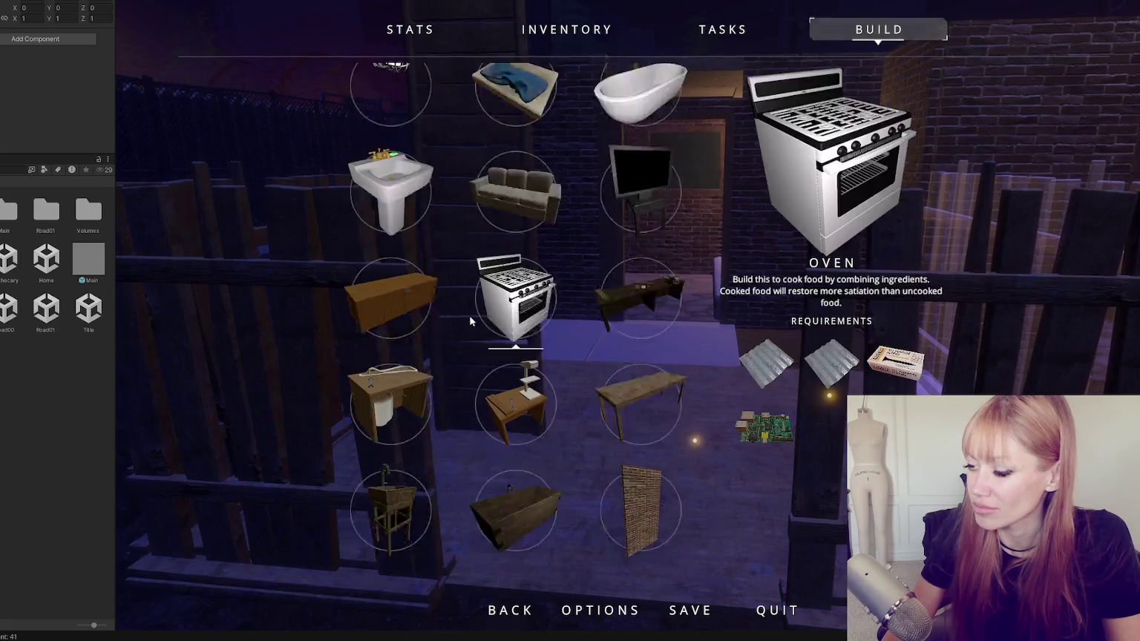
Place a Wooden Plank Wall Half H beside the brick building.
{"action": "scroll", "coordinate": [495, 342], "scroll_direction": "down", "scroll_amount": 3}
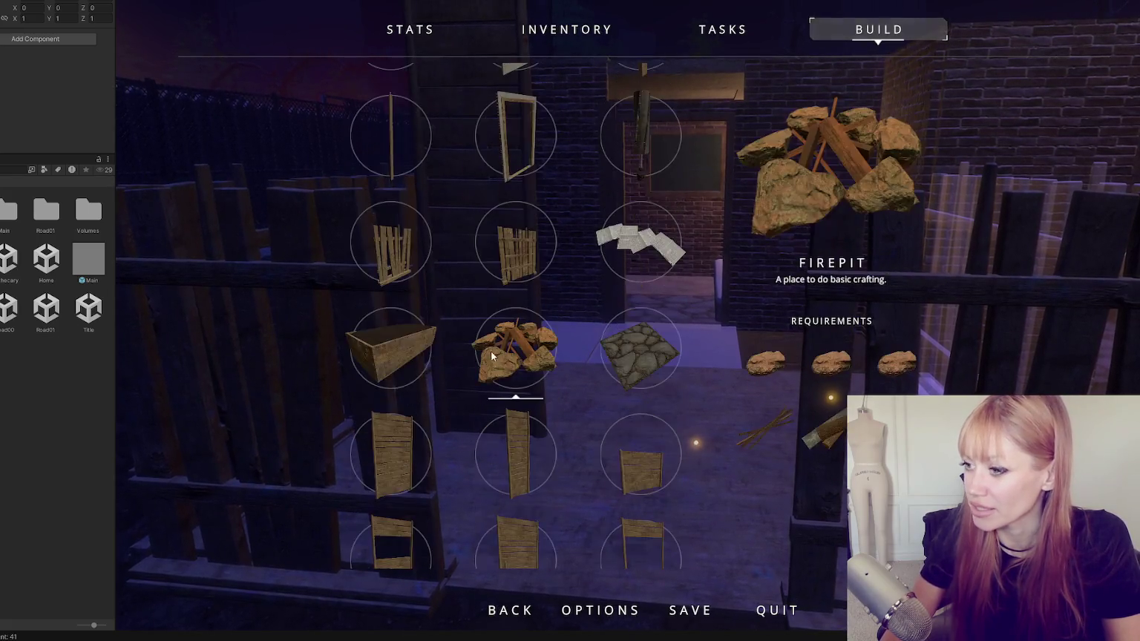
{"action": "left_click", "coordinate": [663, 347]}
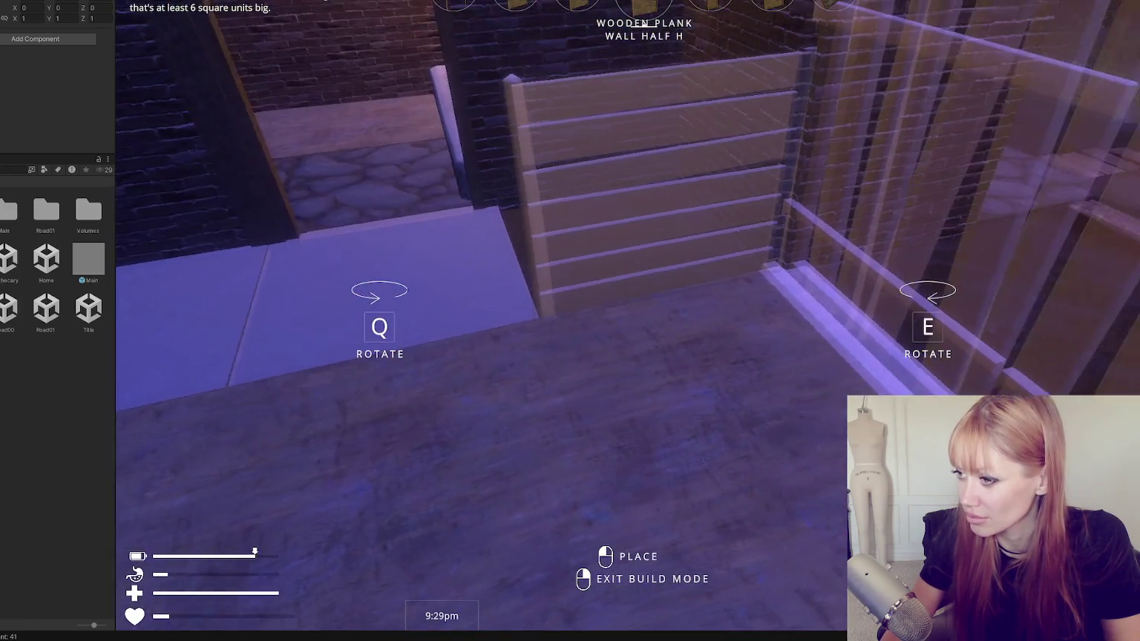
{"action": "left_click", "coordinate": [643, 293]}
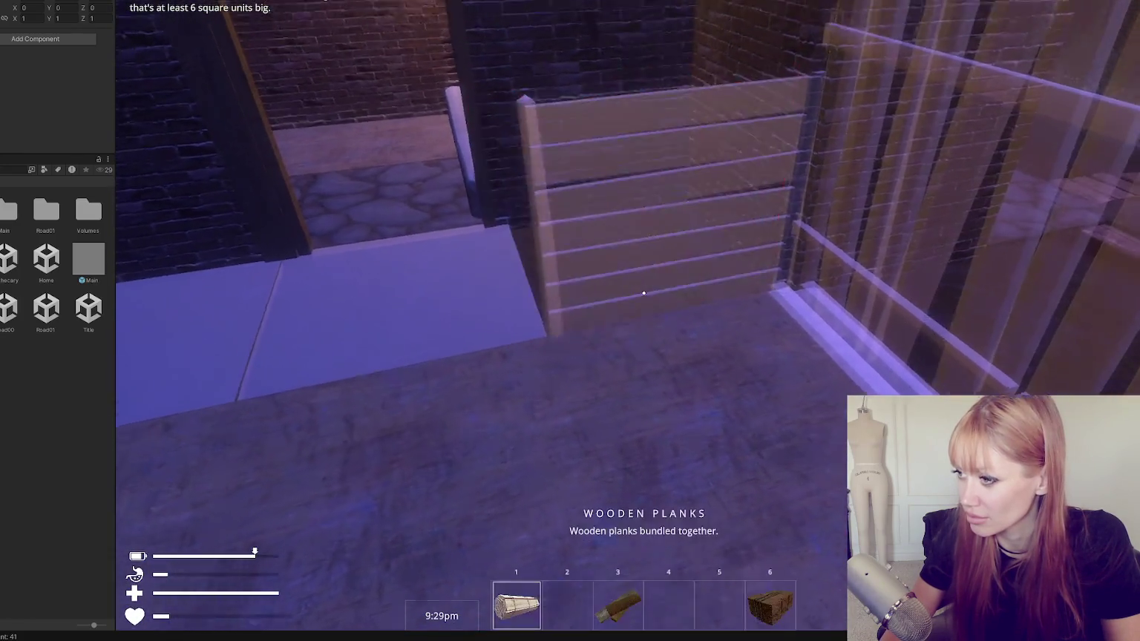
Place a Wooden Plank Doorframe blueprint in front of the building, then open the pause menu.
{"action": "key", "text": "b"}
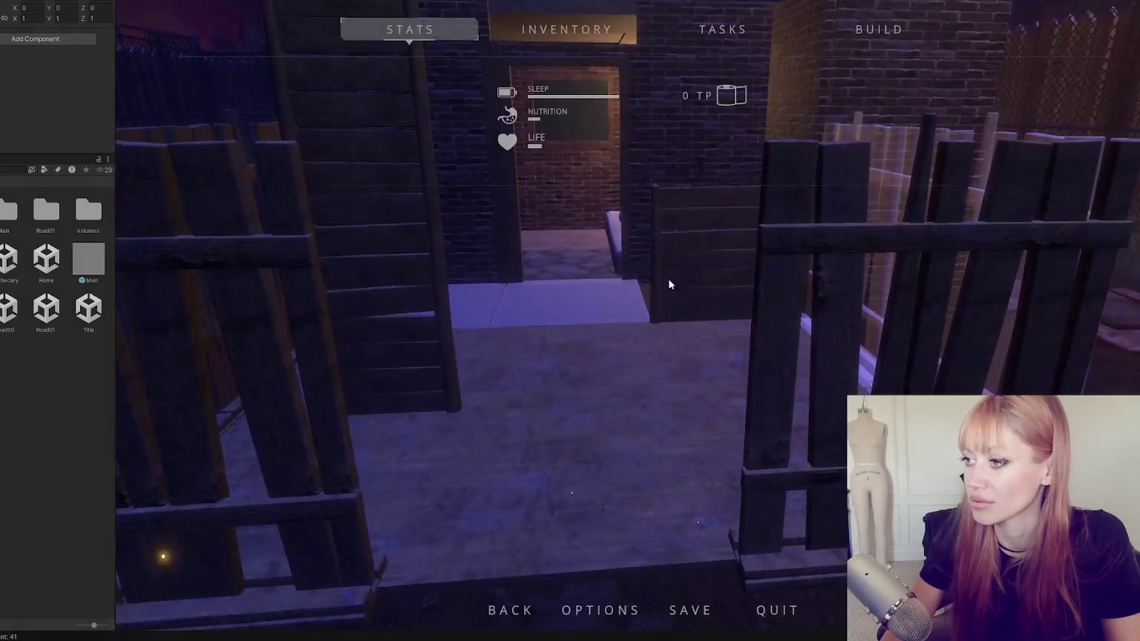
{"action": "scroll", "coordinate": [541, 373], "scroll_direction": "down", "scroll_amount": 2}
{"action": "scroll", "coordinate": [542, 379], "scroll_direction": "down", "scroll_amount": 5}
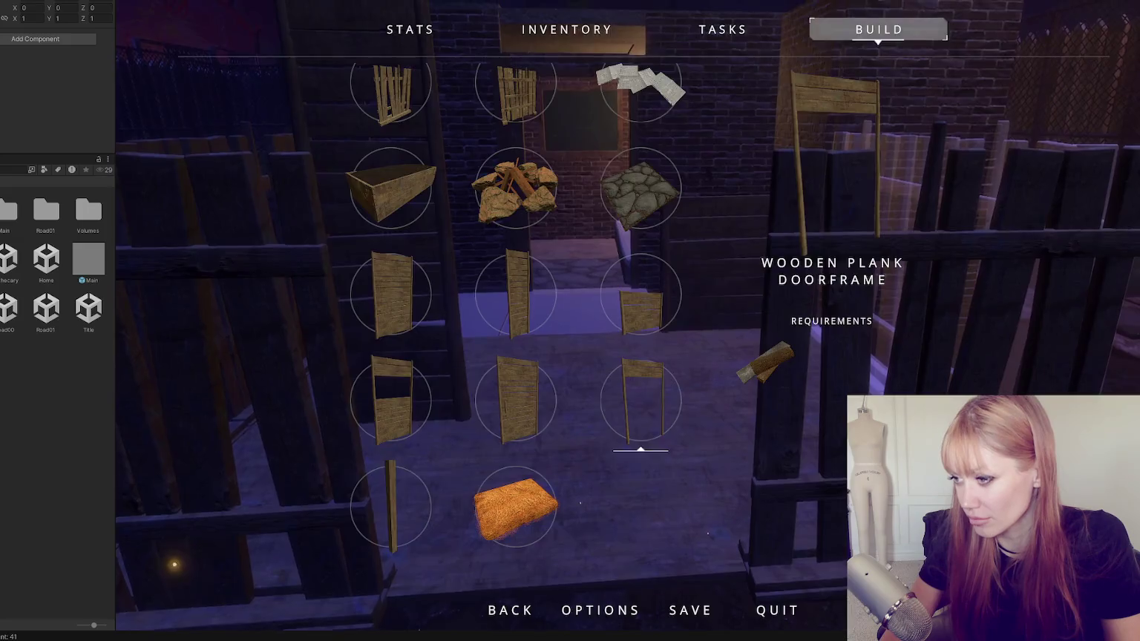
{"action": "left_click", "coordinate": [640, 400]}
{"action": "left_click", "coordinate": [644, 296]}
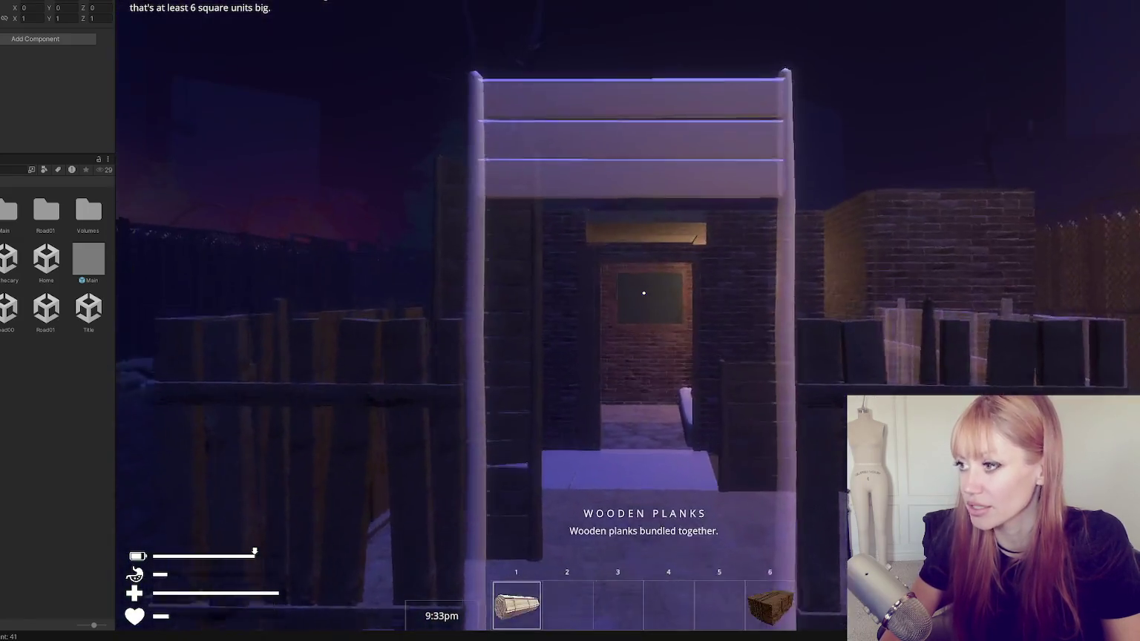
{"action": "key", "text": "Escape"}
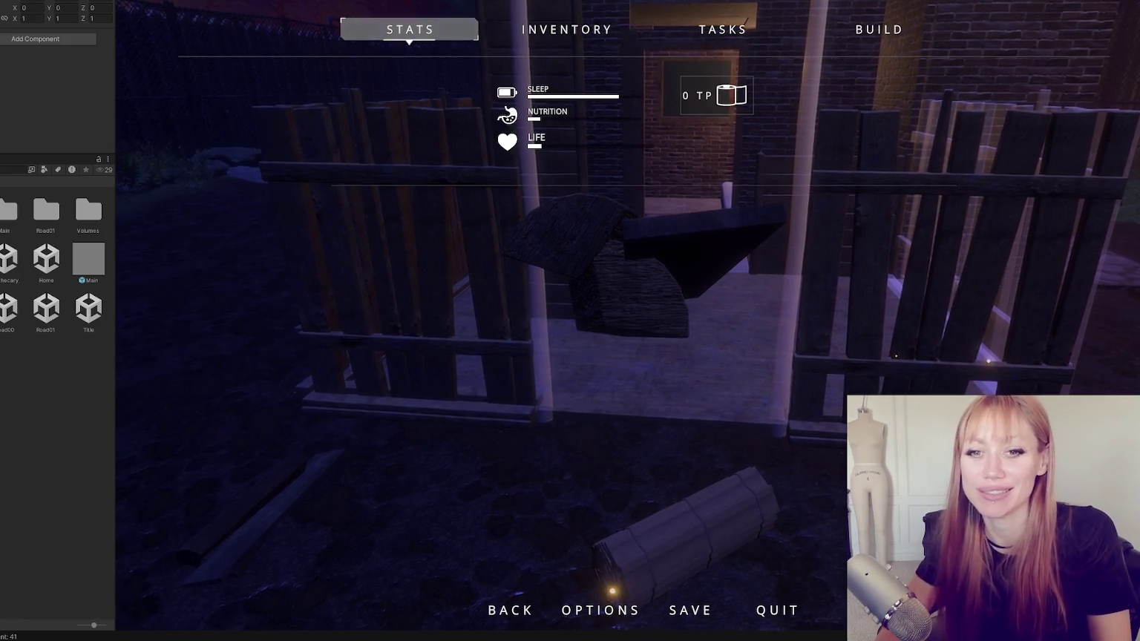
Resume play and pick up two wooden planks from the ground.
{"action": "key", "text": "Escape"}
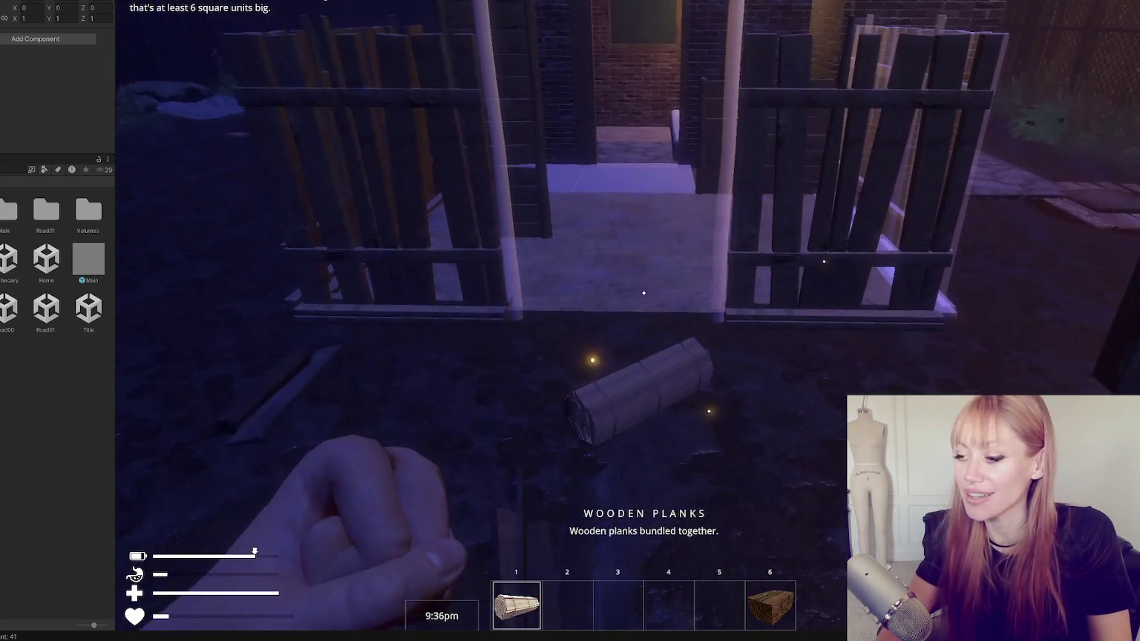
{"action": "left_click", "coordinate": [644, 293]}
{"action": "left_click", "coordinate": [644, 293]}
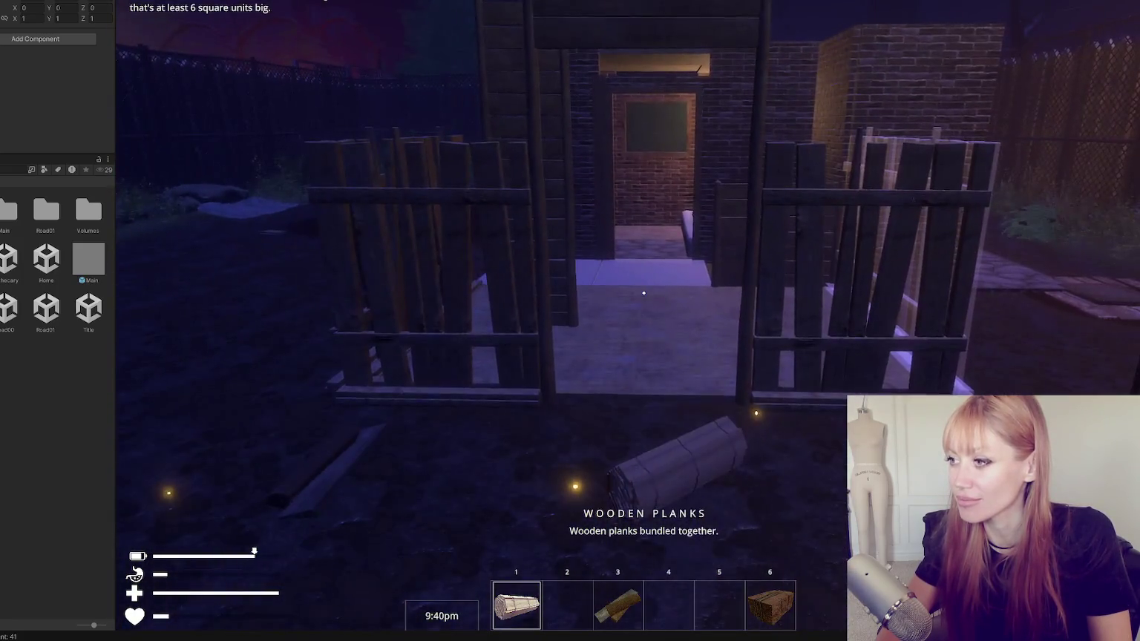
Preview a Wooden Plank Door in the fence opening, then cancel without placing it.
{"action": "key", "text": "Escape"}
{"action": "left_click", "coordinate": [879, 29]}
{"action": "scroll", "coordinate": [534, 338], "scroll_direction": "down", "scroll_amount": 5}
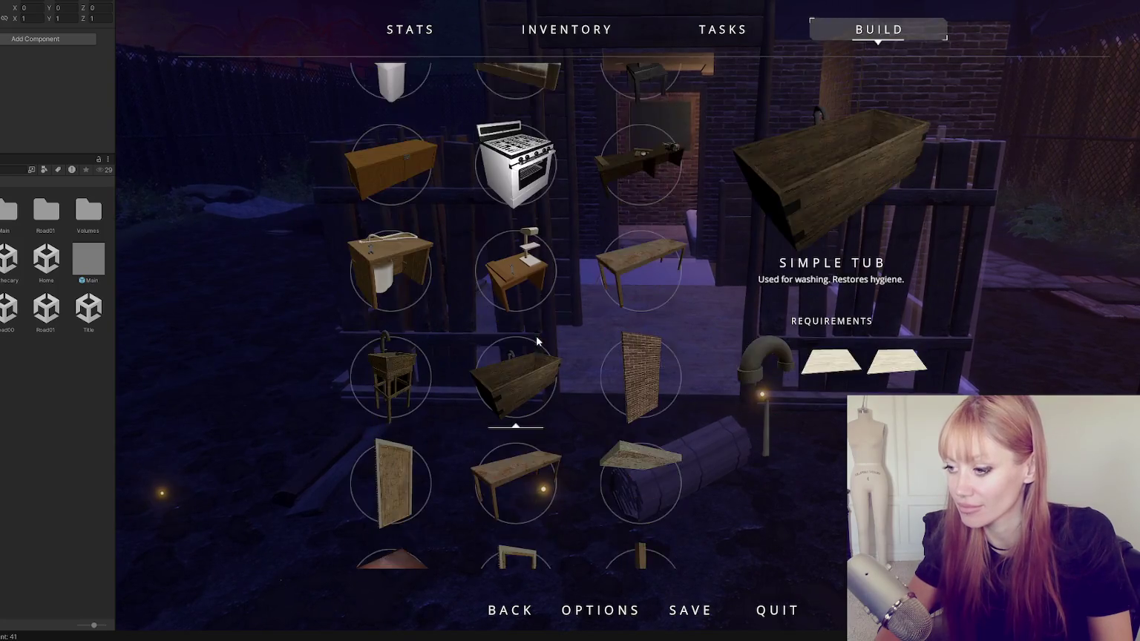
{"action": "scroll", "coordinate": [534, 337], "scroll_direction": "down", "scroll_amount": 7}
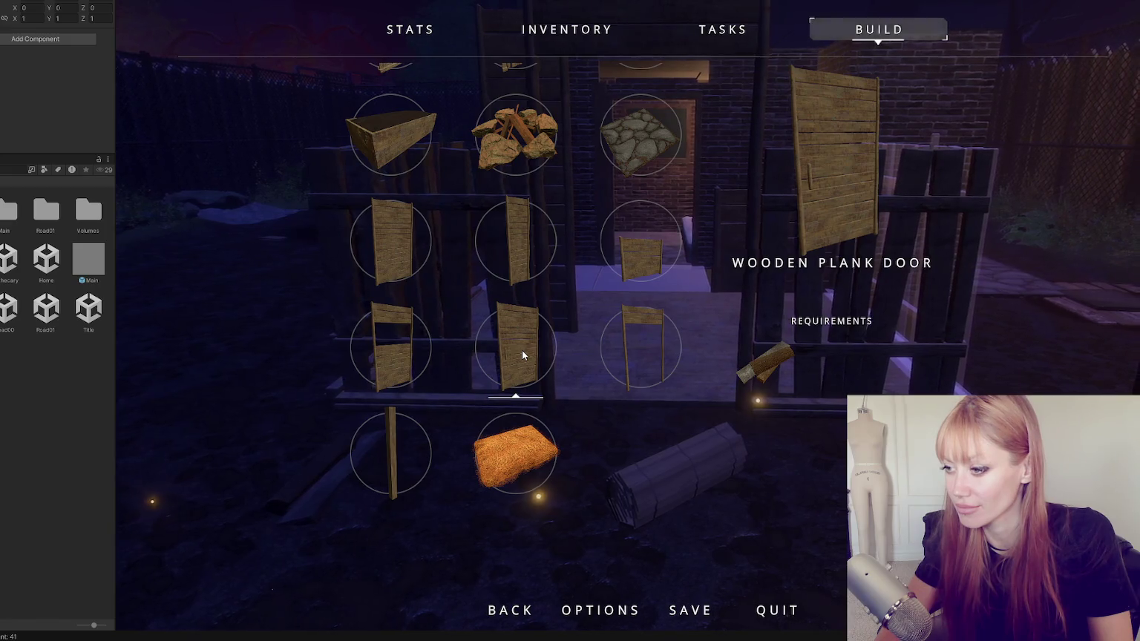
{"action": "left_click", "coordinate": [522, 350]}
{"action": "key", "text": "w"}
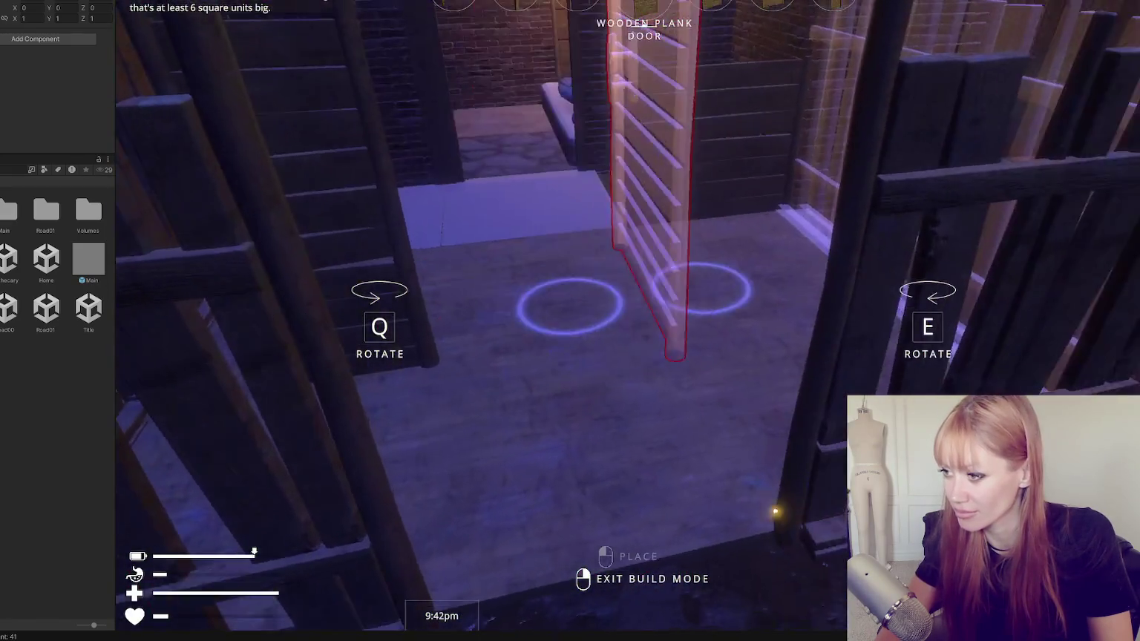
{"action": "key", "text": "s"}
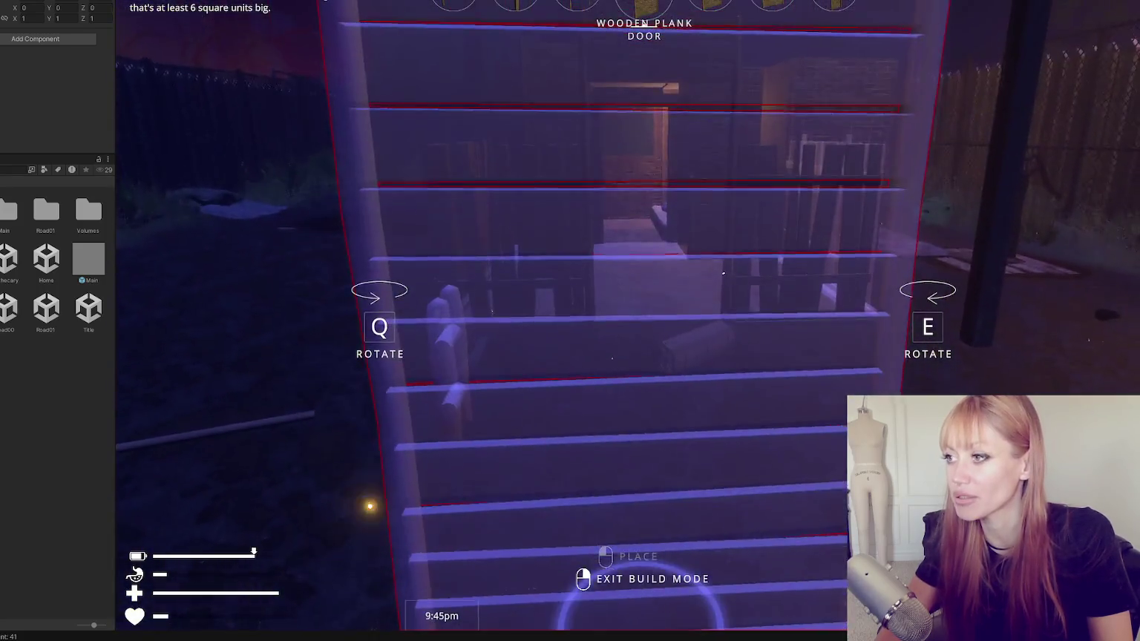
{"action": "right_click", "coordinate": [643, 293]}
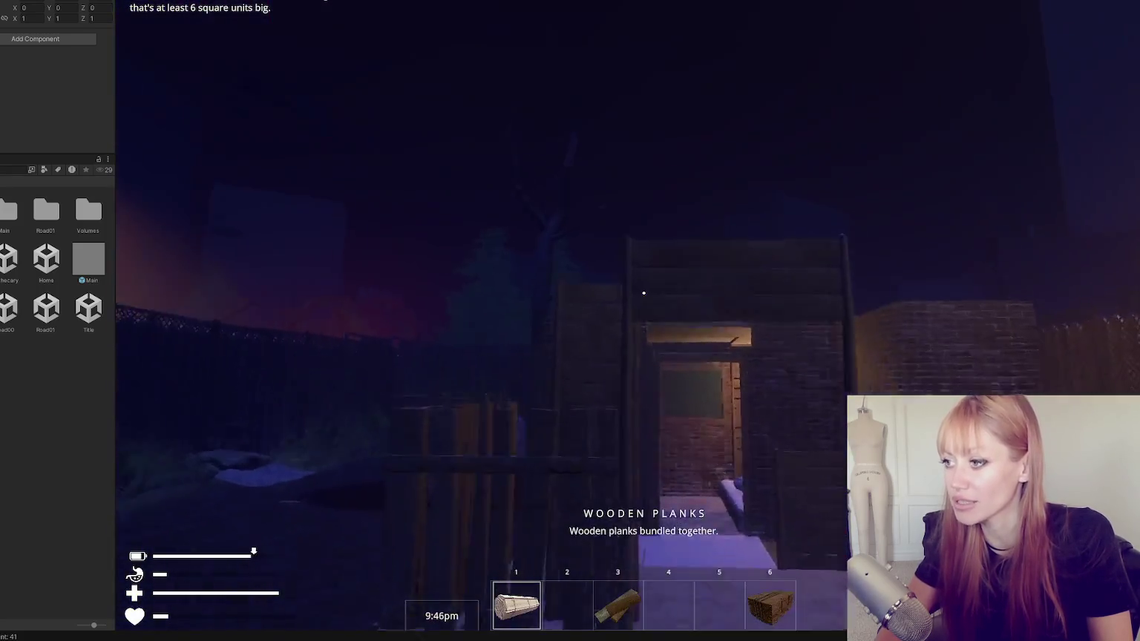
Choose the Scrap Wood Post from the build catalogue and place it against the brick wall.
{"action": "key", "text": "Tab"}
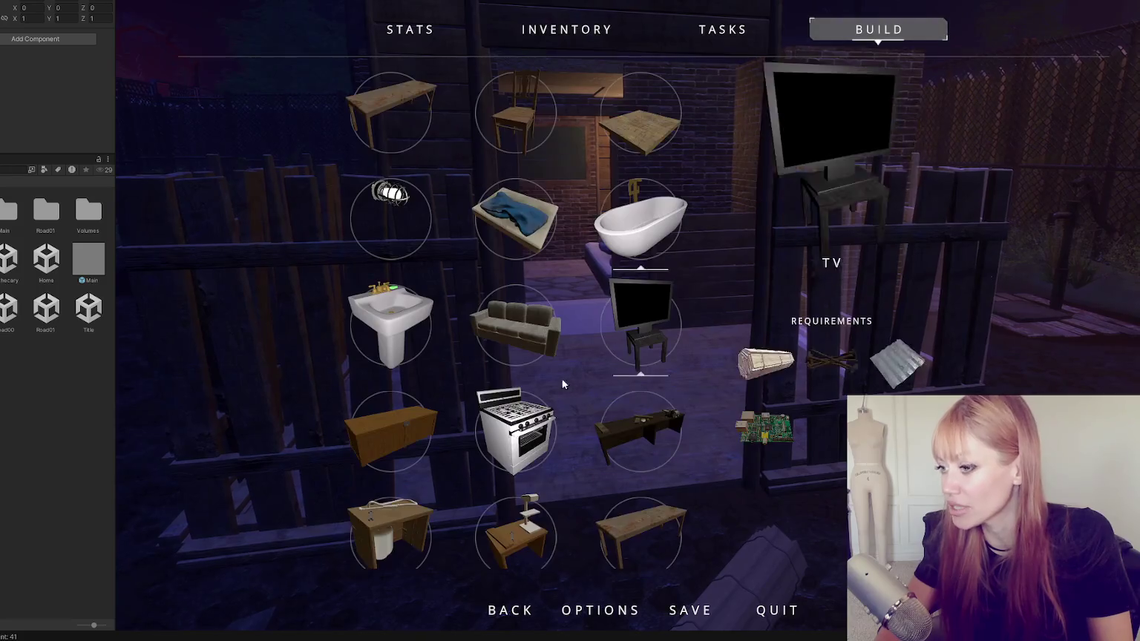
{"action": "scroll", "coordinate": [553, 397], "scroll_direction": "down", "scroll_amount": 5}
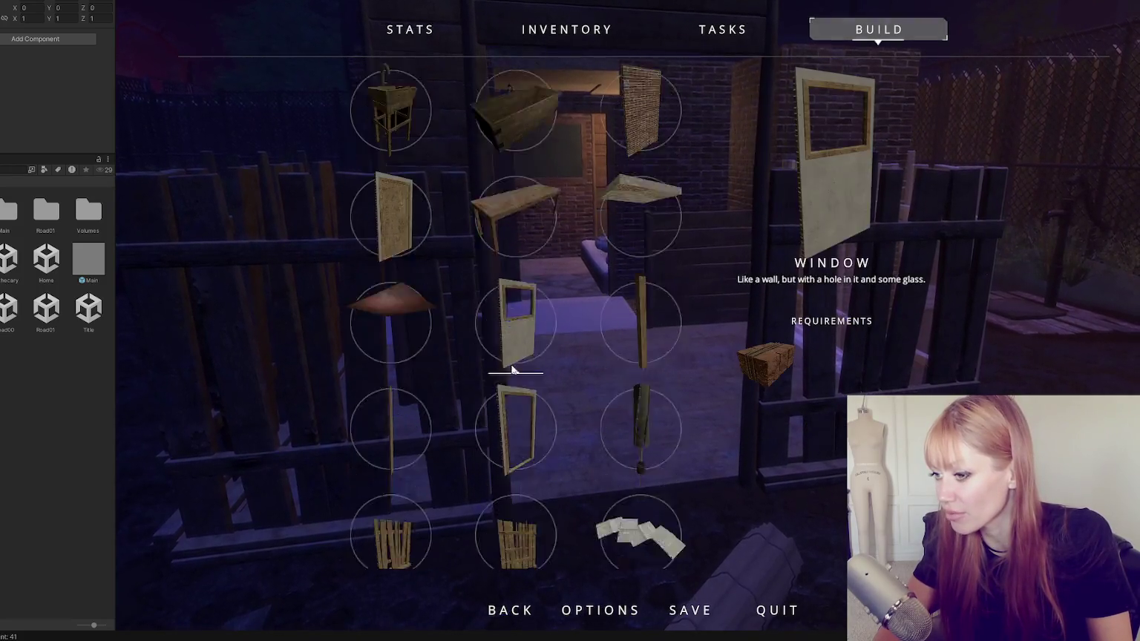
{"action": "scroll", "coordinate": [467, 357], "scroll_direction": "down", "scroll_amount": 4}
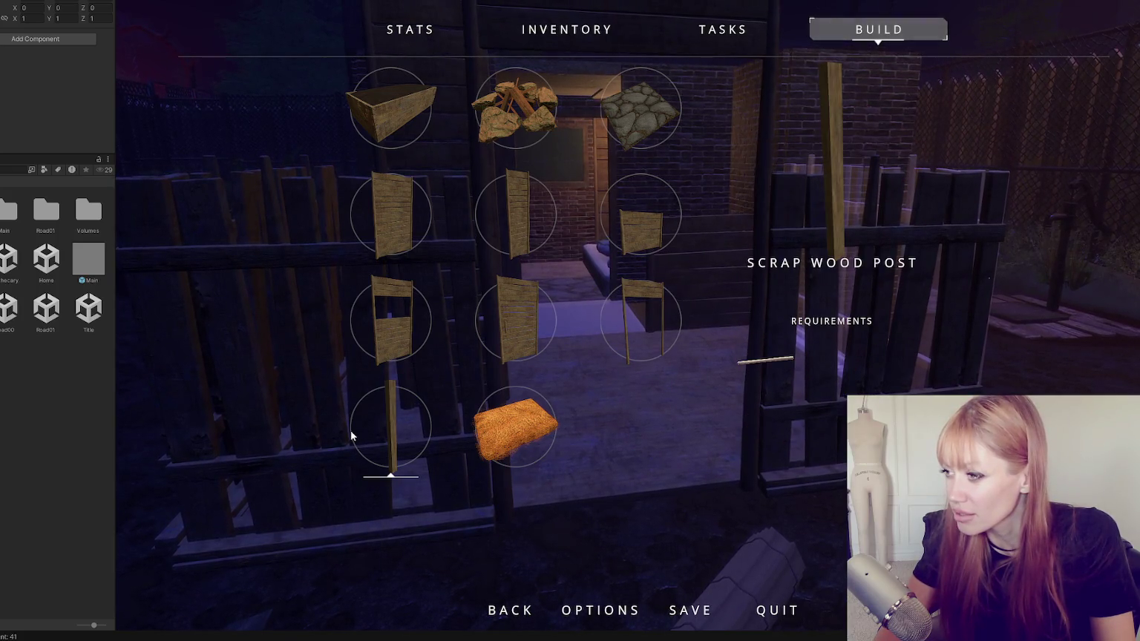
{"action": "scroll", "coordinate": [373, 425], "scroll_direction": "up", "scroll_amount": 4}
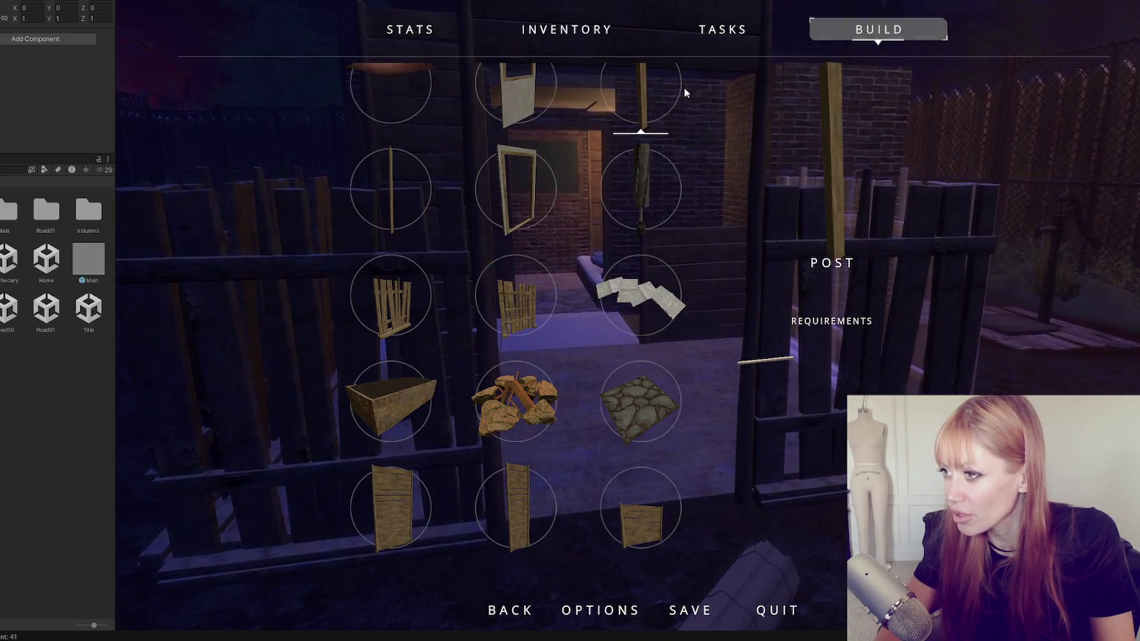
{"action": "scroll", "coordinate": [449, 401], "scroll_direction": "down", "scroll_amount": 1}
{"action": "scroll", "coordinate": [448, 401], "scroll_direction": "down", "scroll_amount": 1}
{"action": "left_click", "coordinate": [381, 506]}
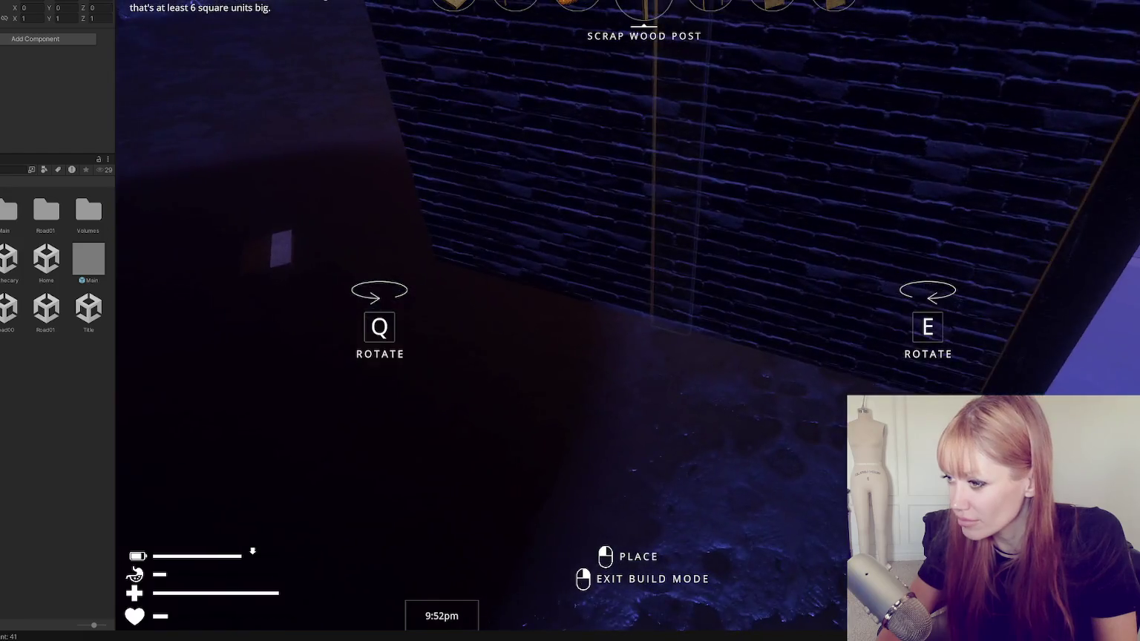
{"action": "left_click", "coordinate": [643, 293]}
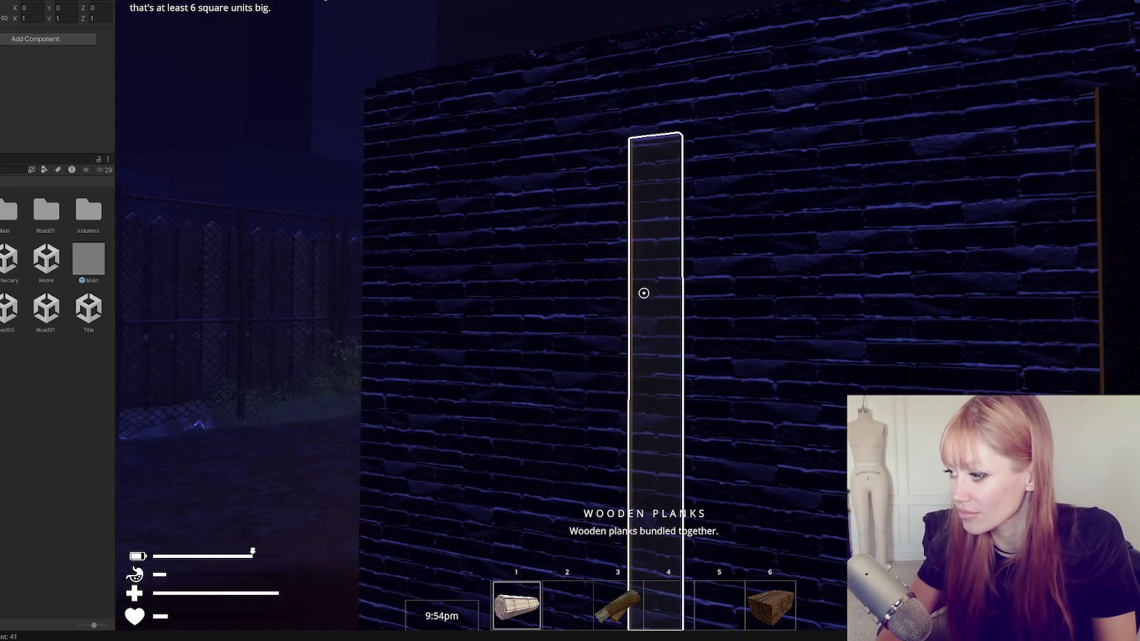
Place the wooden plank on the wall, walk toward the lit doorway, and reopen the build list.
{"action": "key", "text": "s"}
{"action": "left_click", "coordinate": [644, 293]}
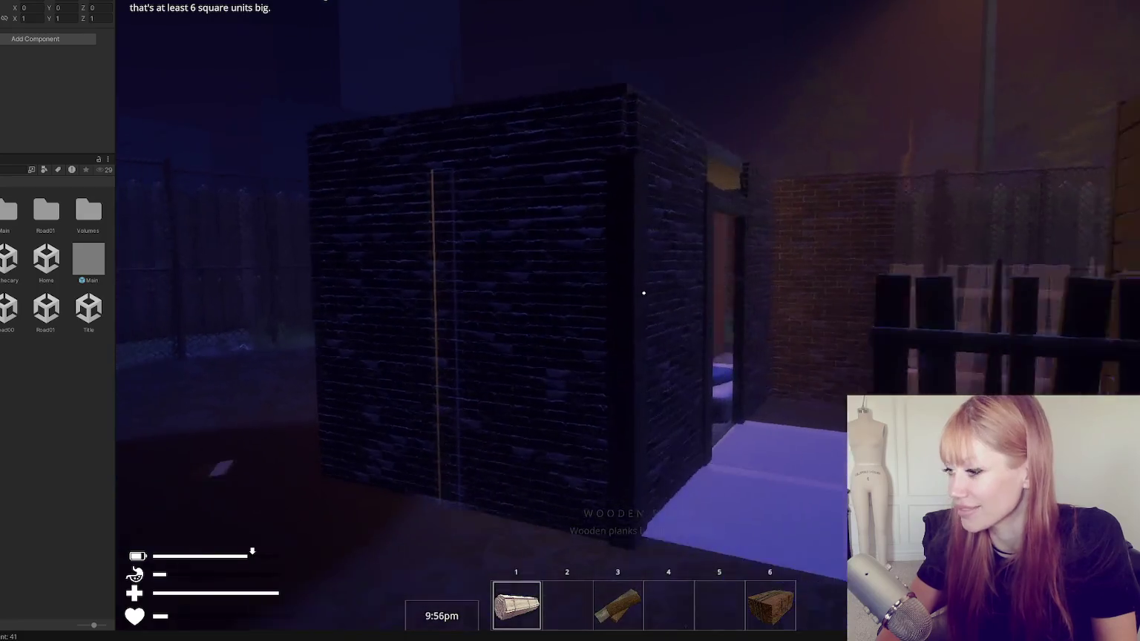
{"action": "key", "text": "w"}
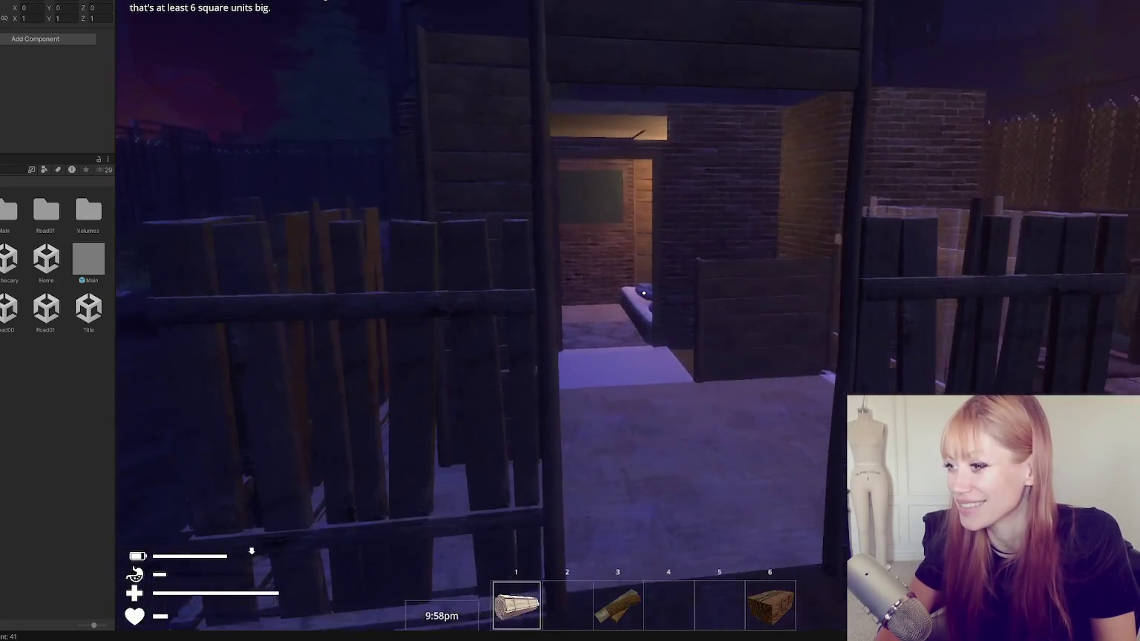
{"action": "key", "text": "Escape"}
{"action": "left_click", "coordinate": [878, 29]}
Pick the Generator from the build list, leave build mode, and bring up the pause menu.
{"action": "scroll", "coordinate": [562, 326], "scroll_direction": "down", "scroll_amount": 5}
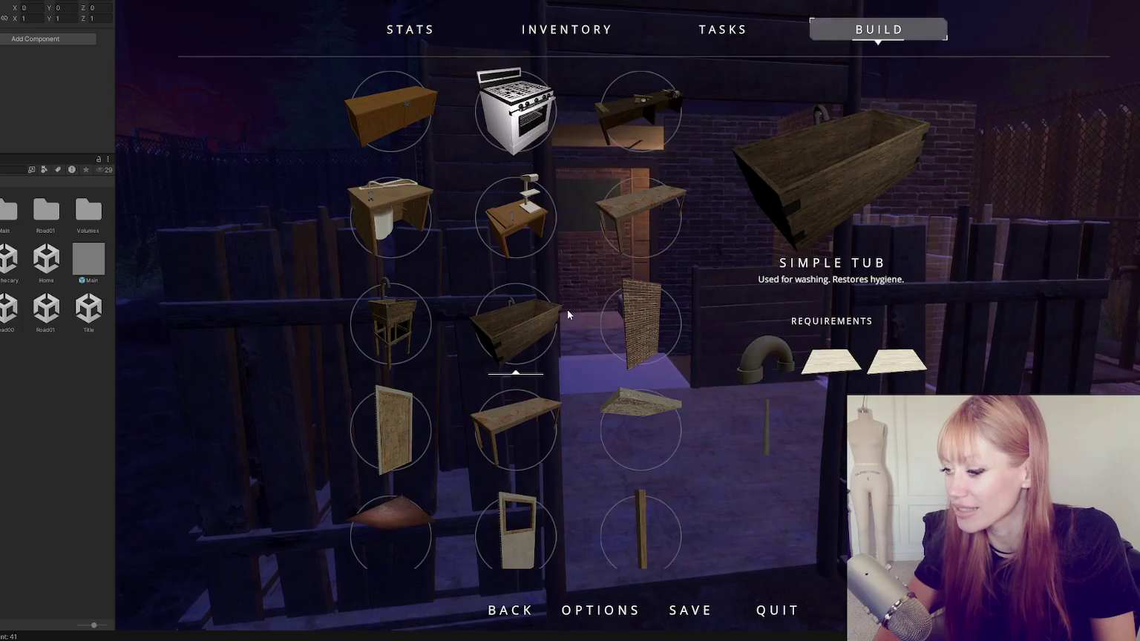
{"action": "scroll", "coordinate": [563, 307], "scroll_direction": "down", "scroll_amount": 4}
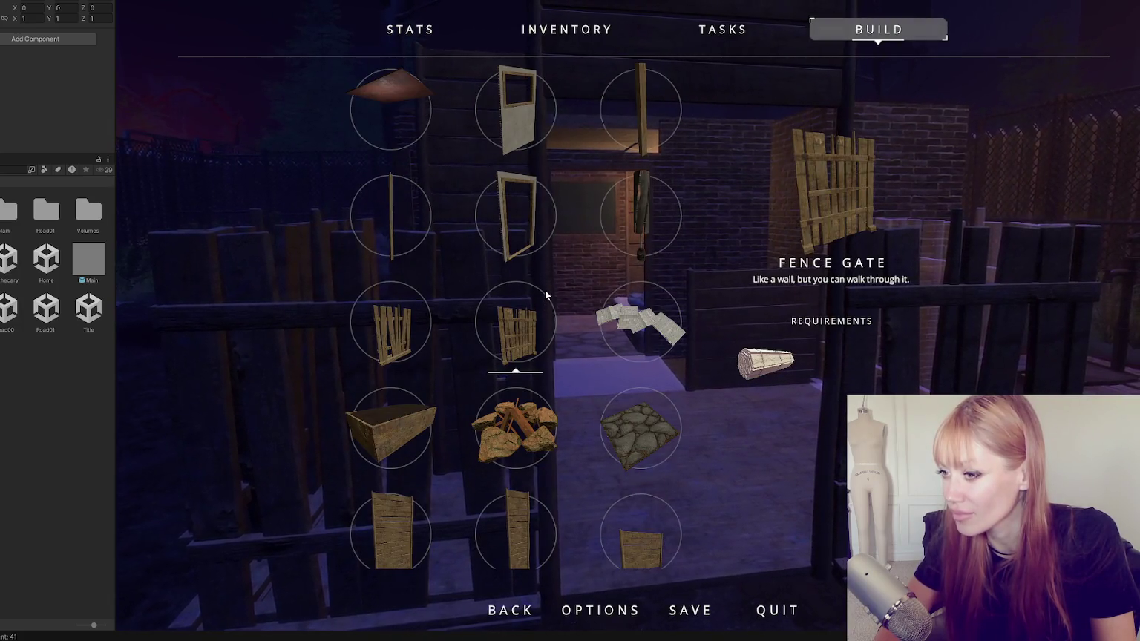
{"action": "scroll", "coordinate": [526, 305], "scroll_direction": "down", "scroll_amount": 2}
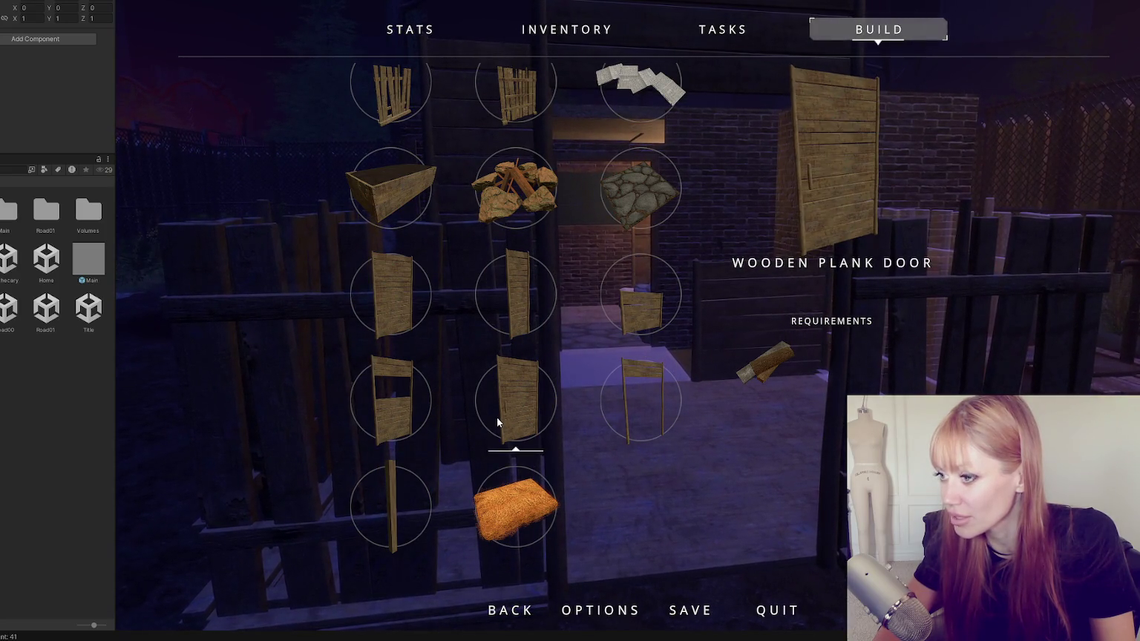
{"action": "scroll", "coordinate": [625, 193], "scroll_direction": "up", "scroll_amount": 3}
{"action": "left_click", "coordinate": [624, 209]}
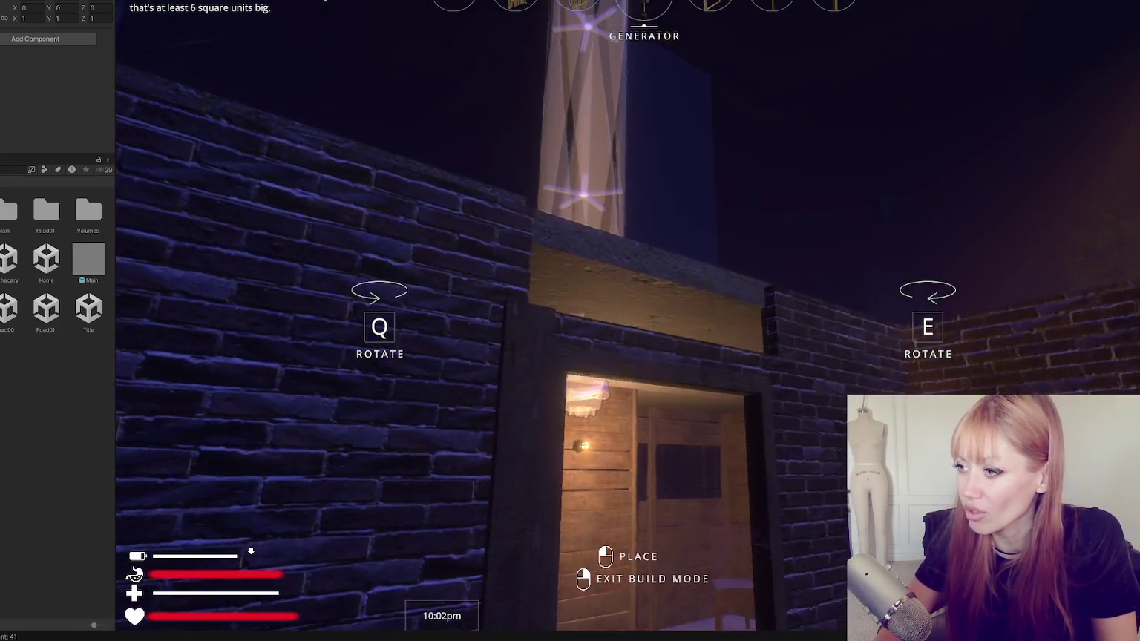
{"action": "right_click", "coordinate": [643, 293]}
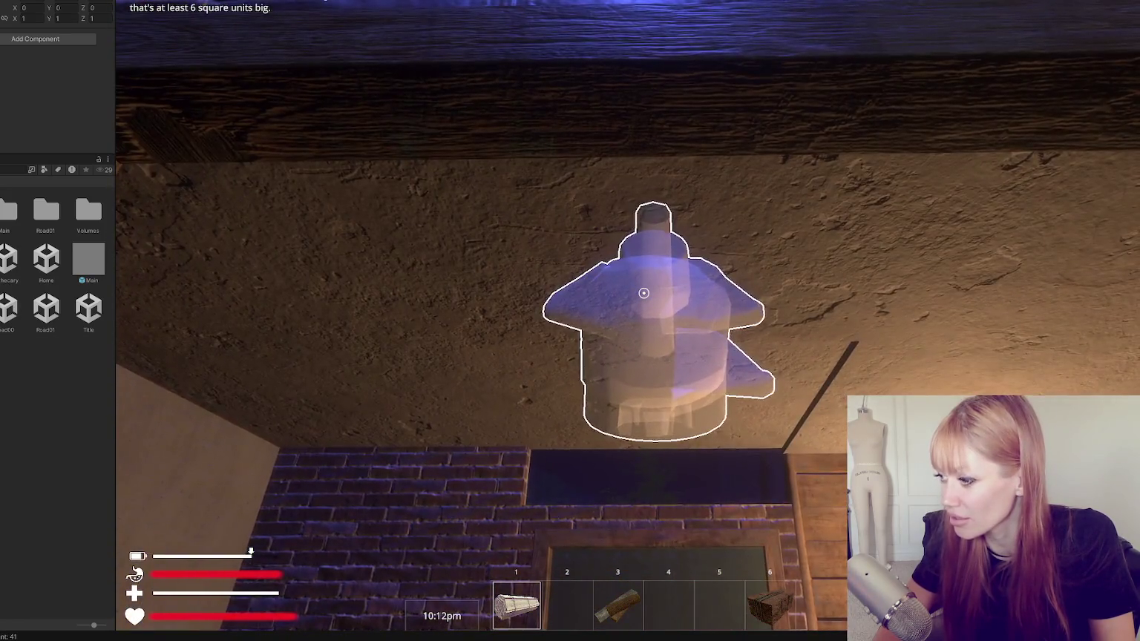
{"action": "key", "text": "Escape"}
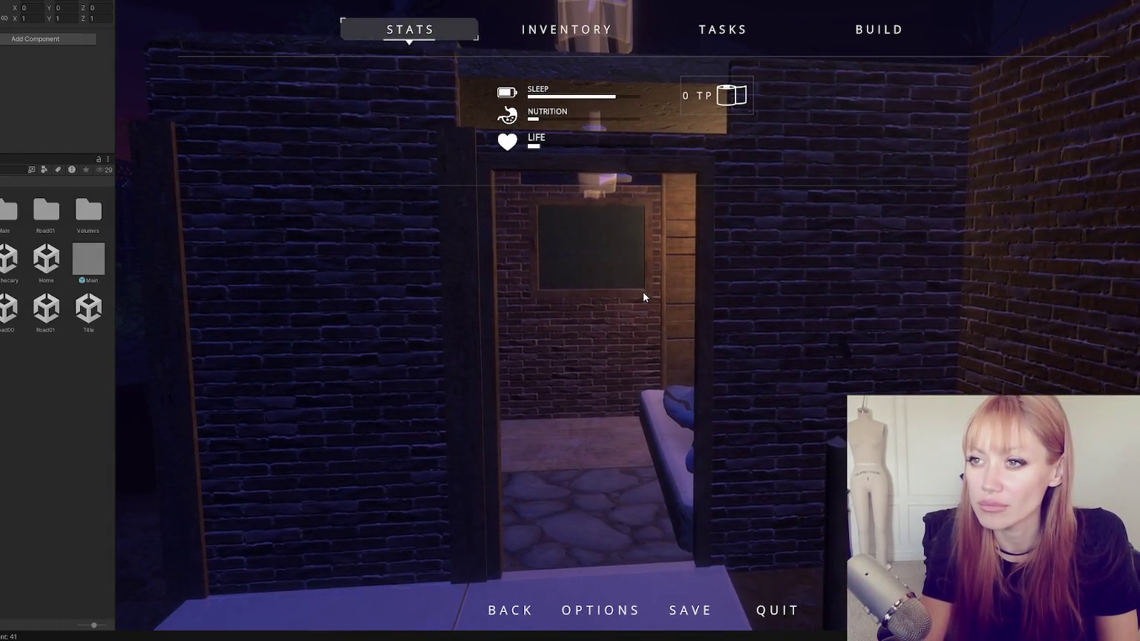
Close the pause menu and pick up the object lying on the floor.
{"action": "key", "text": "Escape"}
{"action": "key", "text": "Escape"}
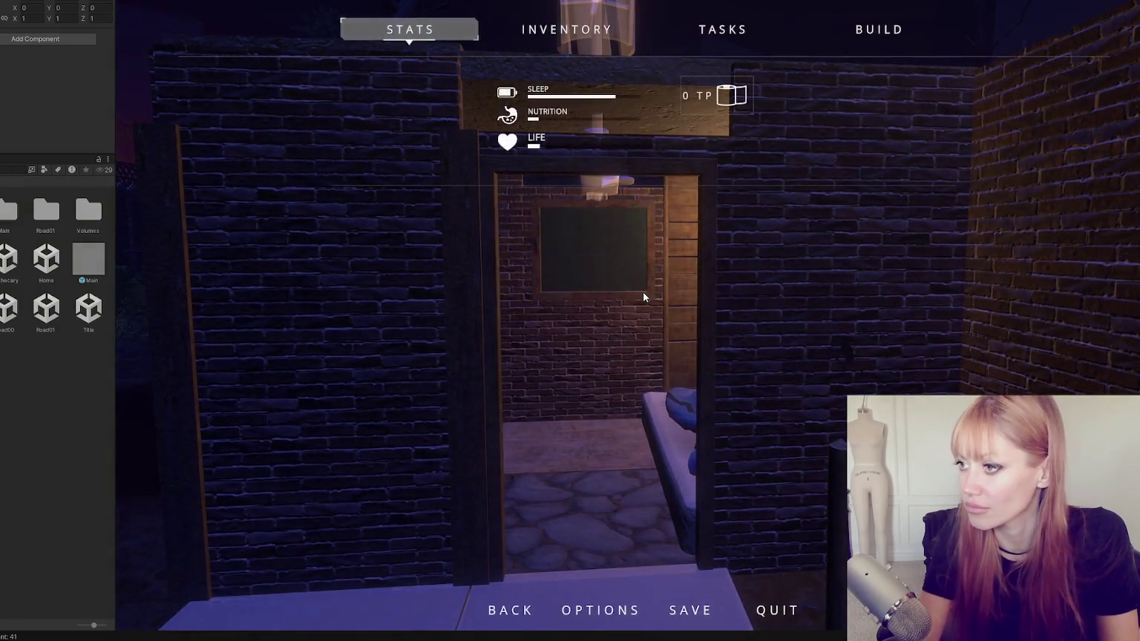
{"action": "key", "text": "Escape"}
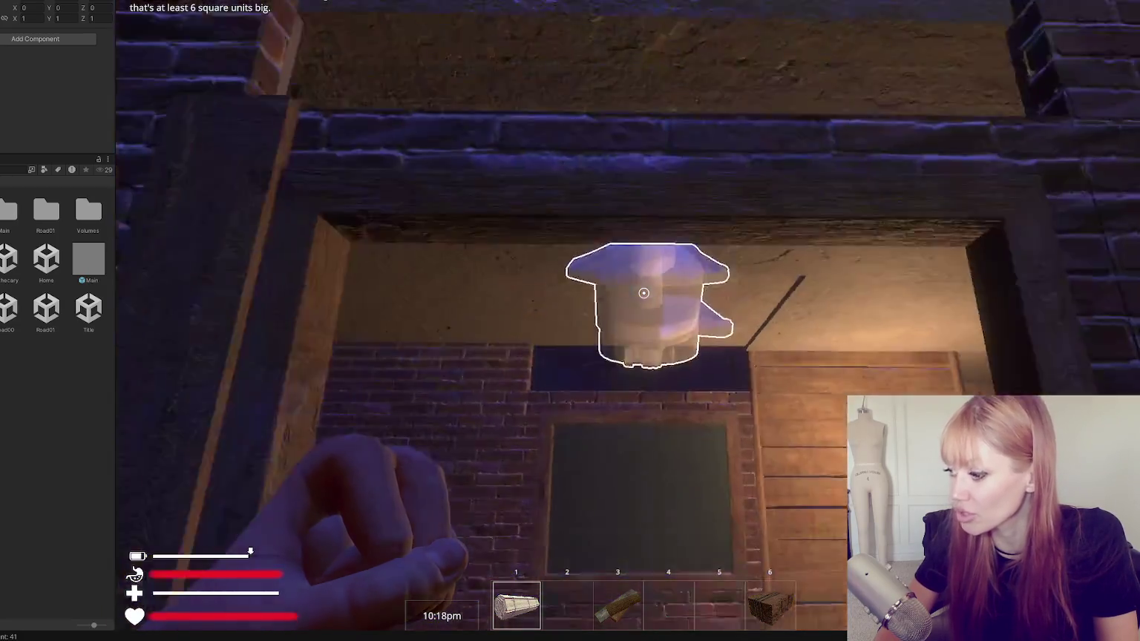
{"action": "key", "text": "Escape"}
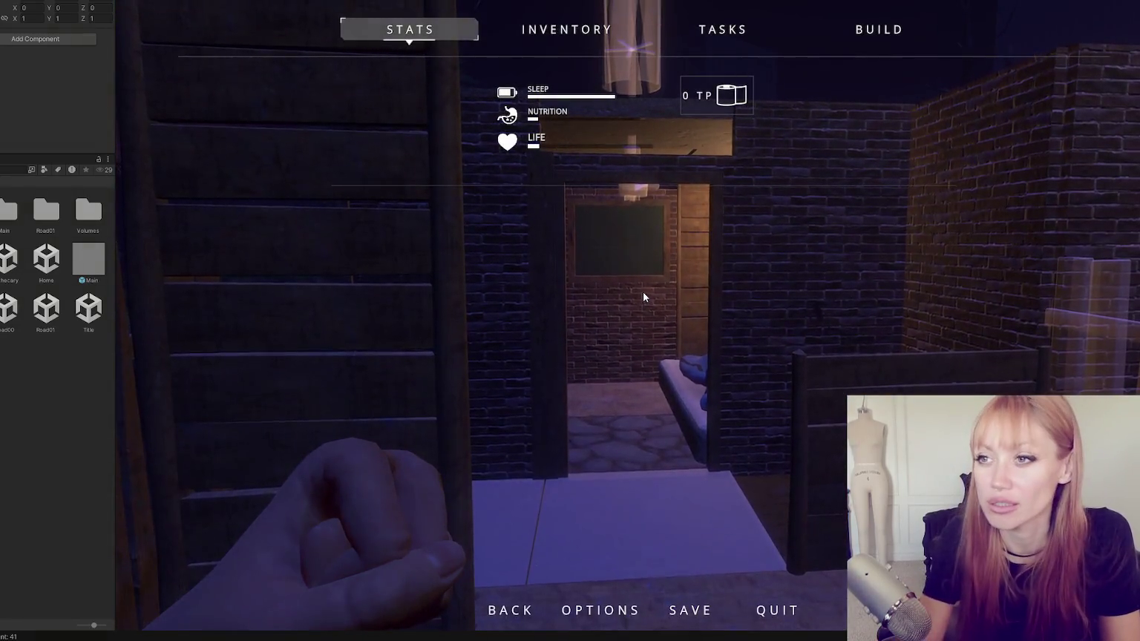
{"action": "key", "text": "Escape"}
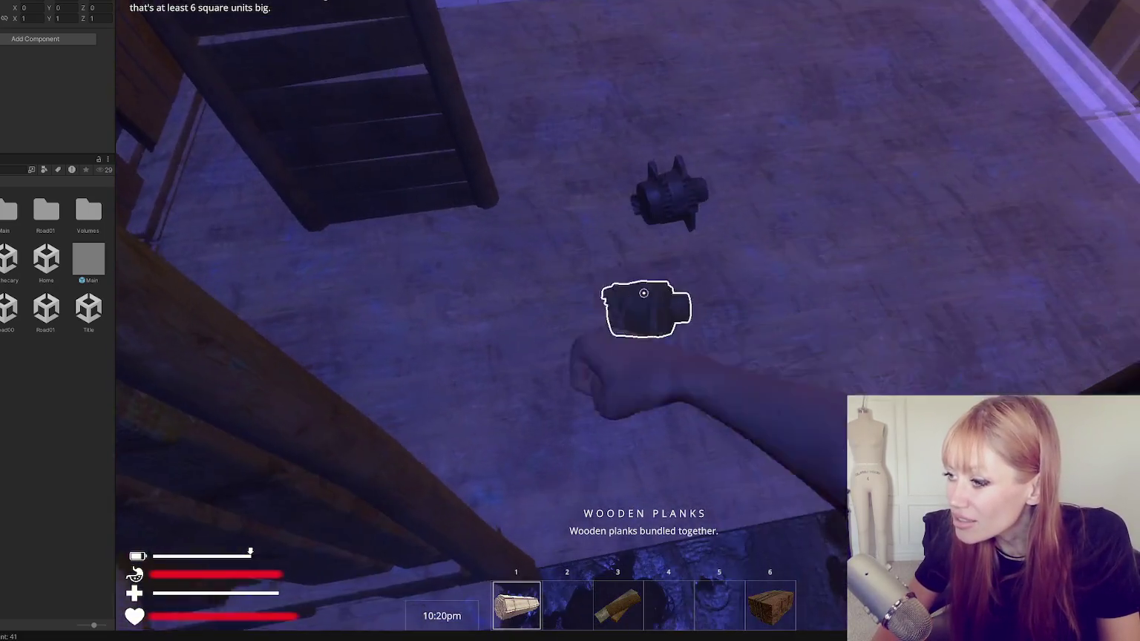
{"action": "left_click", "coordinate": [643, 293]}
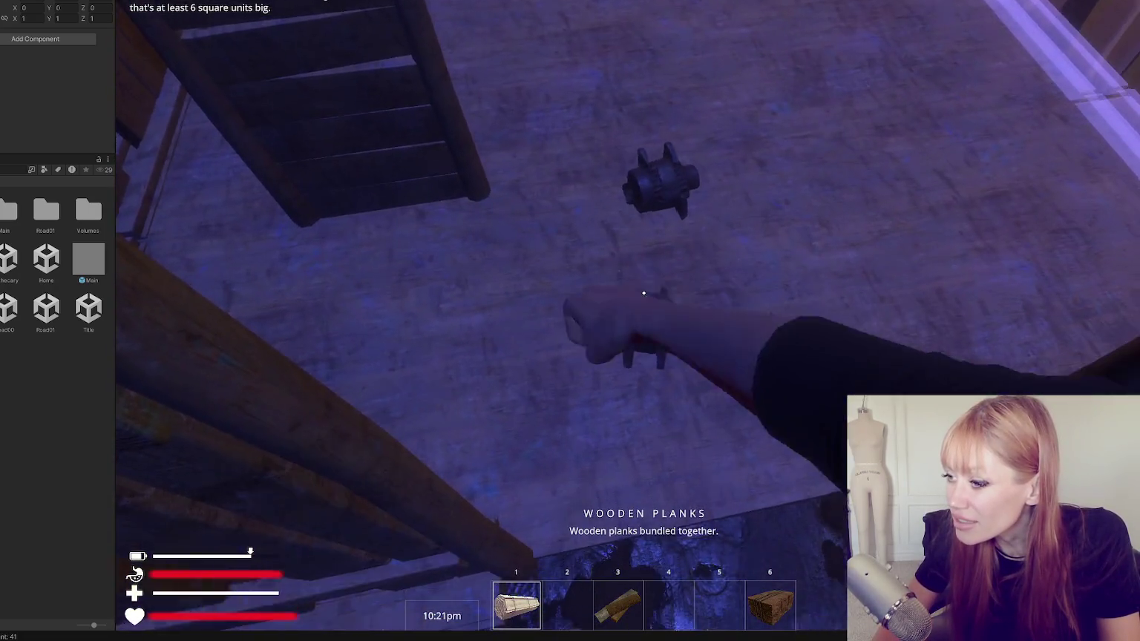
Hang the picked-up item from hotbar slot 2 as a lamp under the porch ceiling.
{"action": "key", "text": "2"}
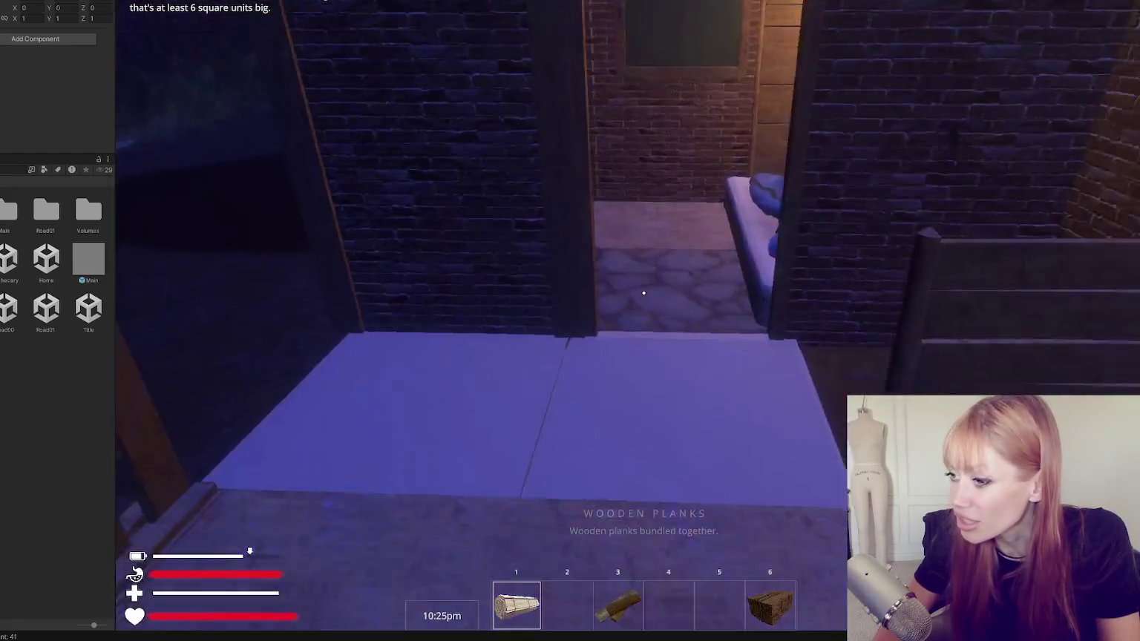
{"action": "key", "text": "Escape"}
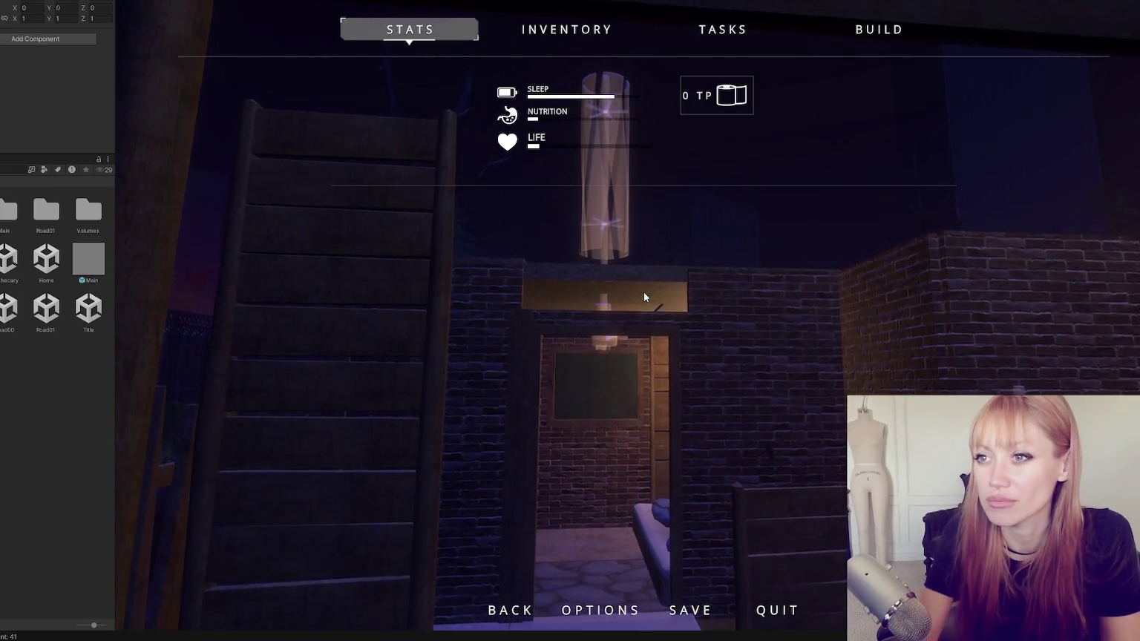
{"action": "key", "text": "Escape"}
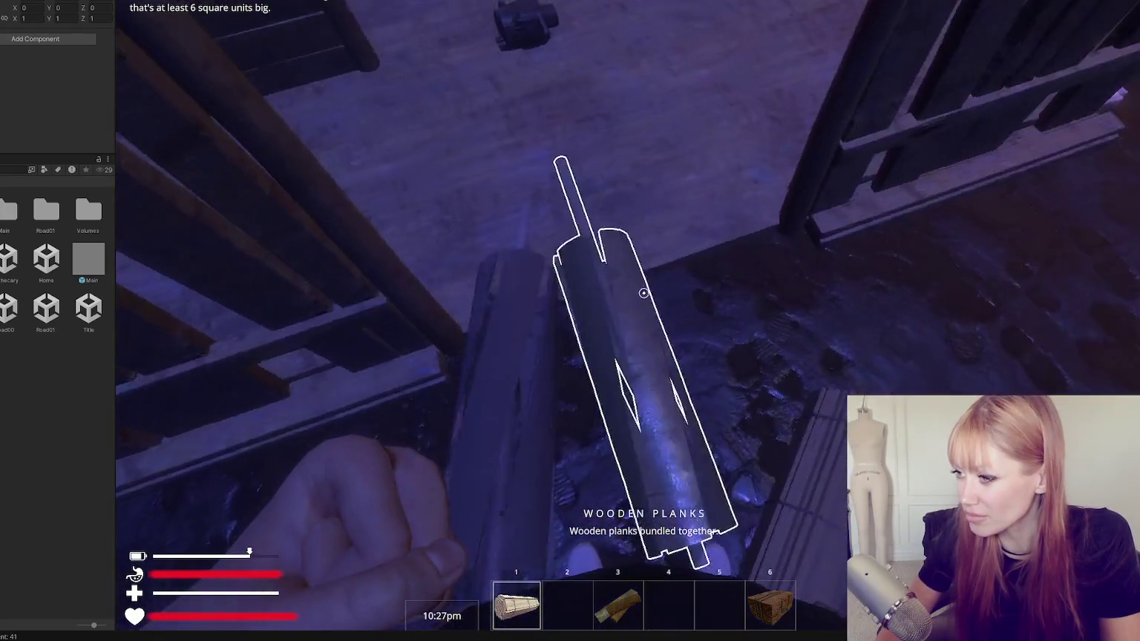
{"action": "key", "text": "2"}
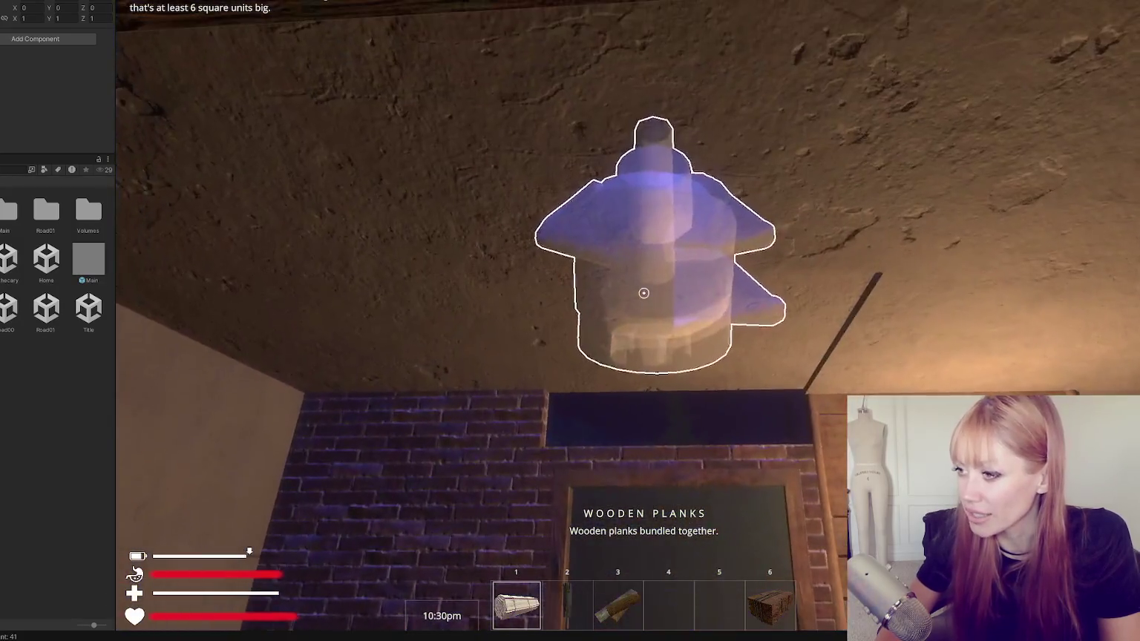
{"action": "left_click", "coordinate": [643, 293]}
{"action": "key", "text": "s"}
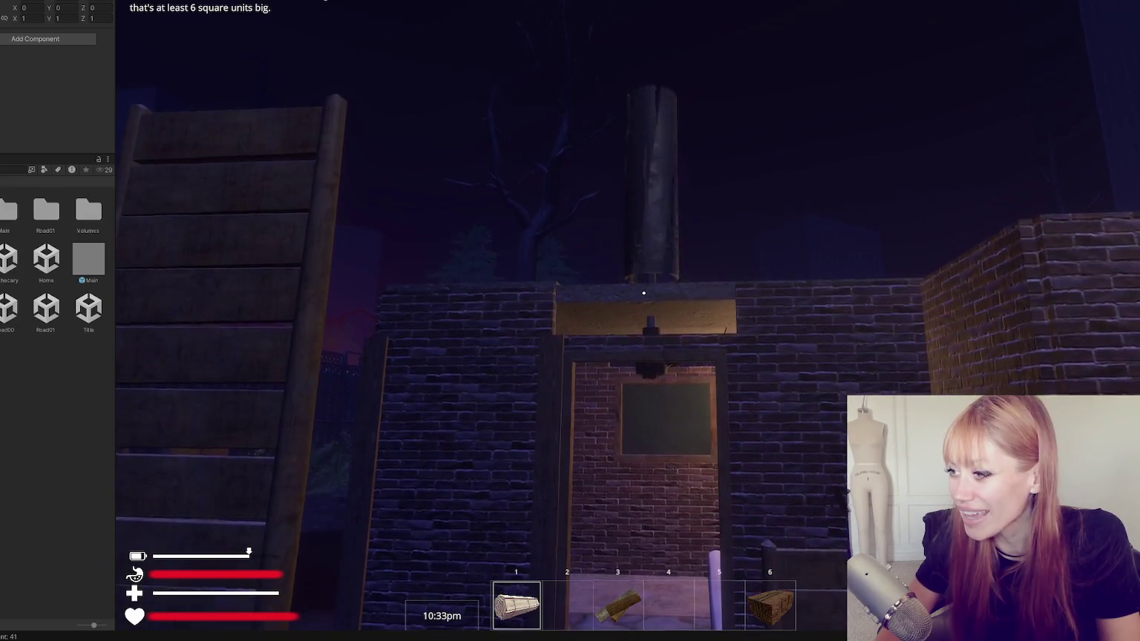
{"action": "key", "text": "w"}
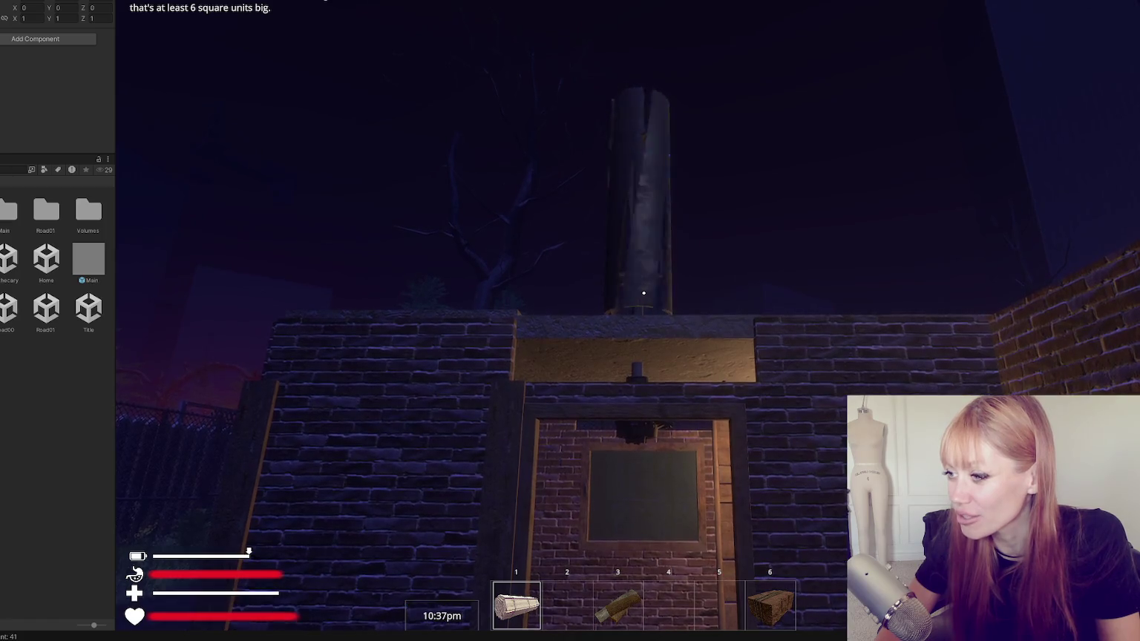
{"action": "key", "text": "w"}
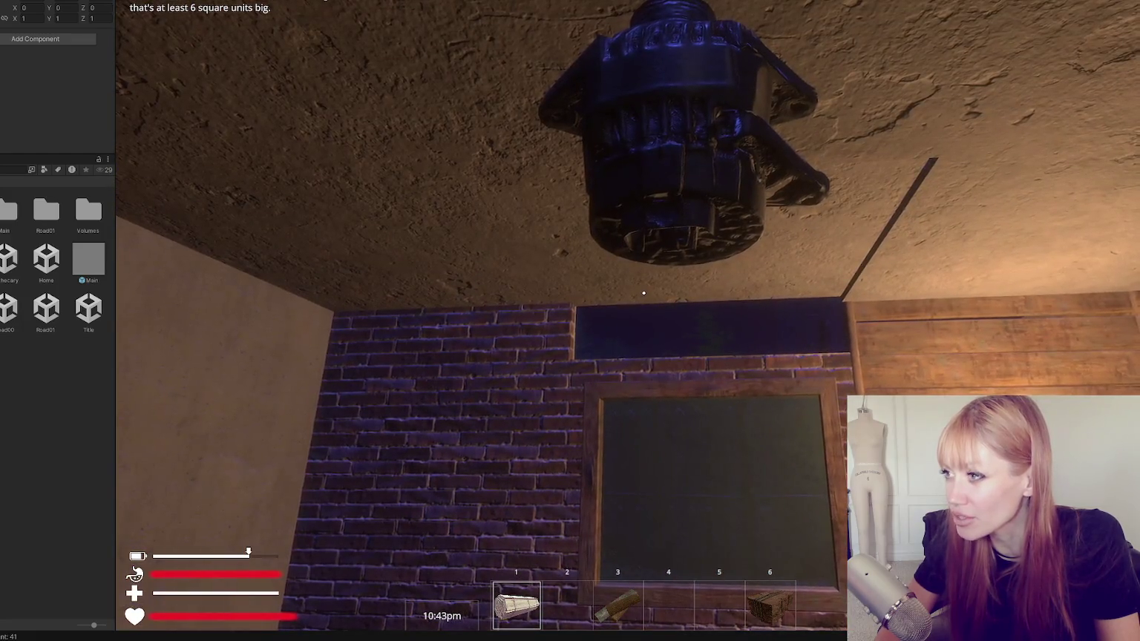
{"action": "key", "text": "s"}
{"action": "key", "text": "w"}
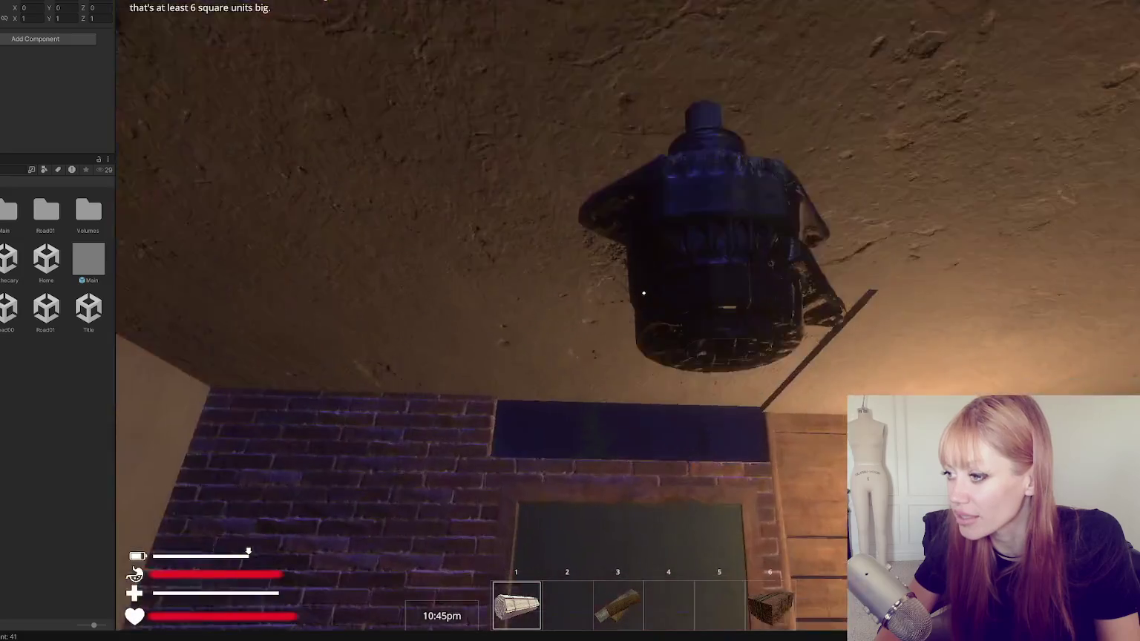
{"action": "key", "text": "s"}
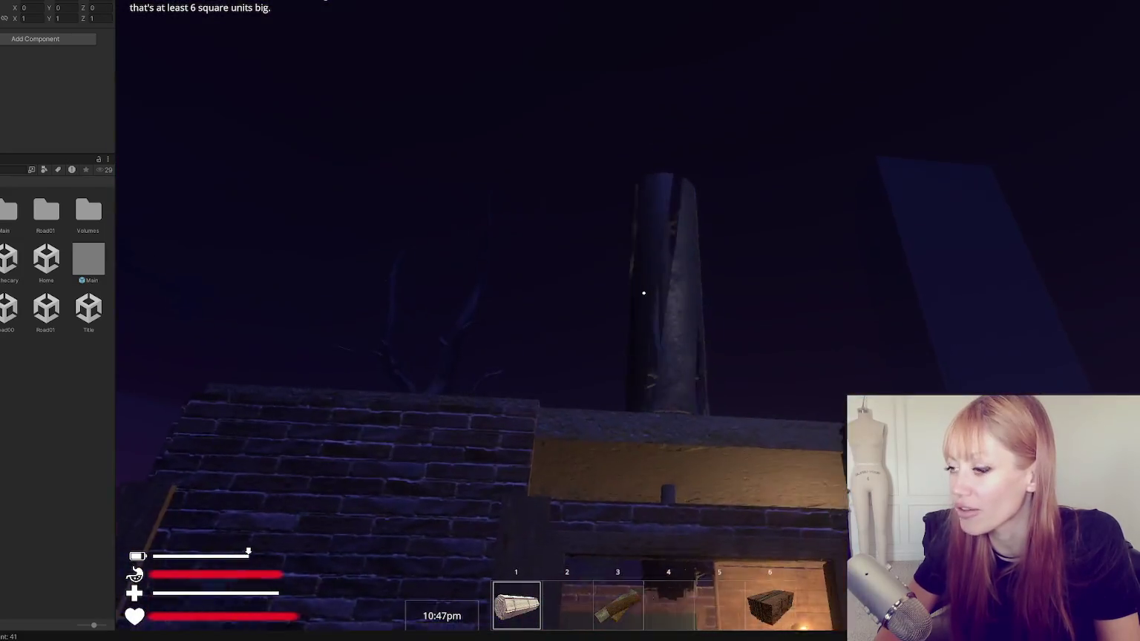
{"action": "key", "text": "w"}
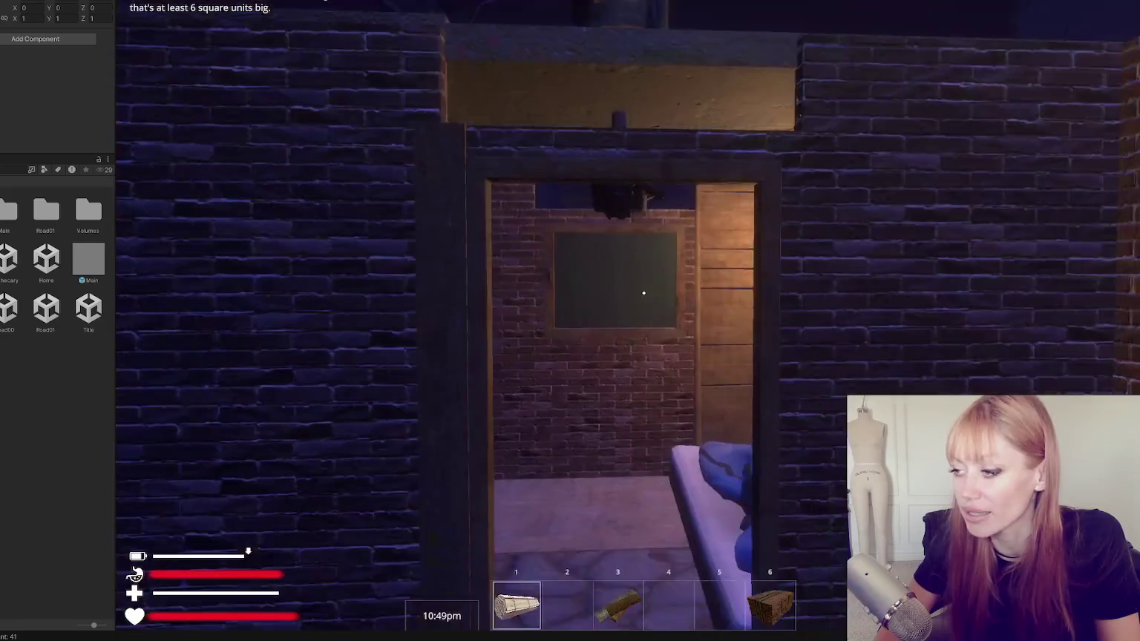
{"action": "key", "text": "s"}
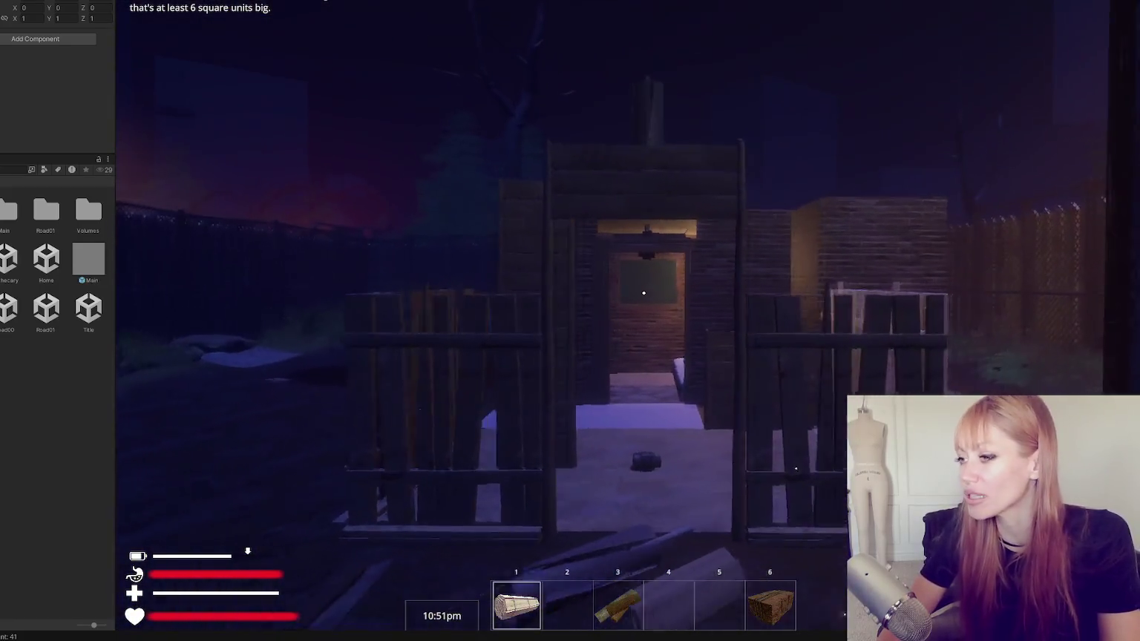
{"action": "key", "text": "w"}
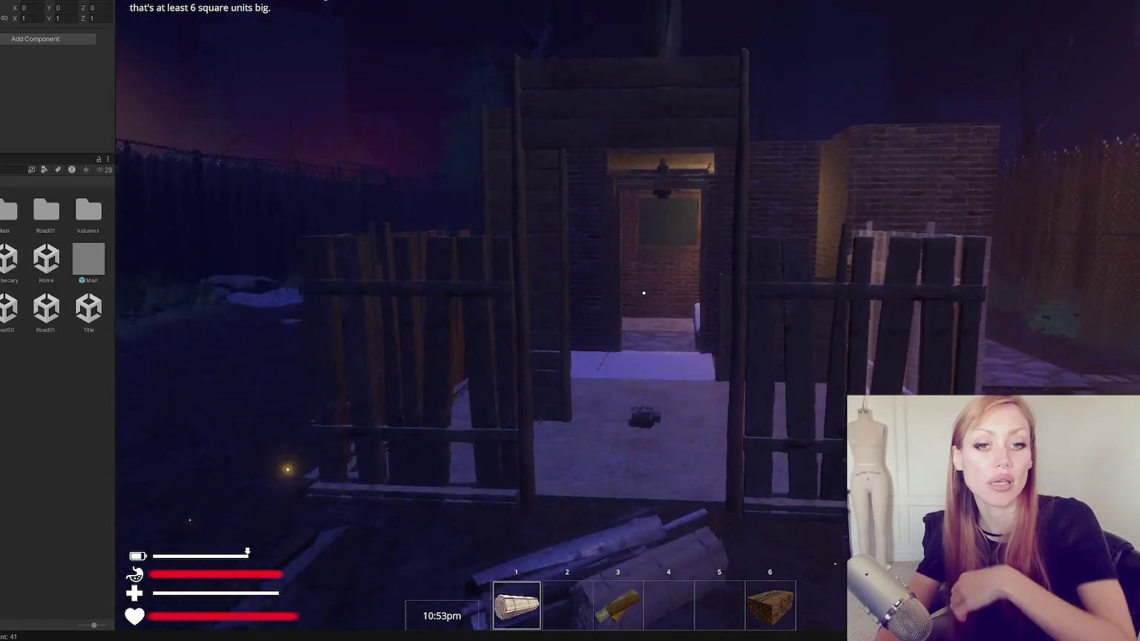
{"action": "key", "text": "w"}
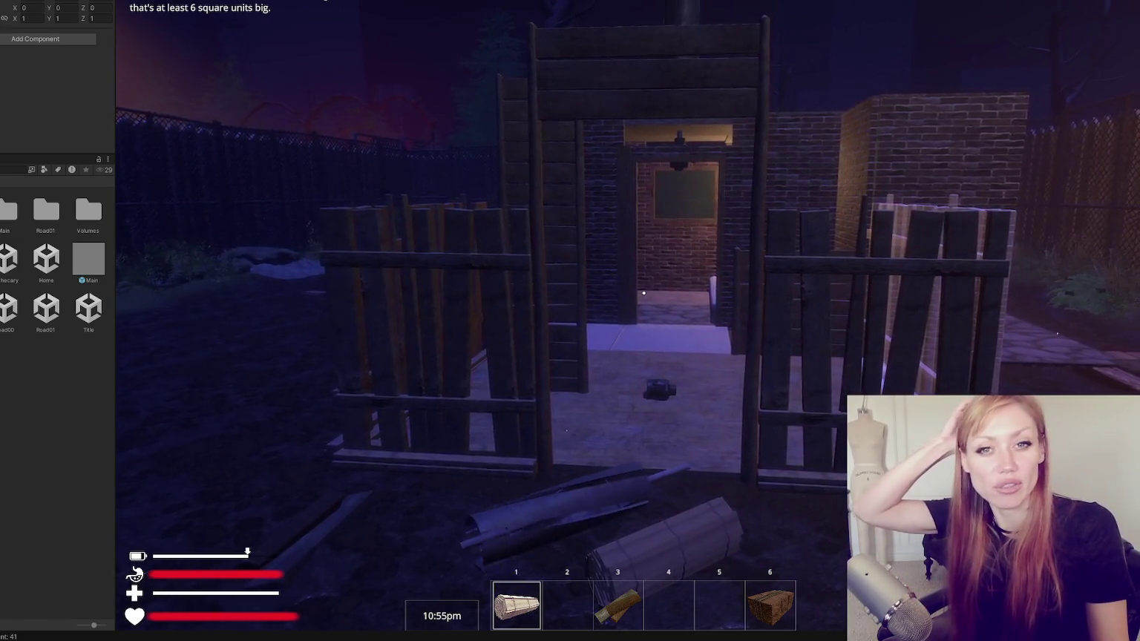
{"action": "key", "text": "w"}
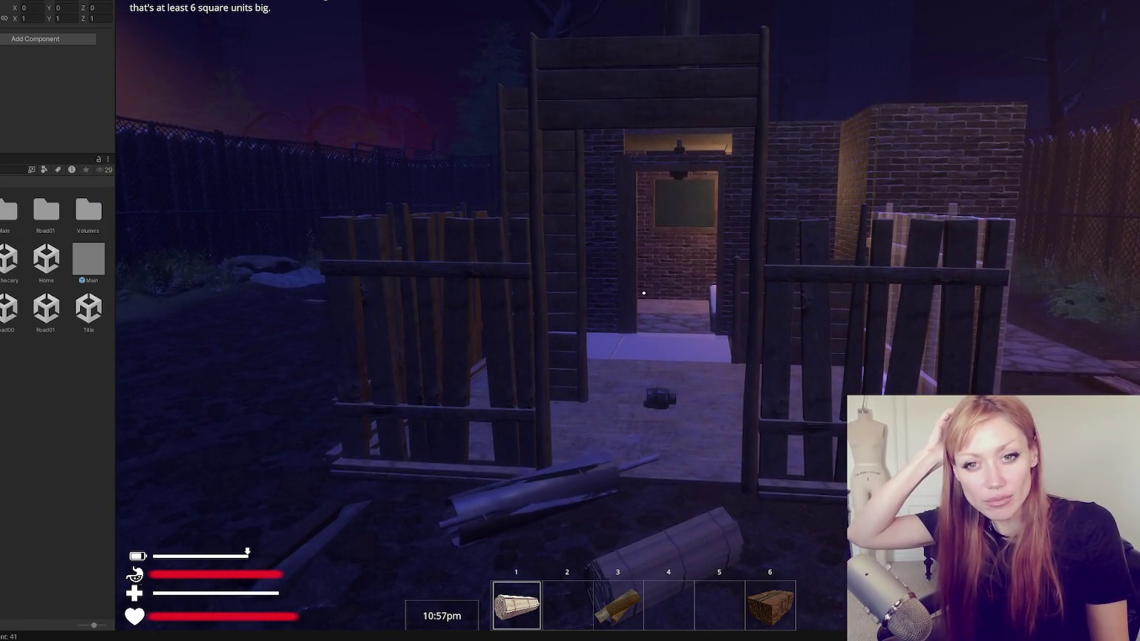
{"action": "key", "text": "Escape"}
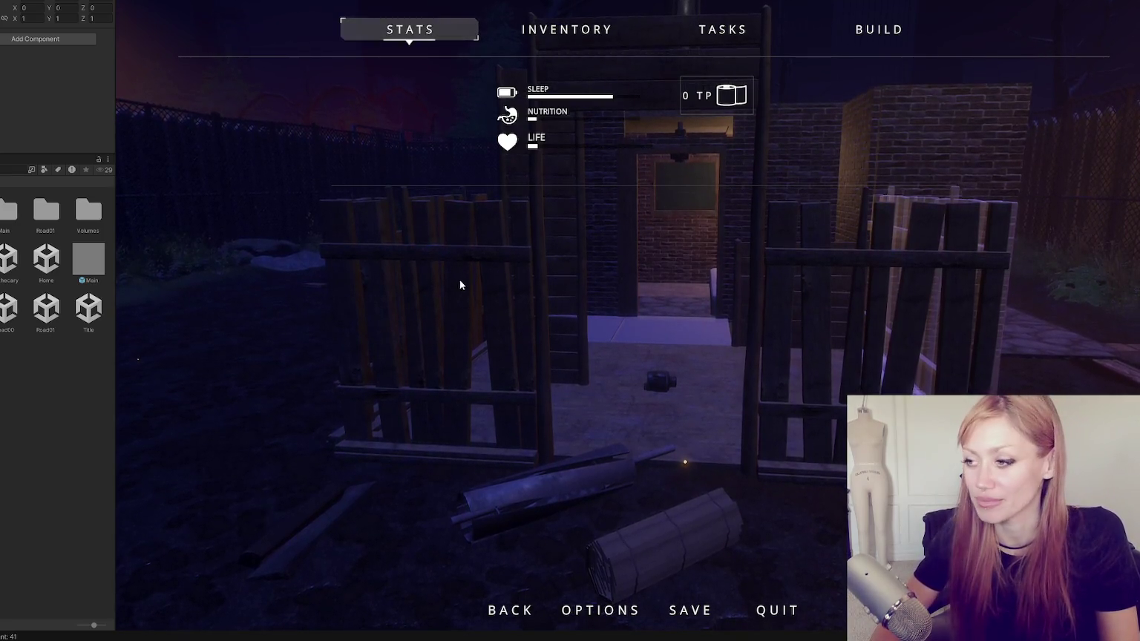
Browse build catalogue items like Fence Gate, Hay Bed and Wall, then stop Play mode with Ctrl+P.
{"action": "key", "text": "Escape"}
{"action": "key", "text": "Escape"}
{"action": "left_click", "coordinate": [841, 23]}
{"action": "scroll", "coordinate": [577, 281], "scroll_direction": "down", "scroll_amount": 5}
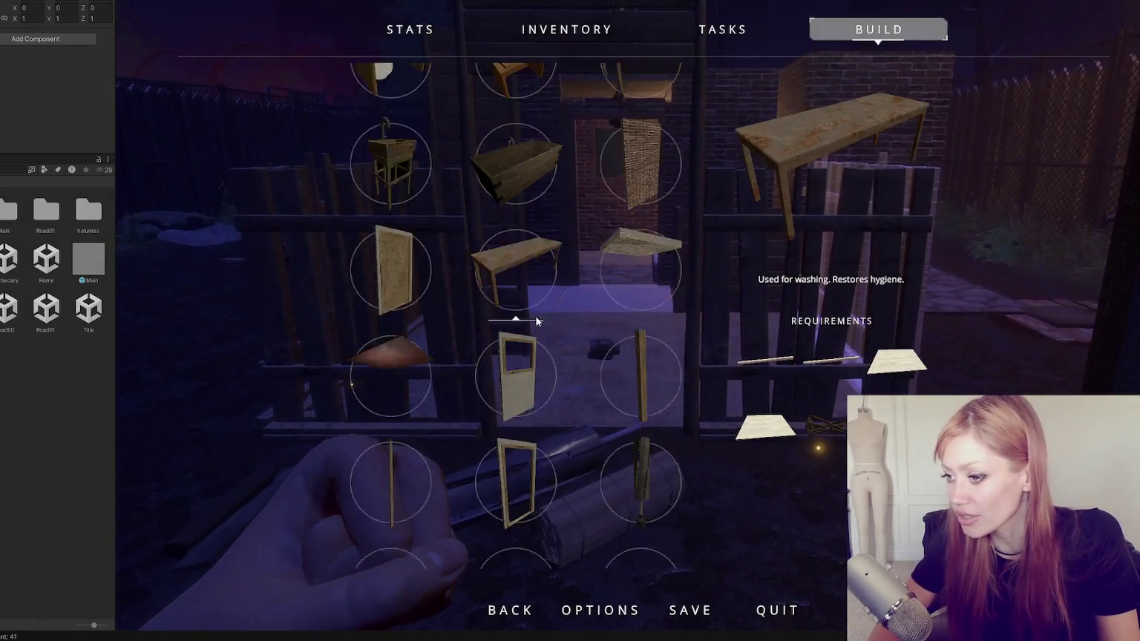
{"action": "scroll", "coordinate": [535, 321], "scroll_direction": "down", "scroll_amount": 4}
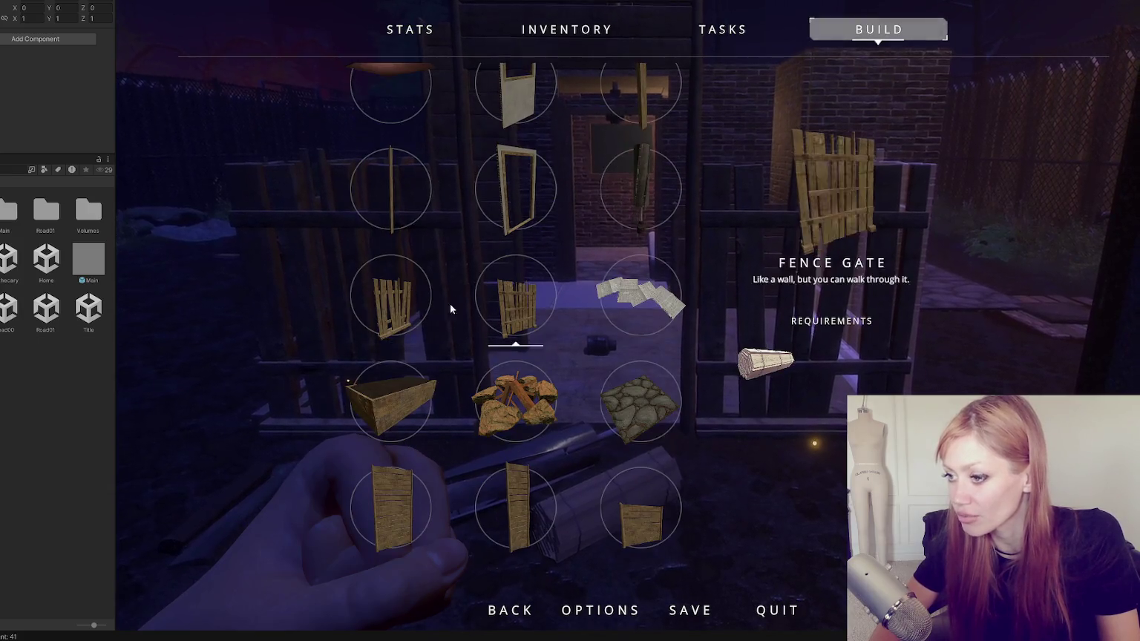
{"action": "scroll", "coordinate": [512, 307], "scroll_direction": "down", "scroll_amount": 5}
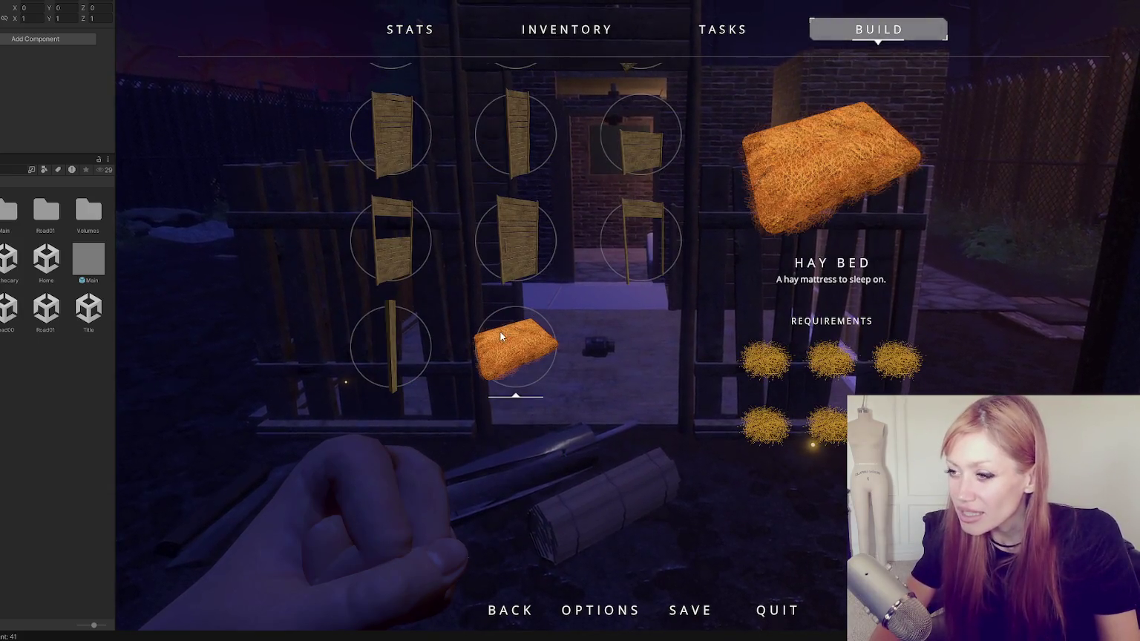
{"action": "scroll", "coordinate": [612, 317], "scroll_direction": "up", "scroll_amount": 12}
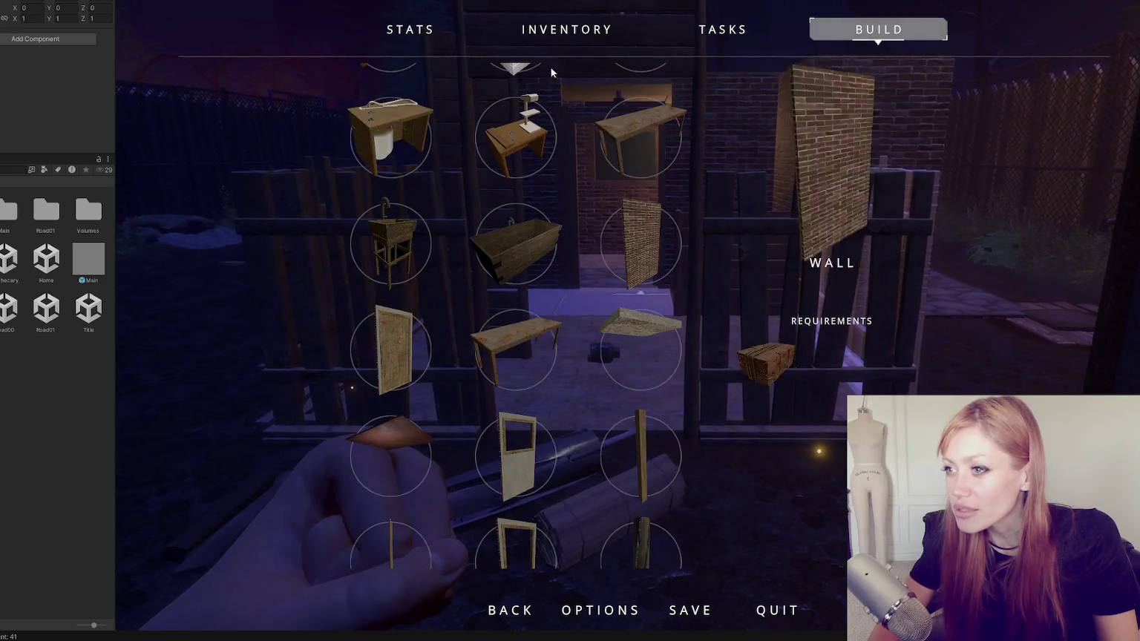
{"action": "key", "text": "ctrl+p"}
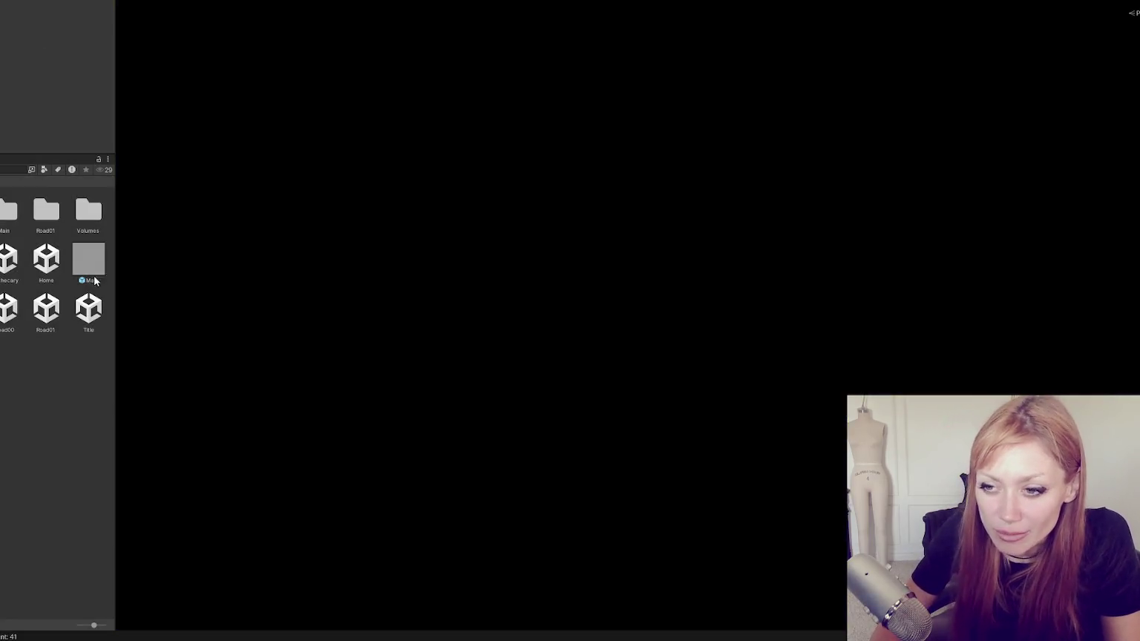
Widen the Project panel, resize the Inspector, and expand Placement Controls to reach Placeable Objects.
{"action": "left_click_drag", "start_coordinate": [115, 257], "coordinate": [312, 263]}
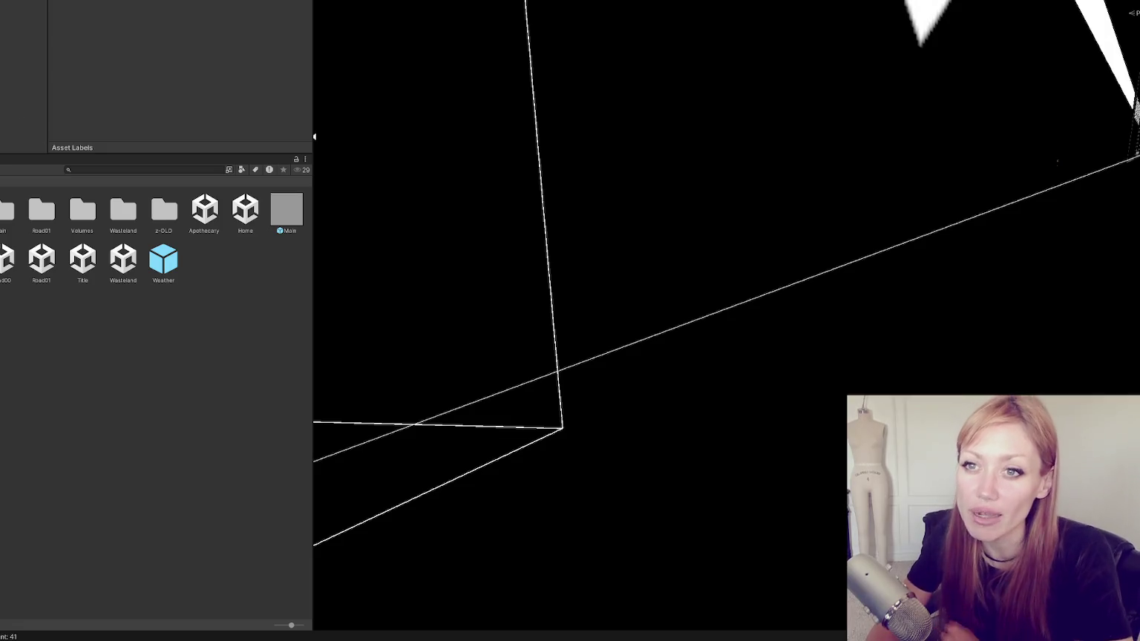
{"action": "left_click_drag", "start_coordinate": [213, 151], "coordinate": [212, 278]}
{"action": "scroll", "coordinate": [204, 165], "scroll_direction": "down", "scroll_amount": 10}
{"action": "scroll", "coordinate": [192, 153], "scroll_direction": "up", "scroll_amount": 8}
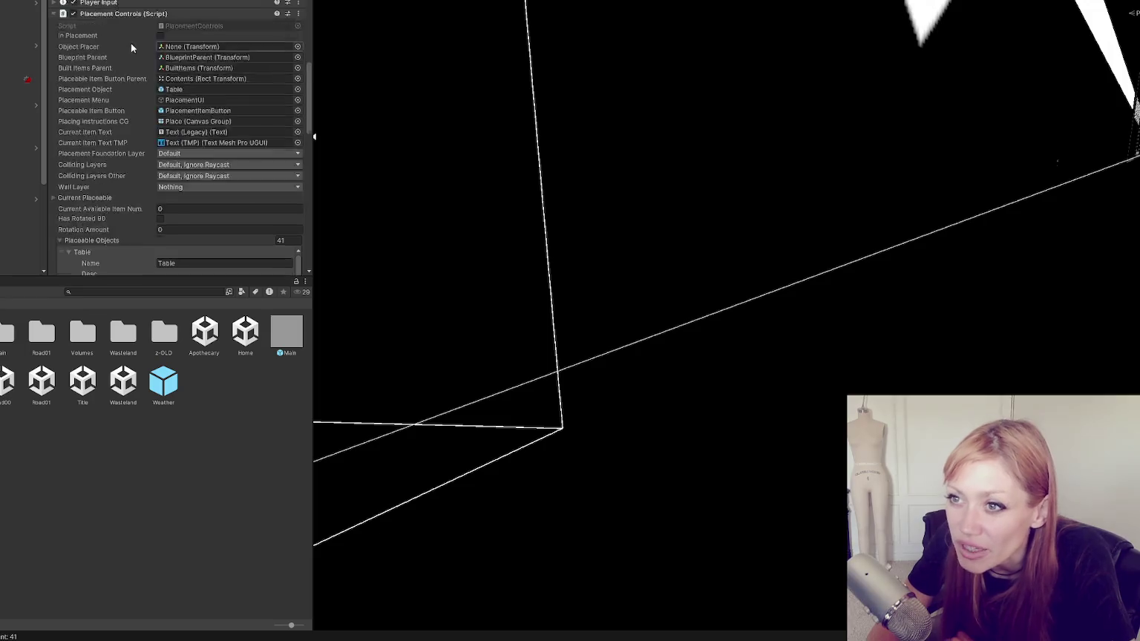
{"action": "left_click", "coordinate": [159, 71]}
{"action": "left_click", "coordinate": [134, 72]}
{"action": "scroll", "coordinate": [119, 97], "scroll_direction": "down", "scroll_amount": 10}
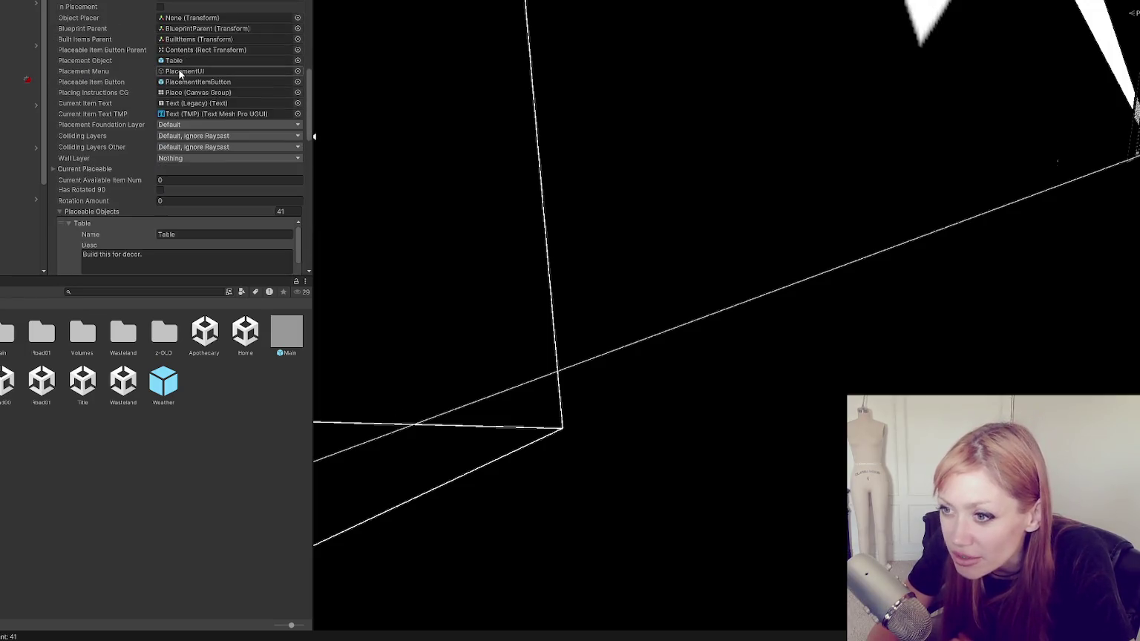
{"action": "scroll", "coordinate": [156, 86], "scroll_direction": "down", "scroll_amount": 1}
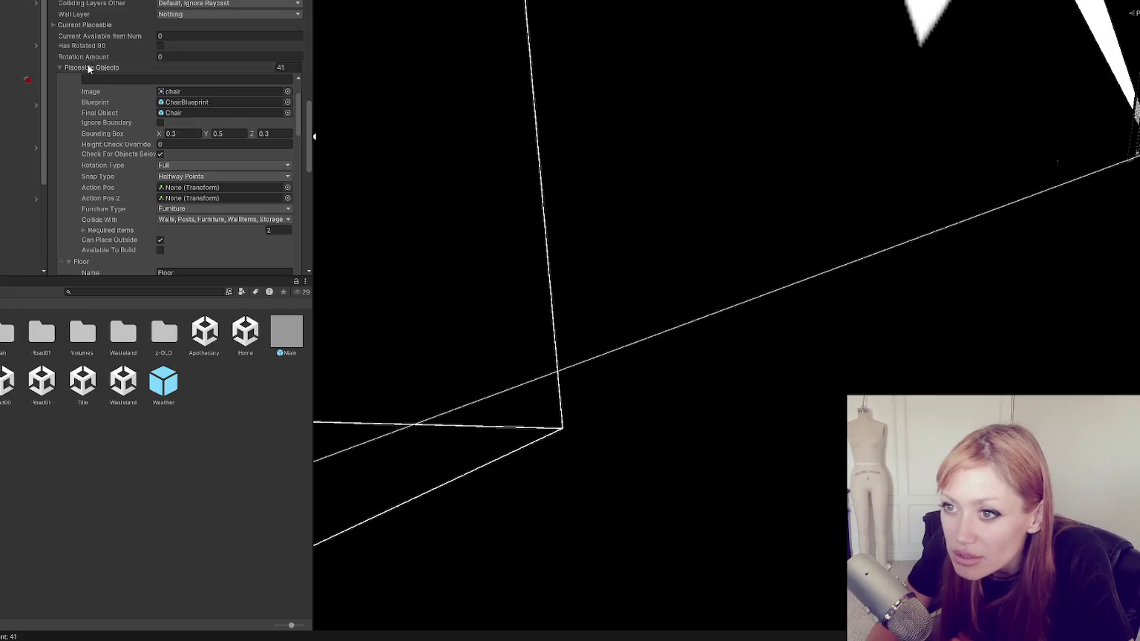
Check and fold the Chair, Floor, Light and Bed entries.
{"action": "left_click", "coordinate": [68, 90]}
{"action": "left_click", "coordinate": [69, 103]}
{"action": "left_click", "coordinate": [69, 103]}
{"action": "left_click", "coordinate": [69, 114]}
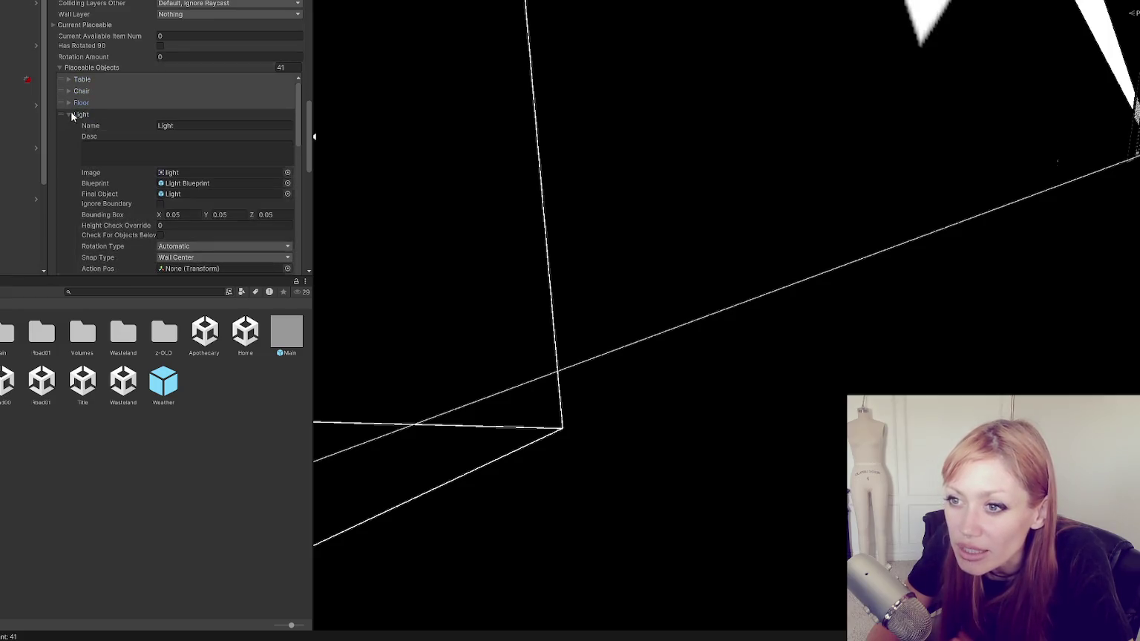
{"action": "left_click", "coordinate": [69, 114]}
{"action": "left_click", "coordinate": [80, 126]}
{"action": "left_click", "coordinate": [107, 126]}
Collapse the Scrap Wood Post and Wooden Plank Doorframe entries so the whole list is folded.
{"action": "scroll", "coordinate": [107, 126], "scroll_direction": "up", "scroll_amount": 2}
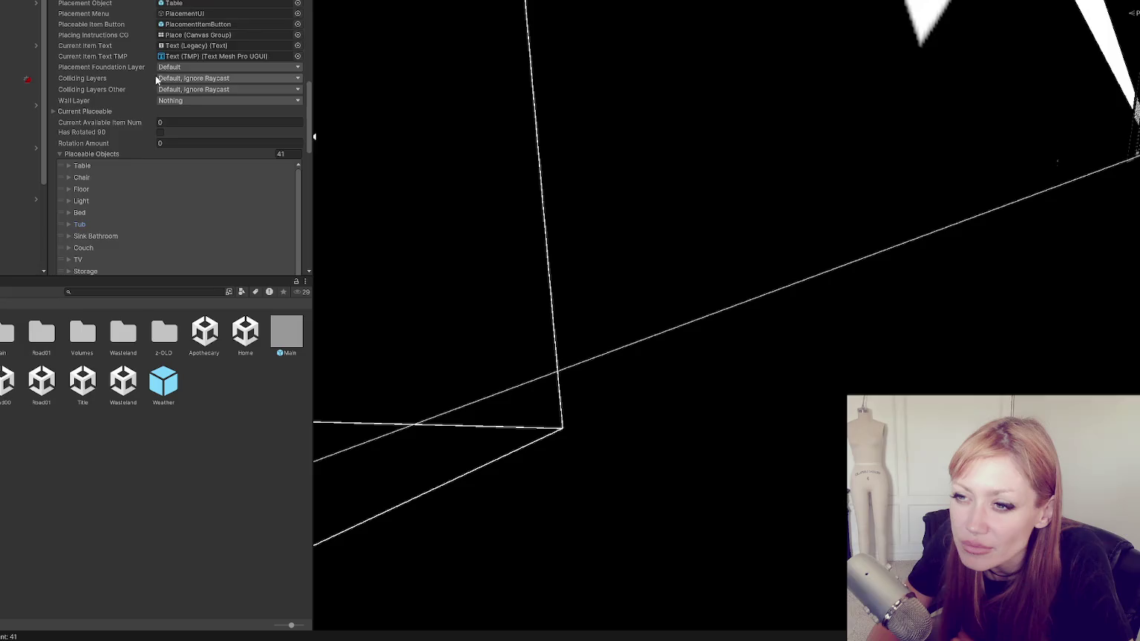
{"action": "scroll", "coordinate": [279, 21], "scroll_direction": "down", "scroll_amount": 10}
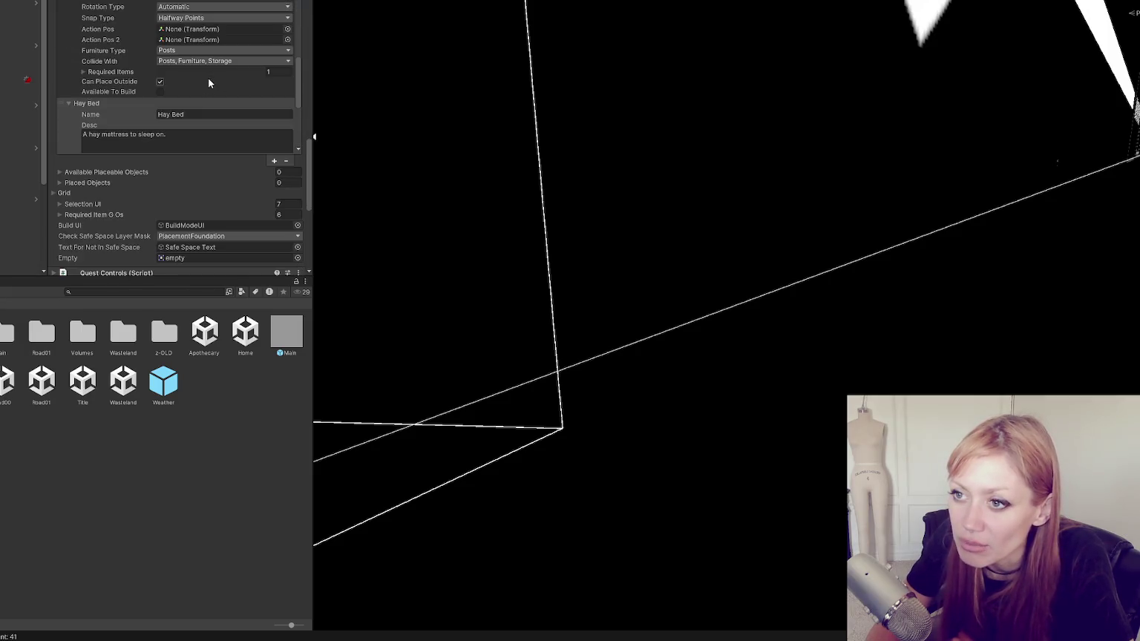
{"action": "scroll", "coordinate": [208, 77], "scroll_direction": "up", "scroll_amount": 10}
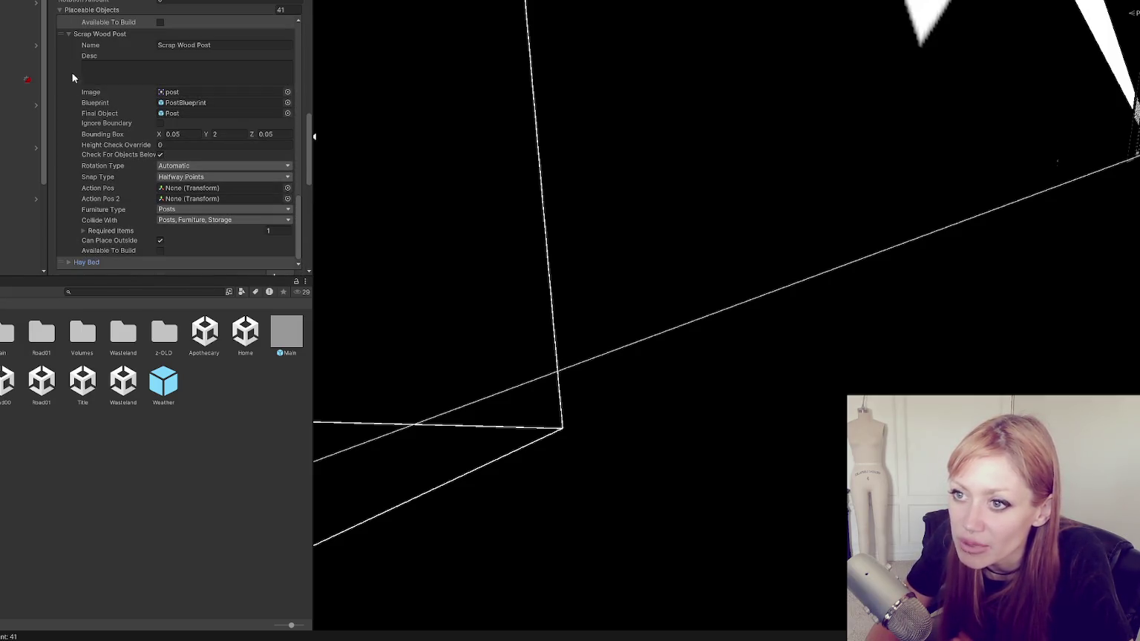
{"action": "left_click", "coordinate": [72, 34]}
{"action": "left_click", "coordinate": [80, 23]}
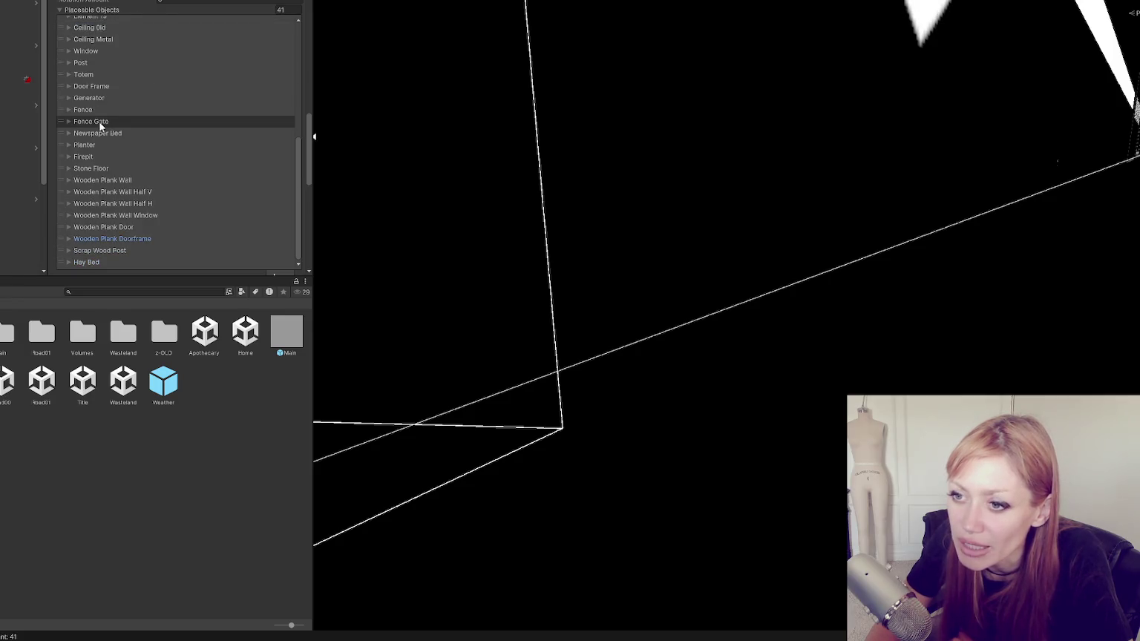
{"action": "scroll", "coordinate": [101, 121], "scroll_direction": "down", "scroll_amount": 2}
{"action": "scroll", "coordinate": [169, 125], "scroll_direction": "up", "scroll_amount": 15}
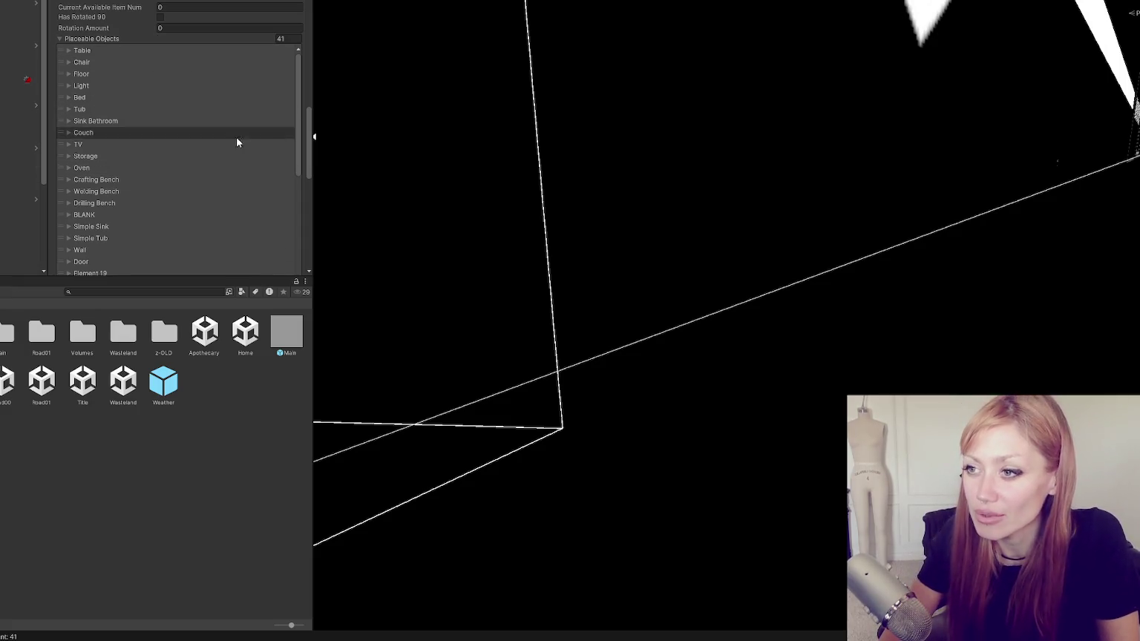
Enlarge the Inspector and expand the BLANK entry to show its description, image and Table2Blueprint 1 blueprint.
{"action": "scroll", "coordinate": [151, 44], "scroll_direction": "up", "scroll_amount": 2}
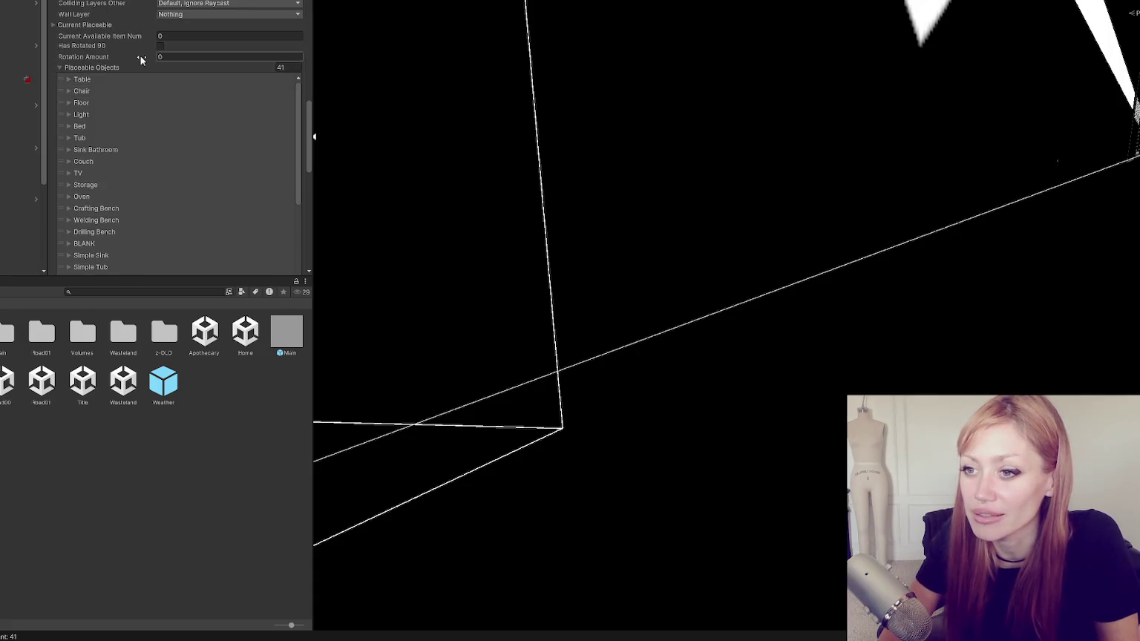
{"action": "scroll", "coordinate": [148, 52], "scroll_direction": "down", "scroll_amount": 5}
{"action": "left_click_drag", "start_coordinate": [155, 276], "coordinate": [156, 454]}
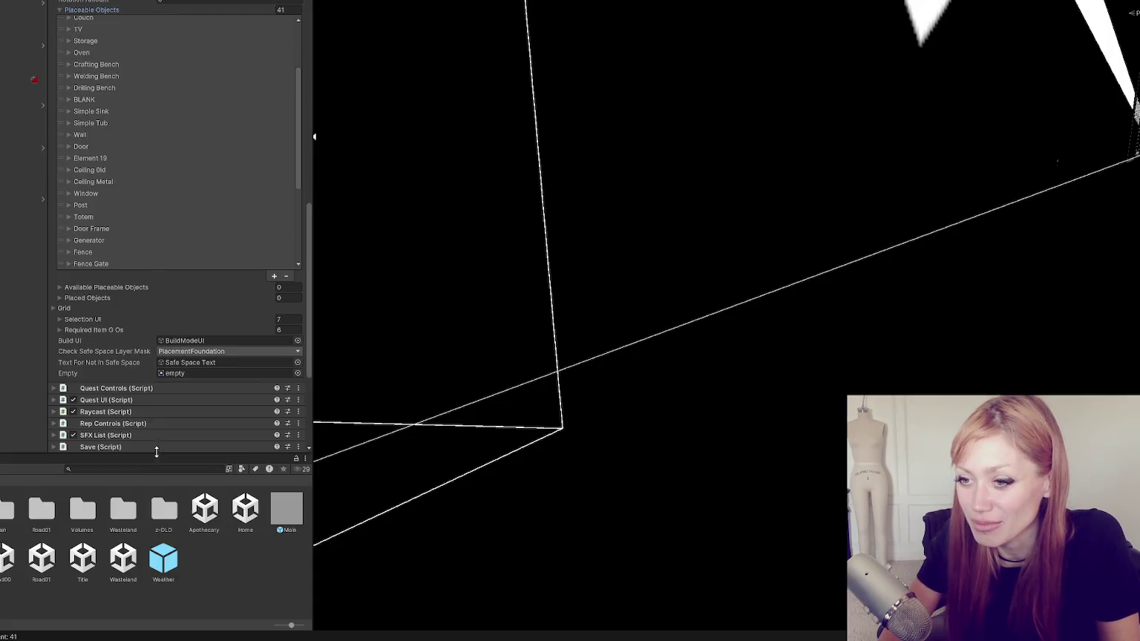
{"action": "scroll", "coordinate": [132, 174], "scroll_direction": "down", "scroll_amount": 4}
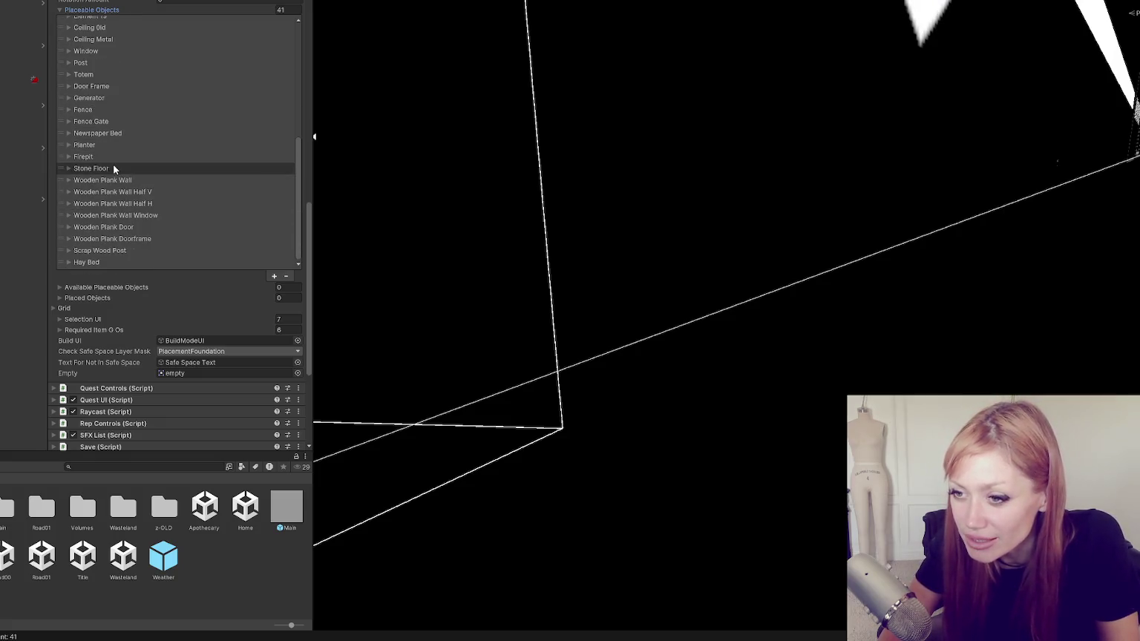
{"action": "scroll", "coordinate": [97, 163], "scroll_direction": "up", "scroll_amount": 3}
{"action": "scroll", "coordinate": [93, 90], "scroll_direction": "up", "scroll_amount": 3}
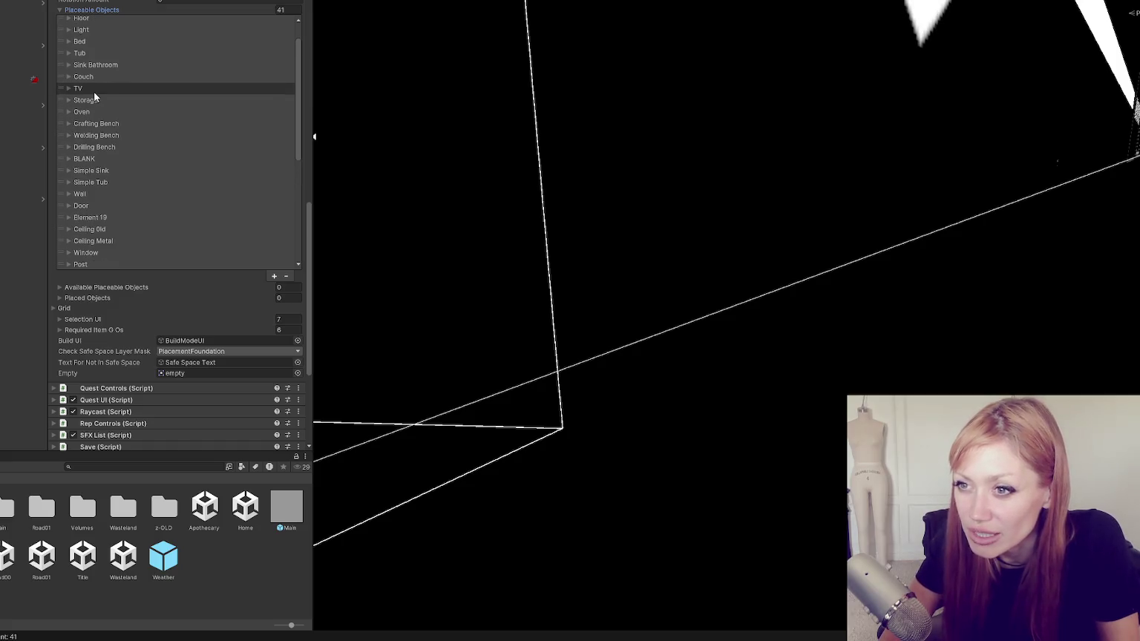
{"action": "scroll", "coordinate": [83, 55], "scroll_direction": "up", "scroll_amount": 2}
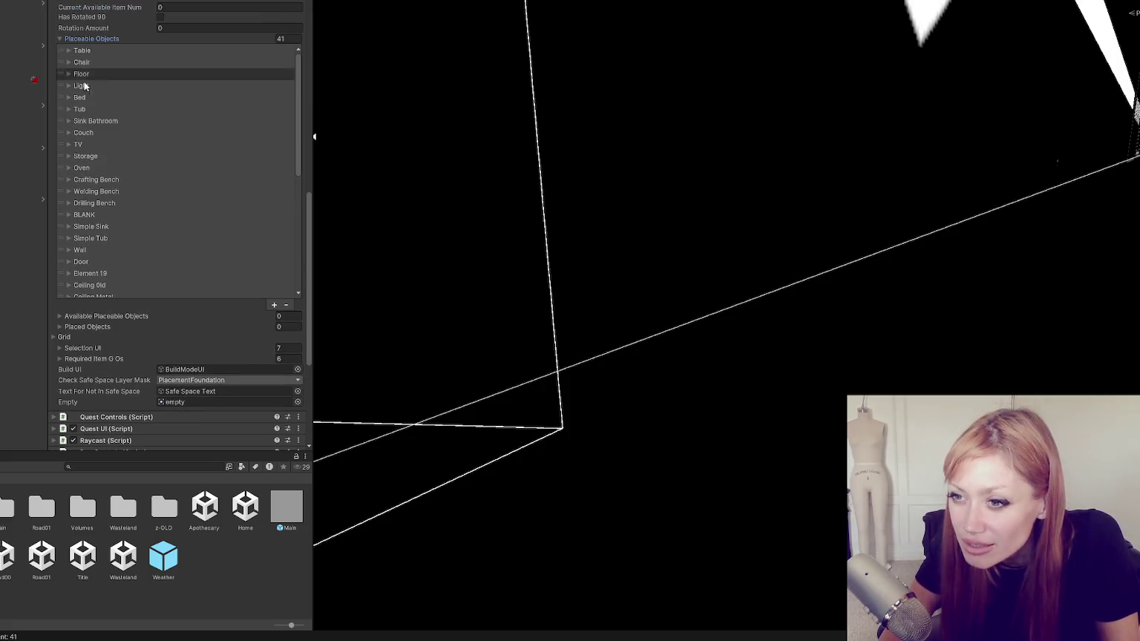
{"action": "left_click", "coordinate": [84, 215]}
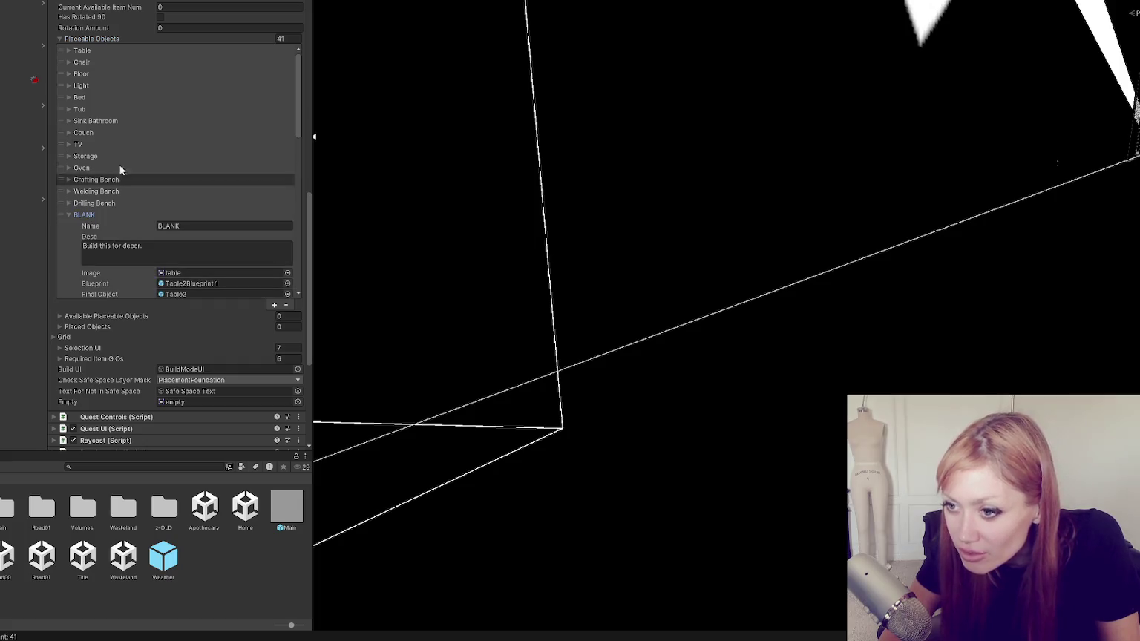
Open the BLANK item's collision layer choices and close them again.
{"action": "scroll", "coordinate": [141, 111], "scroll_direction": "down", "scroll_amount": 2}
{"action": "scroll", "coordinate": [141, 115], "scroll_direction": "down", "scroll_amount": 2}
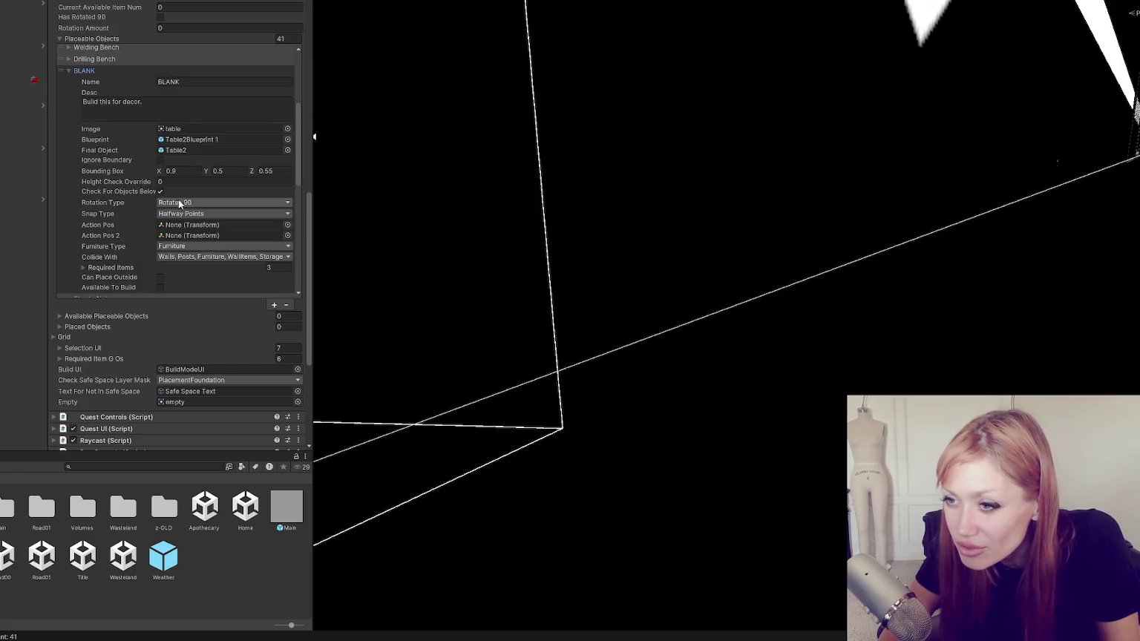
{"action": "scroll", "coordinate": [91, 157], "scroll_direction": "up", "scroll_amount": 3}
{"action": "scroll", "coordinate": [91, 157], "scroll_direction": "up", "scroll_amount": 5}
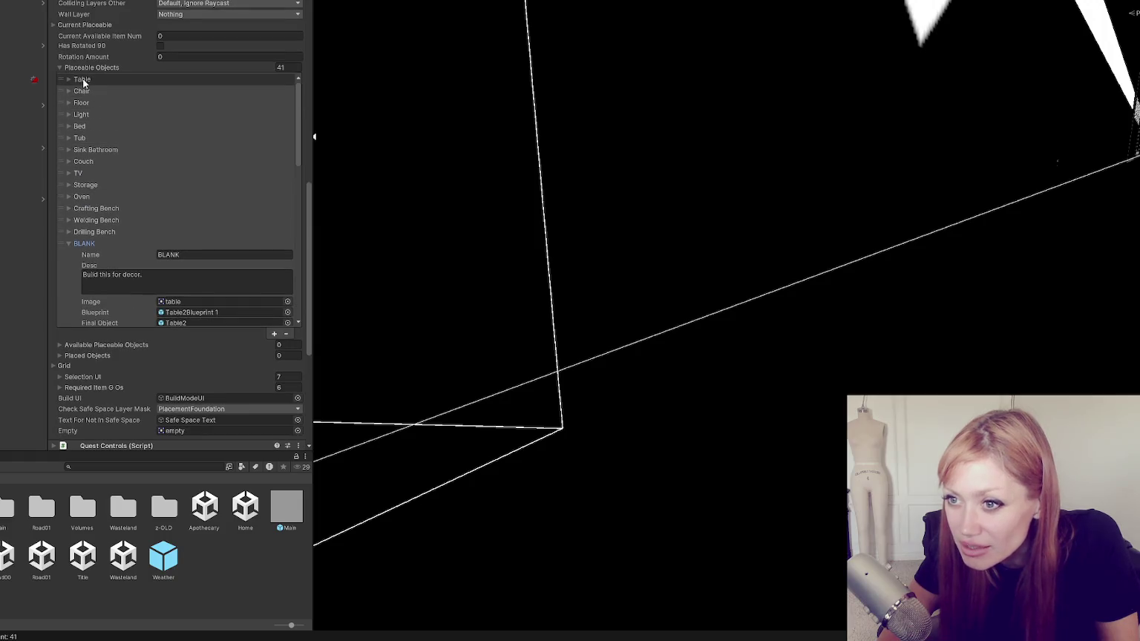
{"action": "scroll", "coordinate": [97, 168], "scroll_direction": "down", "scroll_amount": 5}
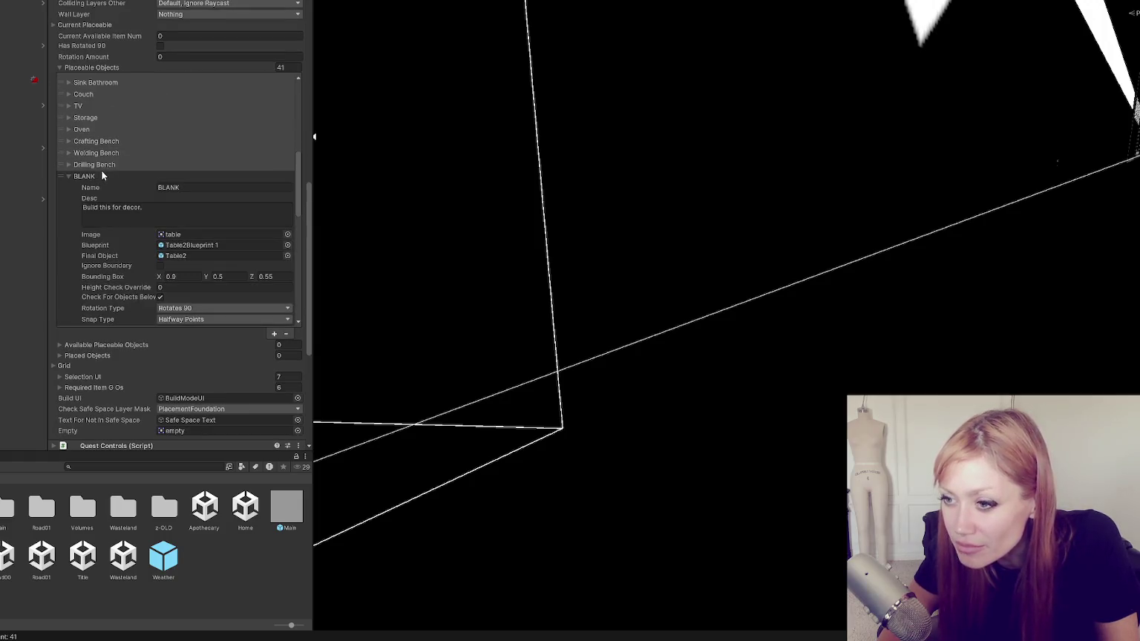
{"action": "scroll", "coordinate": [112, 156], "scroll_direction": "up", "scroll_amount": 4}
{"action": "scroll", "coordinate": [125, 120], "scroll_direction": "up", "scroll_amount": 3}
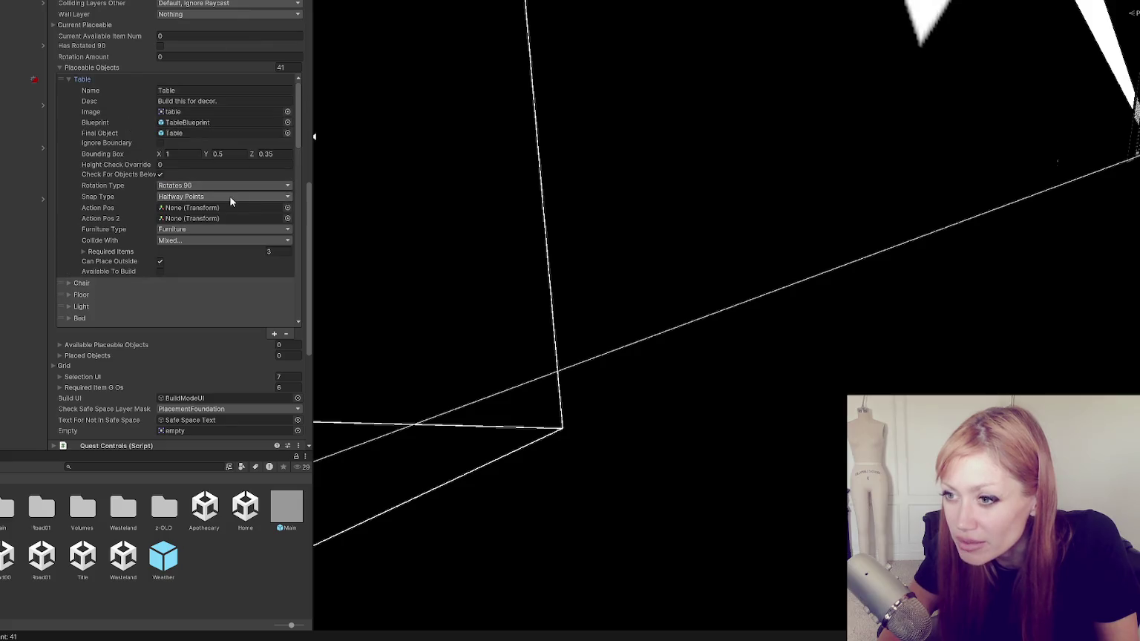
{"action": "scroll", "coordinate": [125, 198], "scroll_direction": "down", "scroll_amount": 4}
{"action": "scroll", "coordinate": [125, 192], "scroll_direction": "down", "scroll_amount": 4}
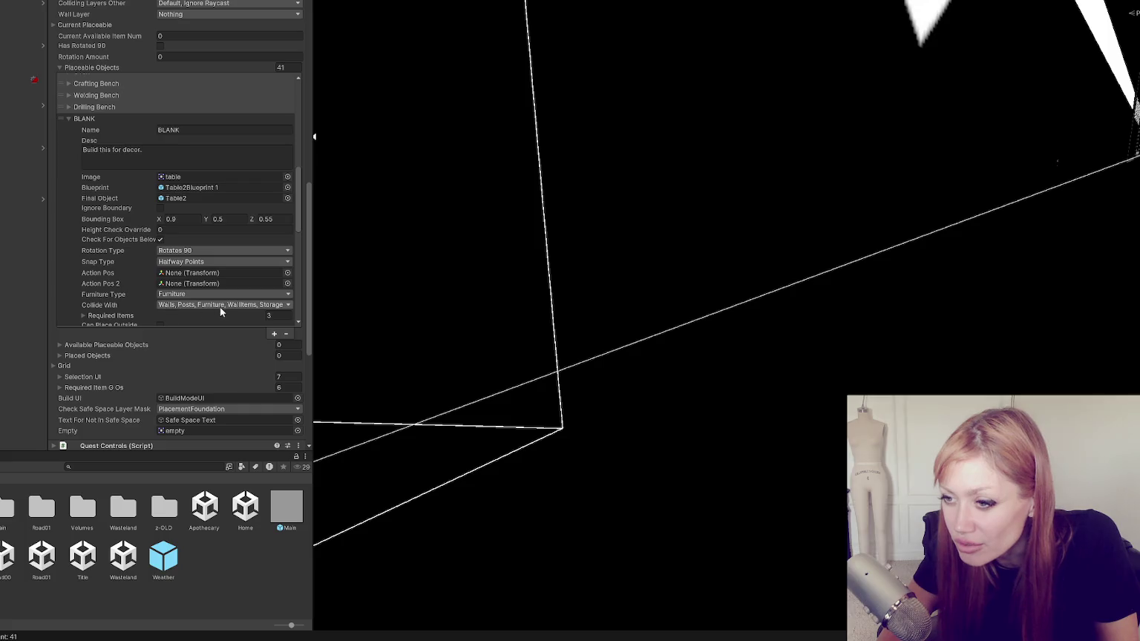
{"action": "left_click", "coordinate": [269, 306]}
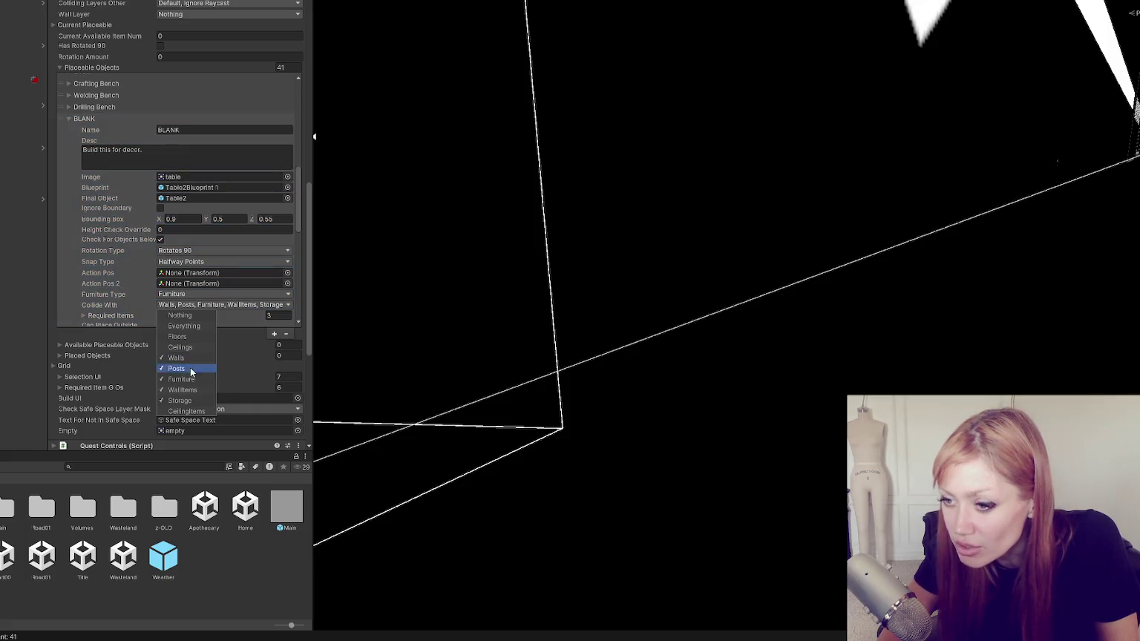
{"action": "scroll", "coordinate": [282, 233], "scroll_direction": "down", "scroll_amount": 3}
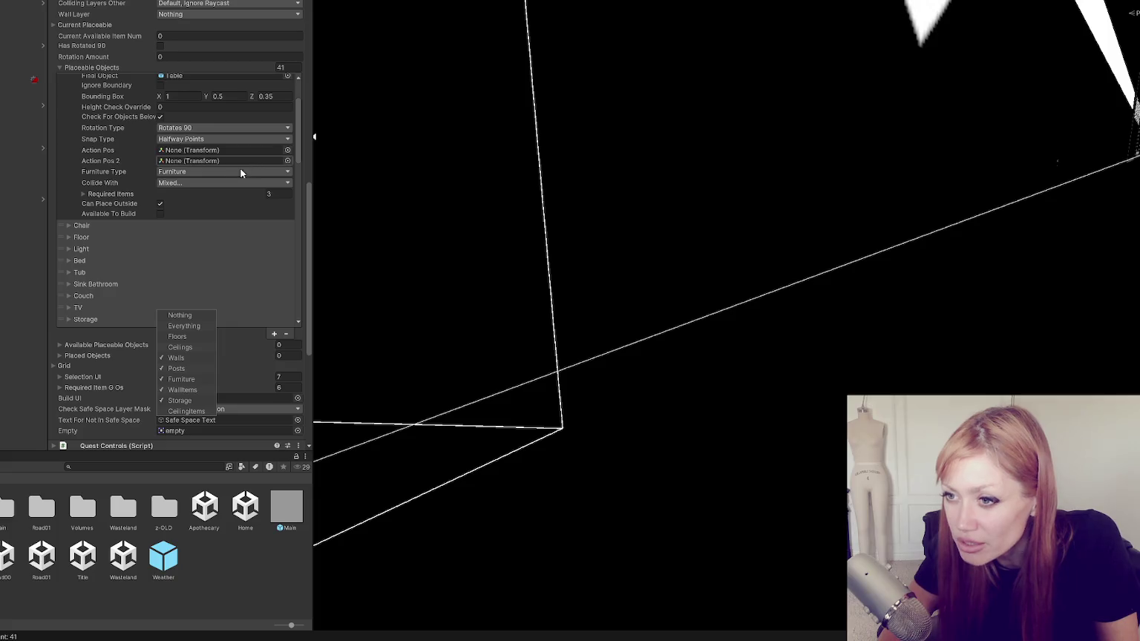
{"action": "left_click", "coordinate": [240, 183]}
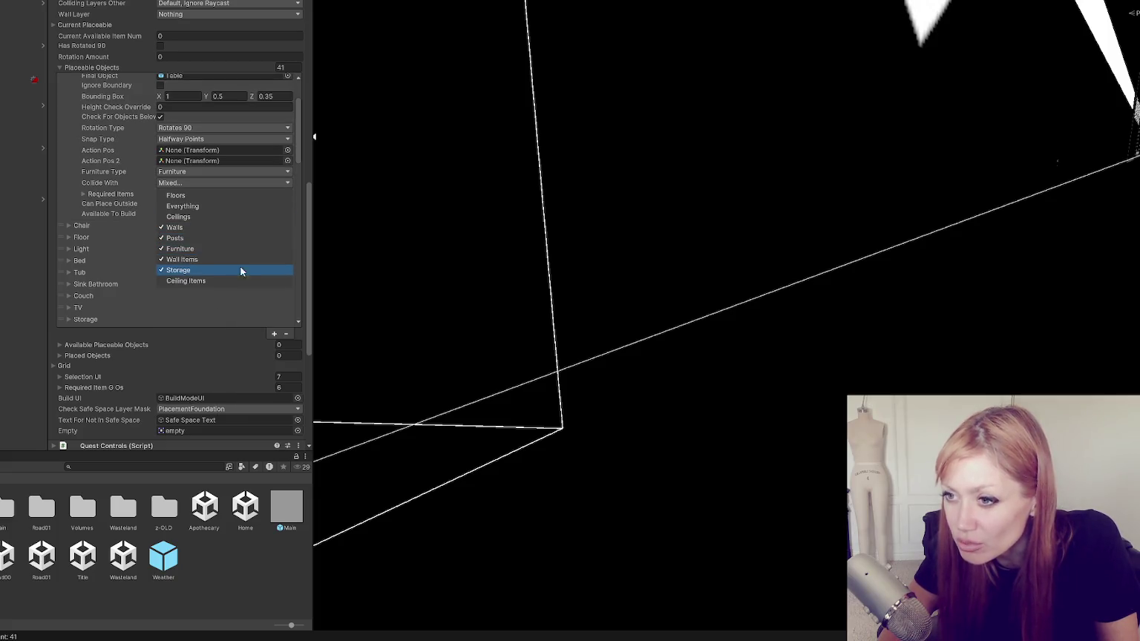
{"action": "left_click", "coordinate": [302, 193]}
Select the BLANK element and edit its bounding box X value, undoing and redoing the change.
{"action": "left_click", "coordinate": [184, 197]}
{"action": "scroll", "coordinate": [184, 192], "scroll_direction": "down", "scroll_amount": 3}
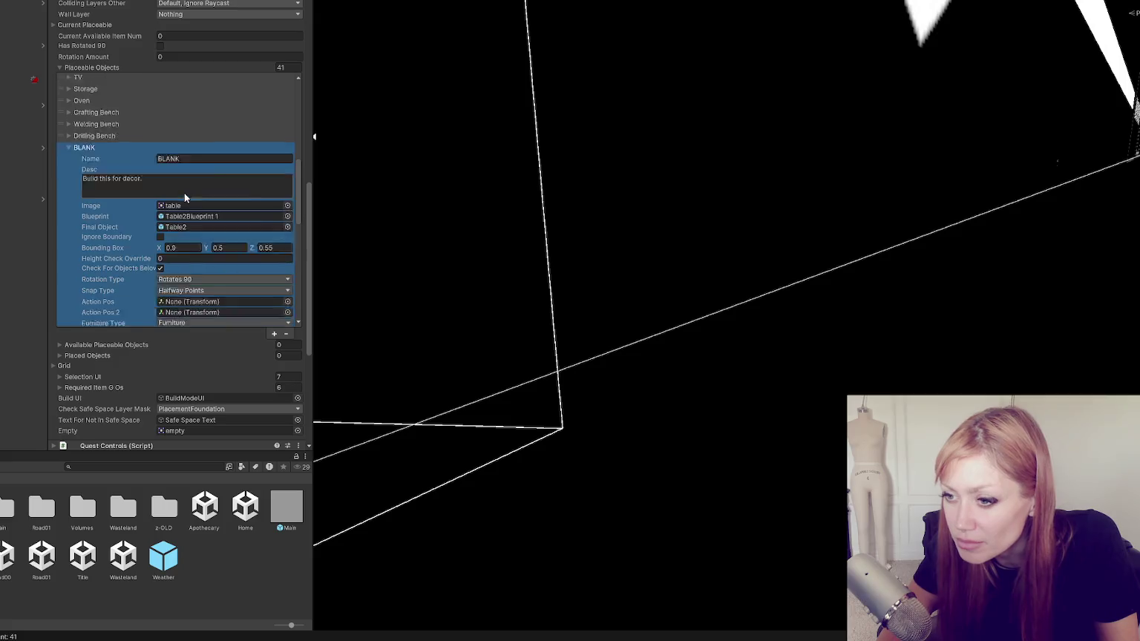
{"action": "scroll", "coordinate": [185, 193], "scroll_direction": "down", "scroll_amount": 1}
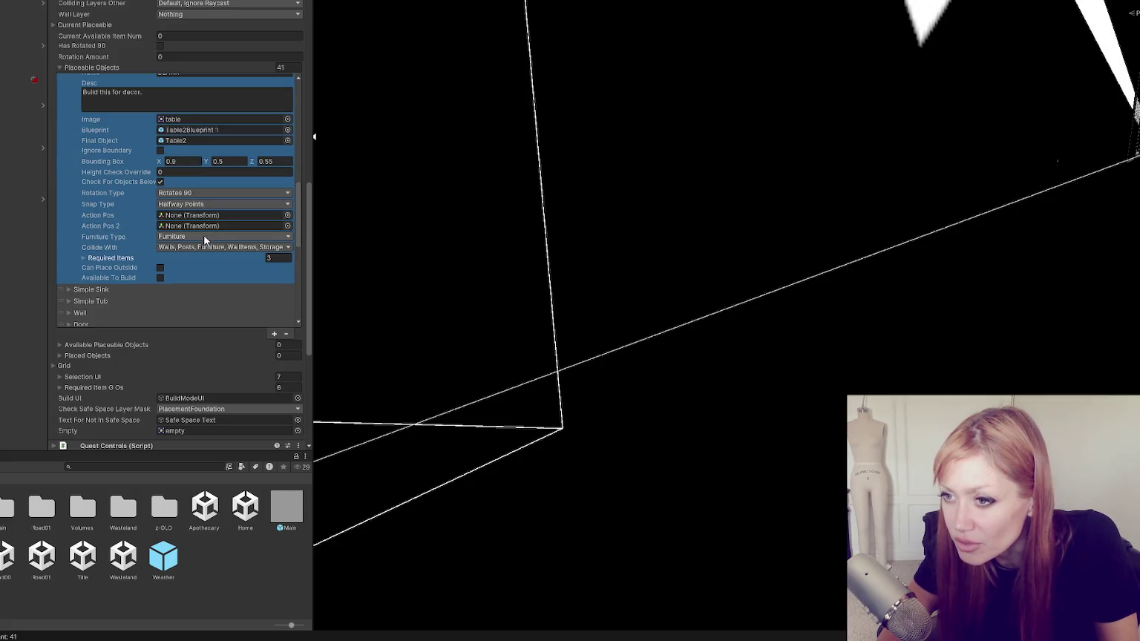
{"action": "left_click", "coordinate": [194, 161]}
{"action": "scroll", "coordinate": [200, 170], "scroll_direction": "up", "scroll_amount": 1}
{"action": "key", "text": "ctrl+z"}
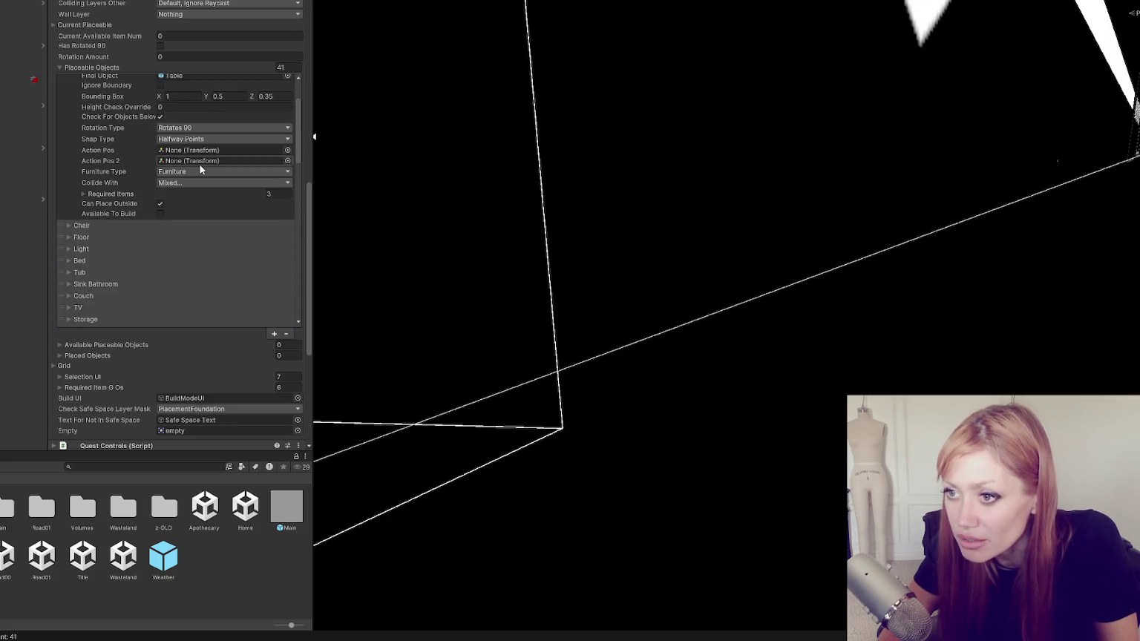
{"action": "key", "text": "ctrl+z"}
{"action": "key", "text": "ctrl+z"}
{"action": "key", "text": "ctrl+z"}
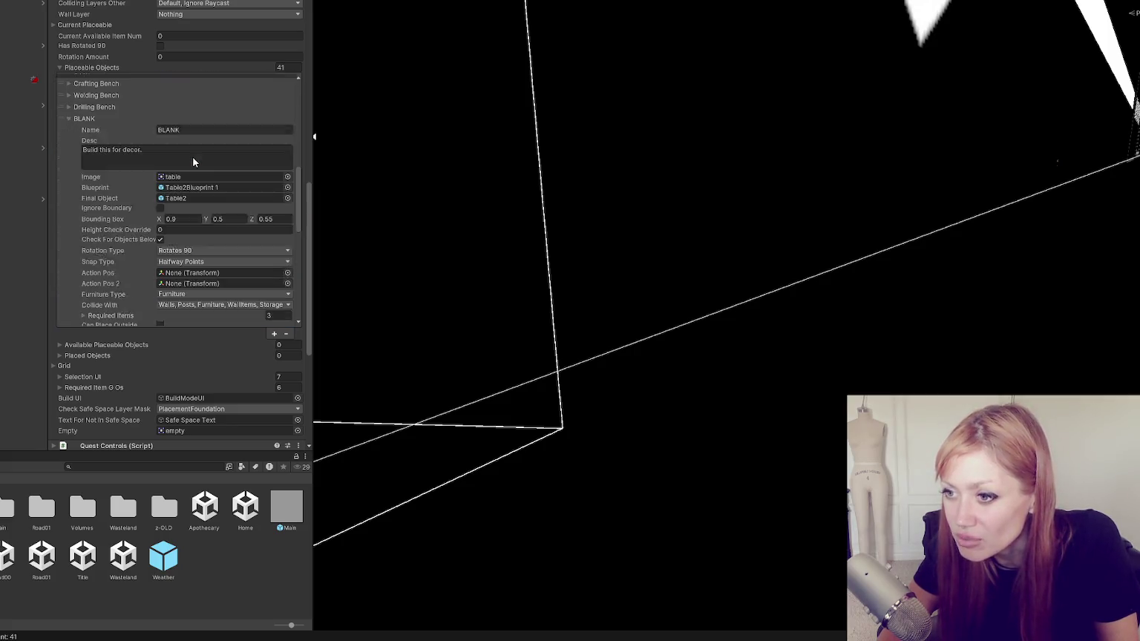
Edit the bounding box Y value, step through undos, and select the Table entry at the top.
{"action": "scroll", "coordinate": [232, 181], "scroll_direction": "up", "scroll_amount": 3}
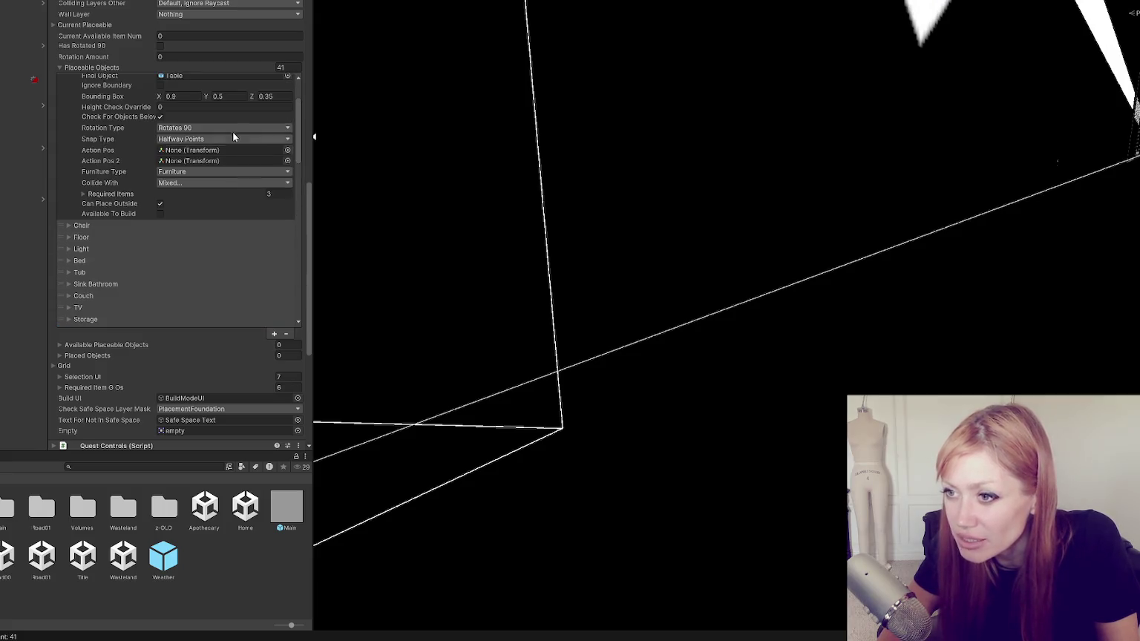
{"action": "left_click", "coordinate": [232, 95]}
{"action": "key", "text": "ctrl+z"}
{"action": "key", "text": "ctrl+z"}
{"action": "key", "text": "ctrl+z"}
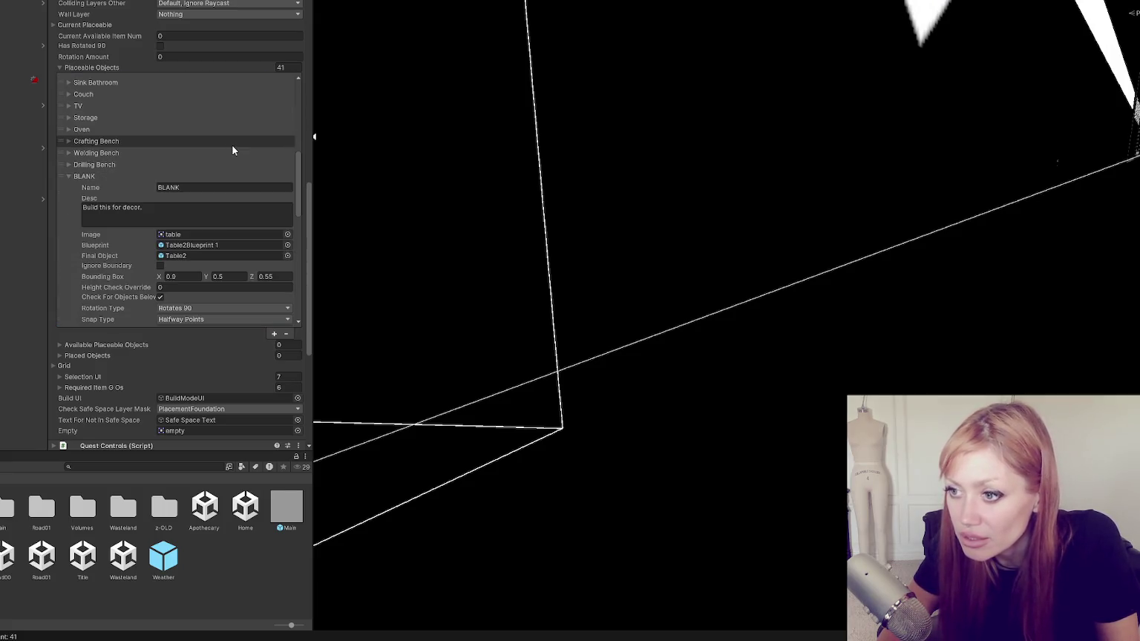
{"action": "key", "text": "ctrl+z"}
{"action": "key", "text": "ctrl+z"}
{"action": "key", "text": "ctrl+z"}
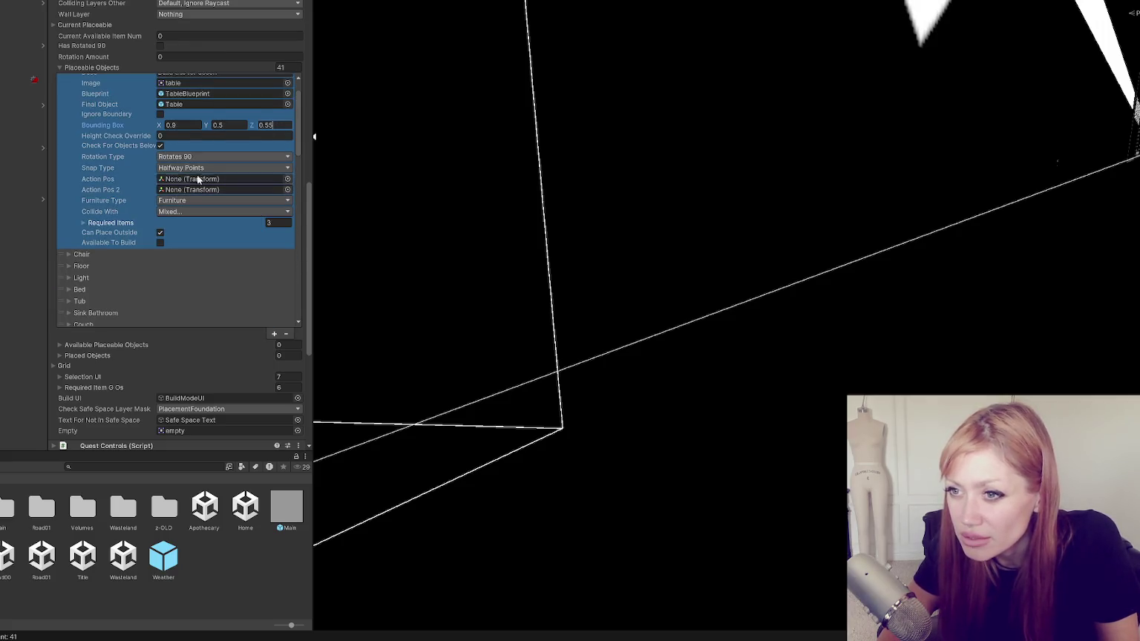
{"action": "key", "text": "ctrl+z"}
{"action": "key", "text": "ctrl+z"}
{"action": "key", "text": "ctrl+z"}
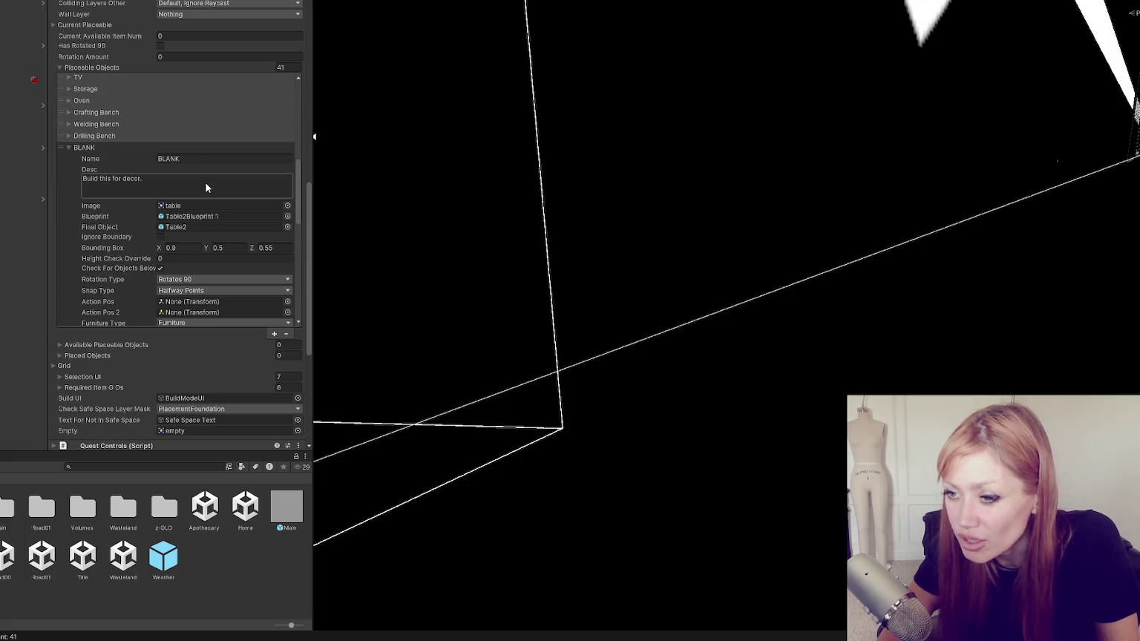
{"action": "scroll", "coordinate": [205, 182], "scroll_direction": "down", "scroll_amount": 3}
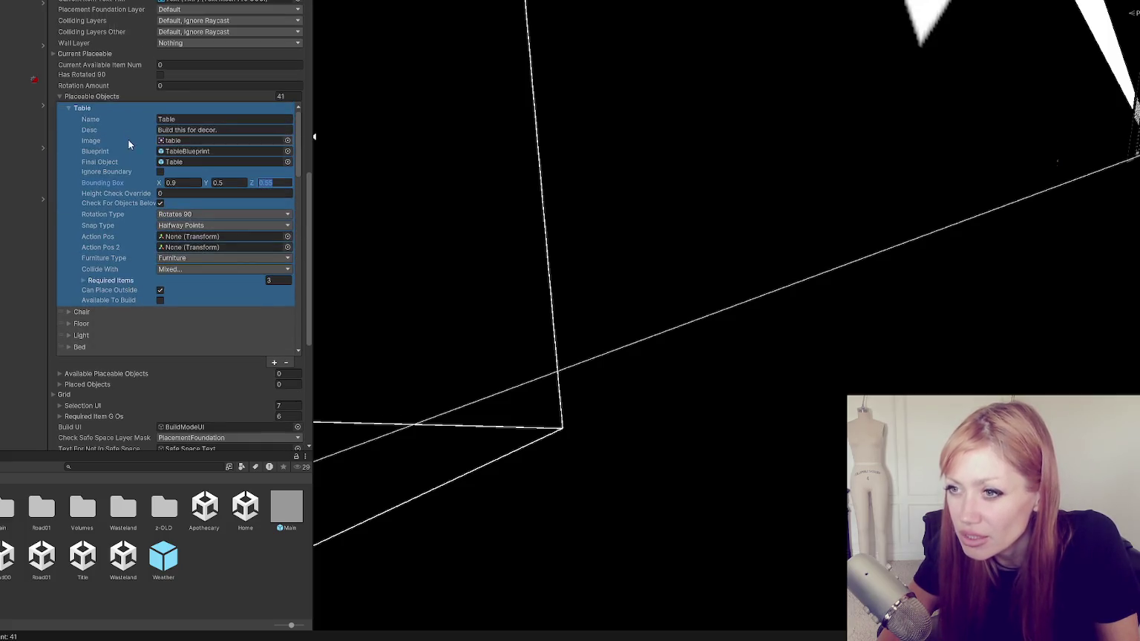
{"action": "left_click", "coordinate": [114, 108]}
Collapse the BLANK entry to fold the Placeable Objects list back up.
{"action": "scroll", "coordinate": [165, 196], "scroll_direction": "down", "scroll_amount": 5}
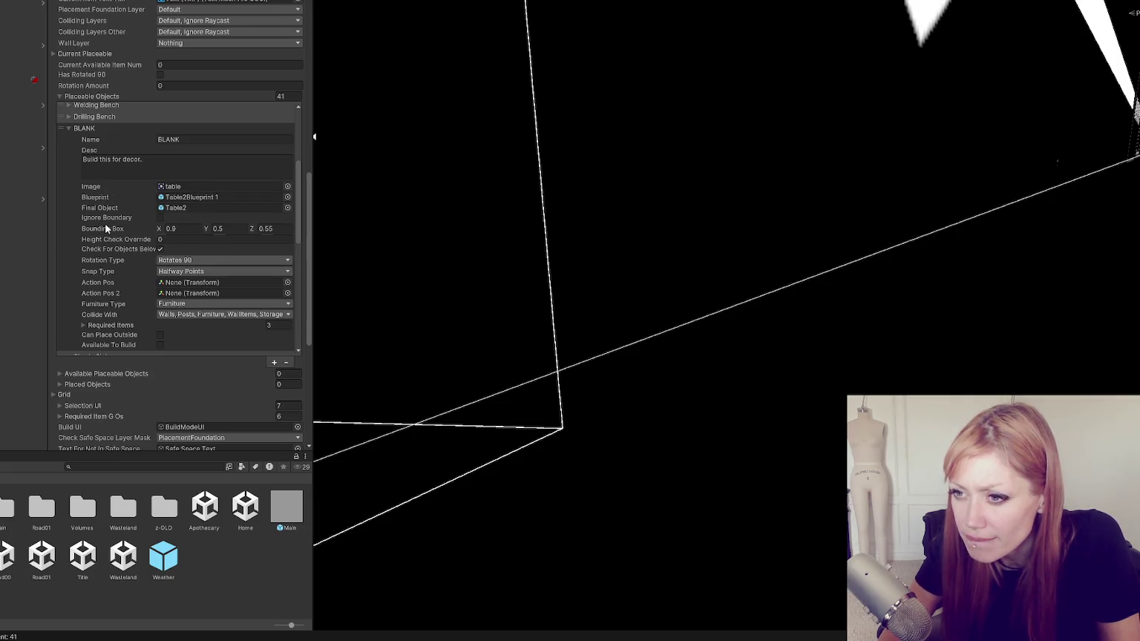
{"action": "scroll", "coordinate": [112, 219], "scroll_direction": "down", "scroll_amount": 2}
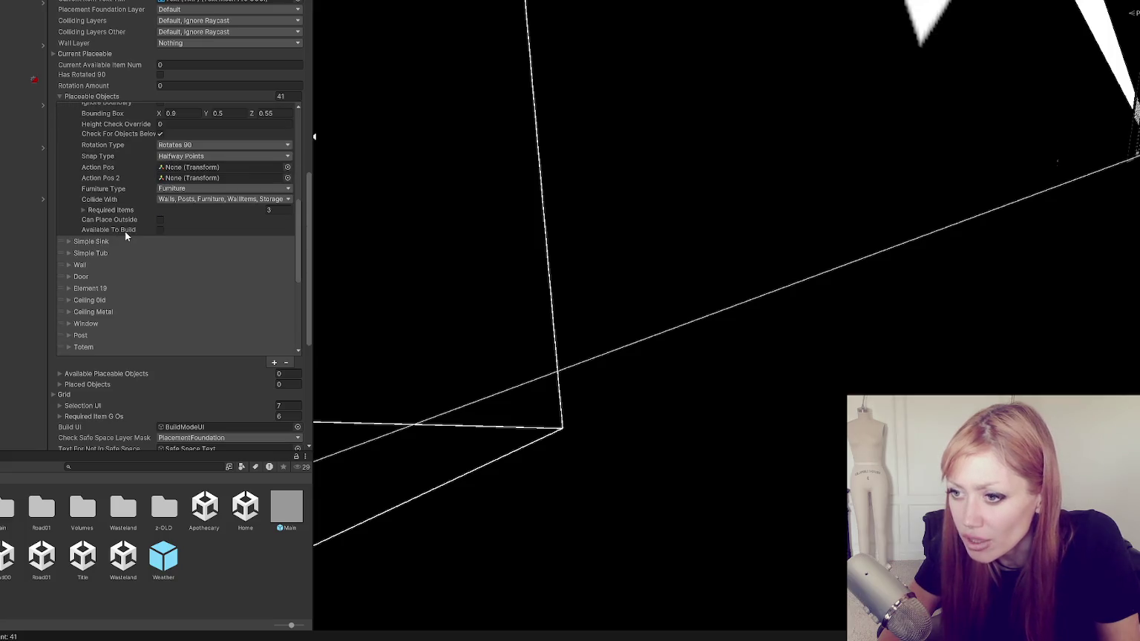
{"action": "scroll", "coordinate": [101, 161], "scroll_direction": "up", "scroll_amount": 3}
{"action": "left_click", "coordinate": [89, 158]}
{"action": "scroll", "coordinate": [118, 169], "scroll_direction": "up", "scroll_amount": 5}
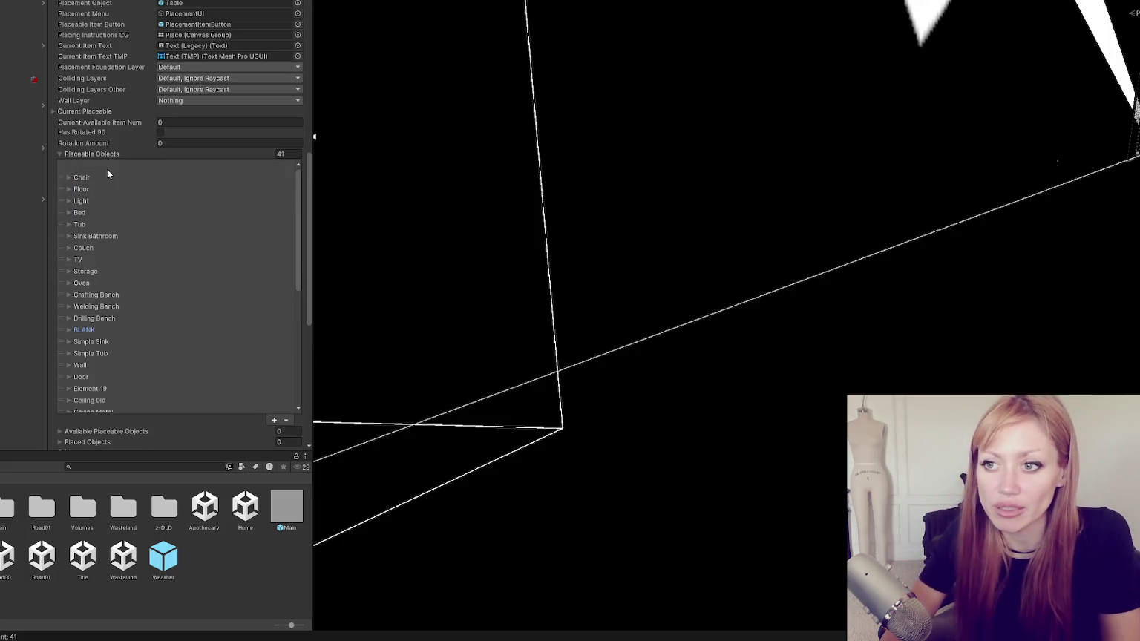
{"action": "left_click", "coordinate": [89, 178]}
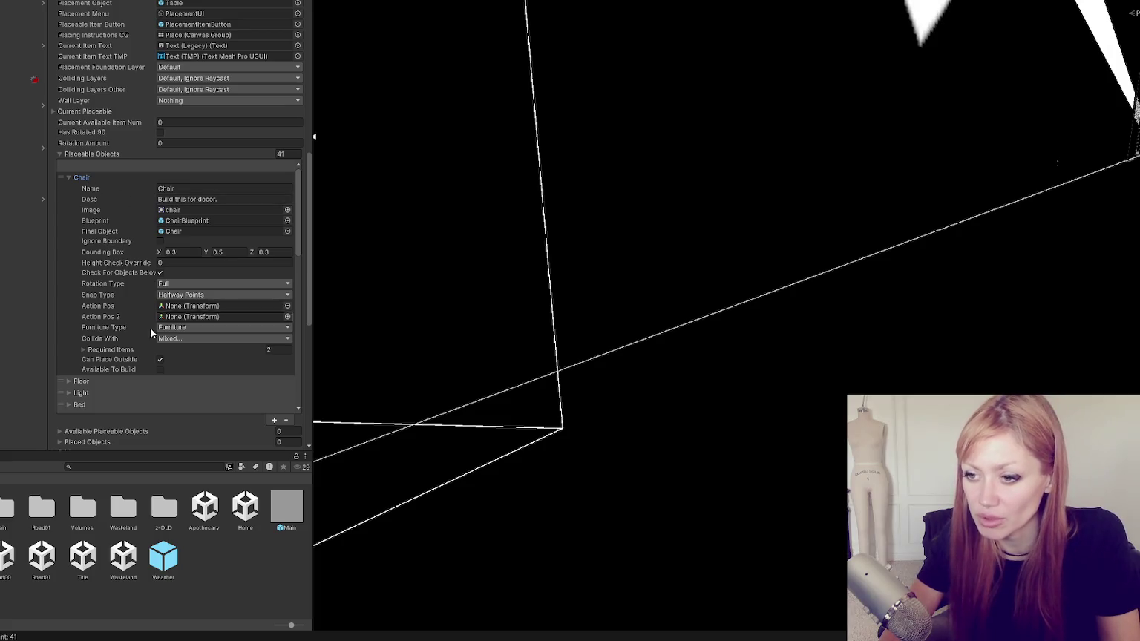
{"action": "left_click", "coordinate": [189, 190]}
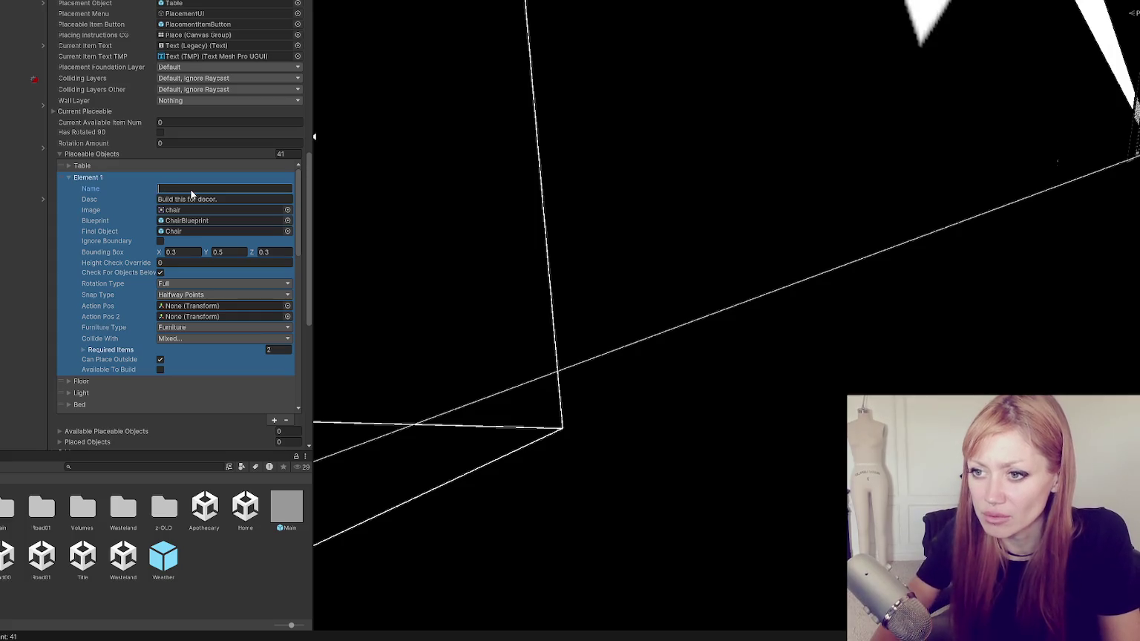
{"action": "type", "text": "Chair"}
{"action": "left_click", "coordinate": [314, 137]}
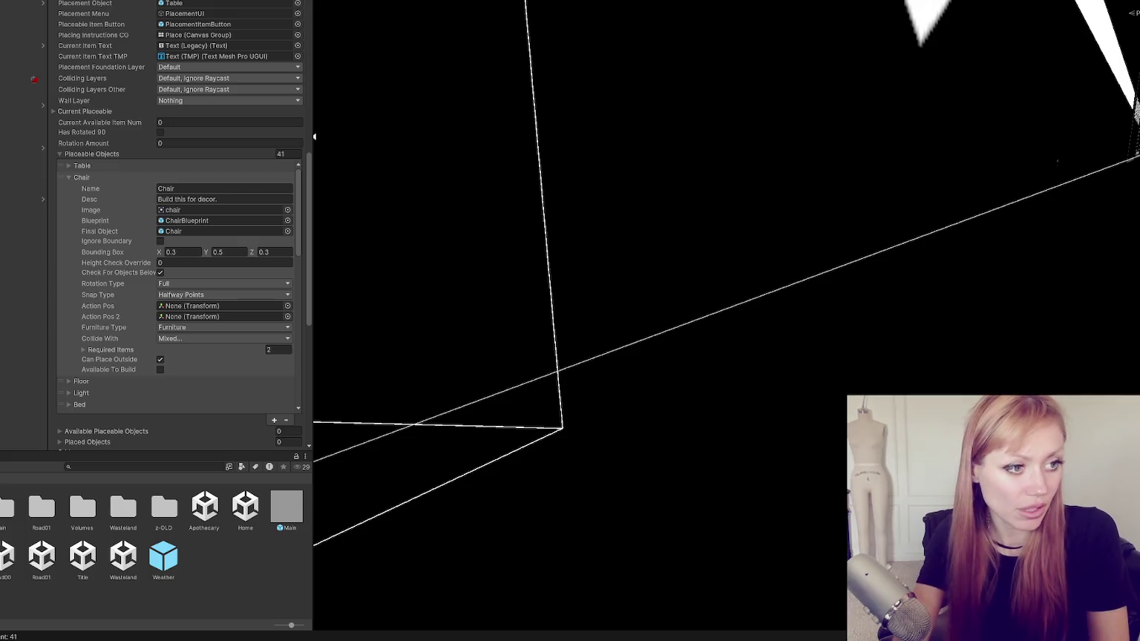
{"action": "left_click", "coordinate": [81, 177]}
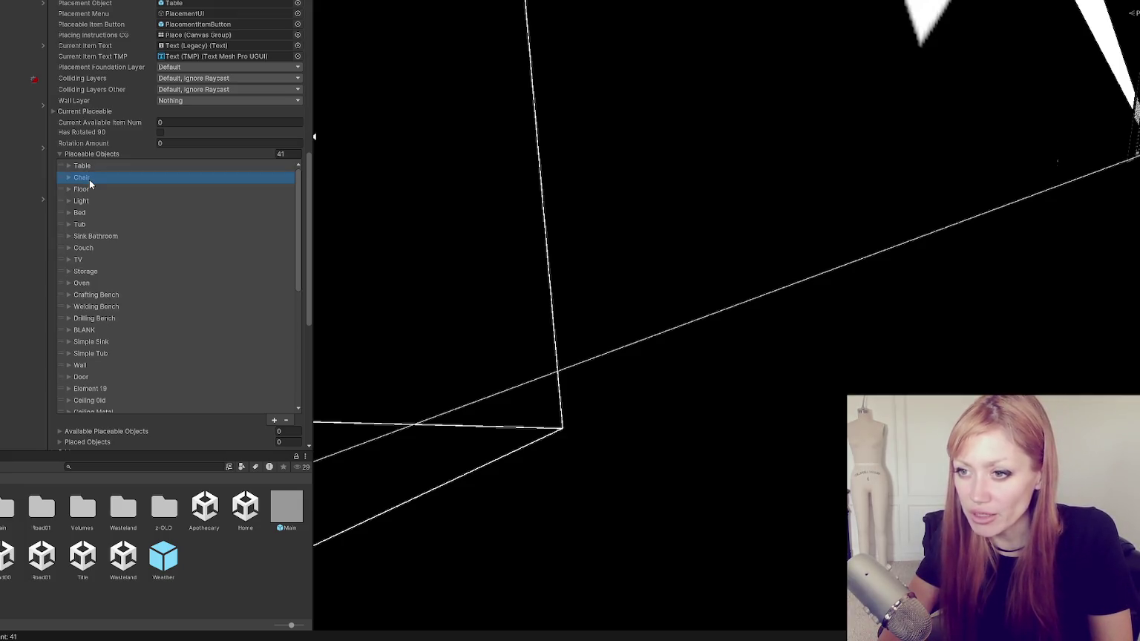
{"action": "left_click", "coordinate": [87, 191]}
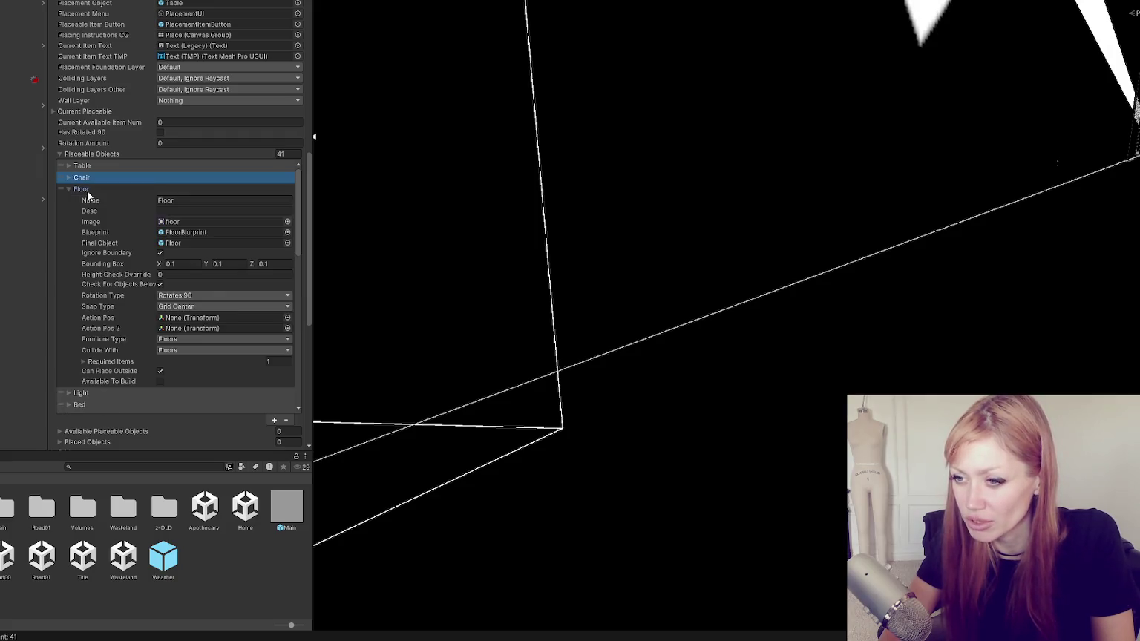
{"action": "left_click", "coordinate": [88, 192]}
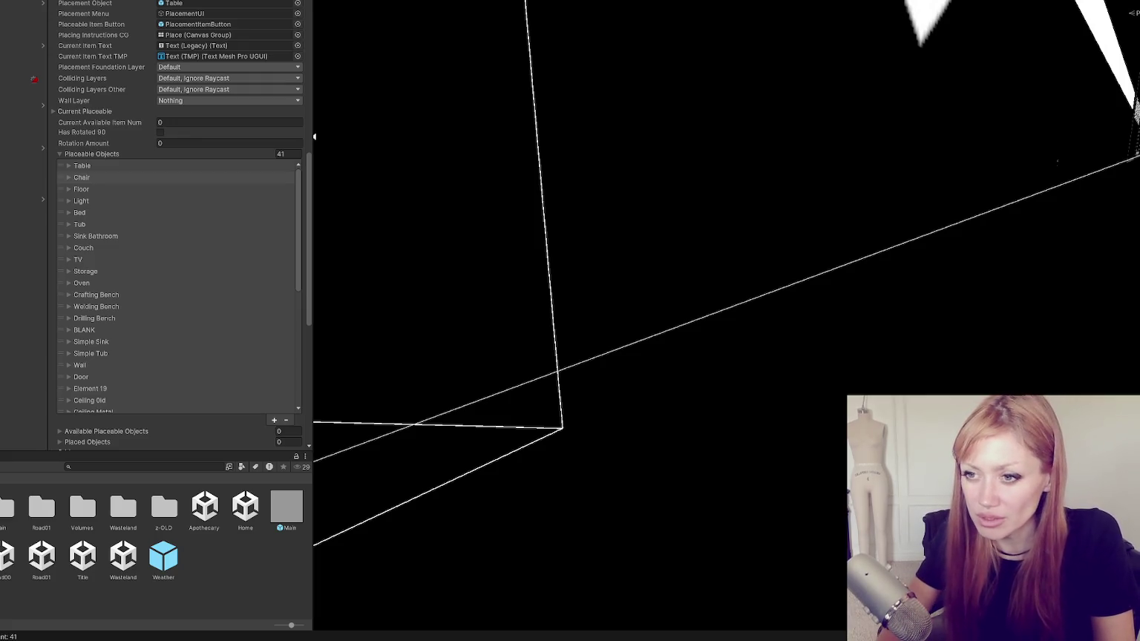
{"action": "left_click", "coordinate": [79, 201]}
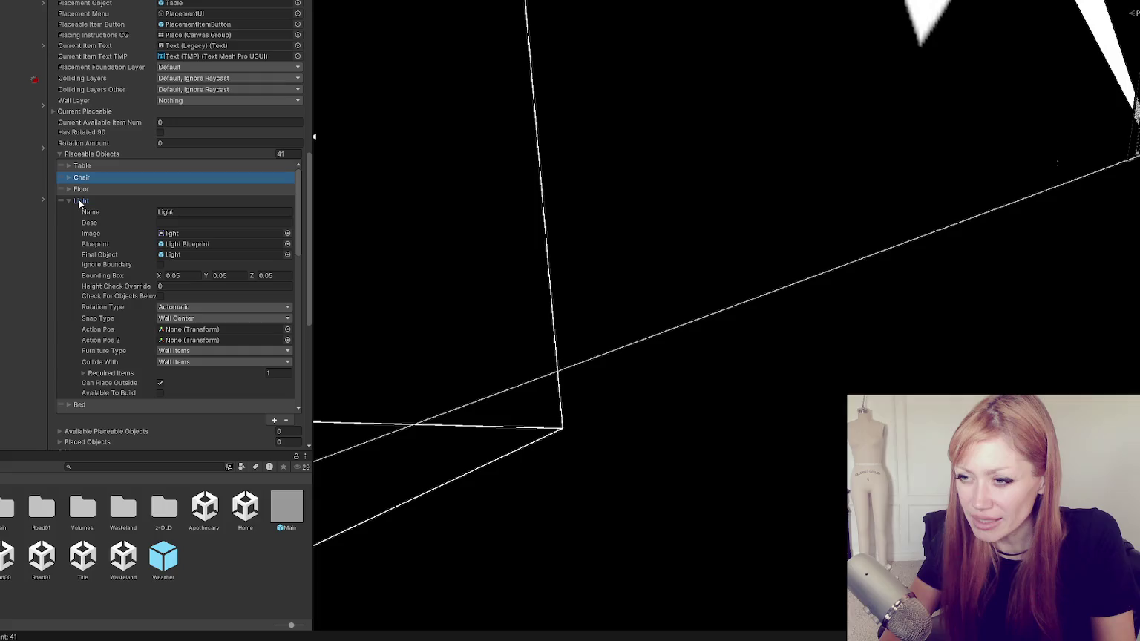
{"action": "left_click", "coordinate": [80, 201]}
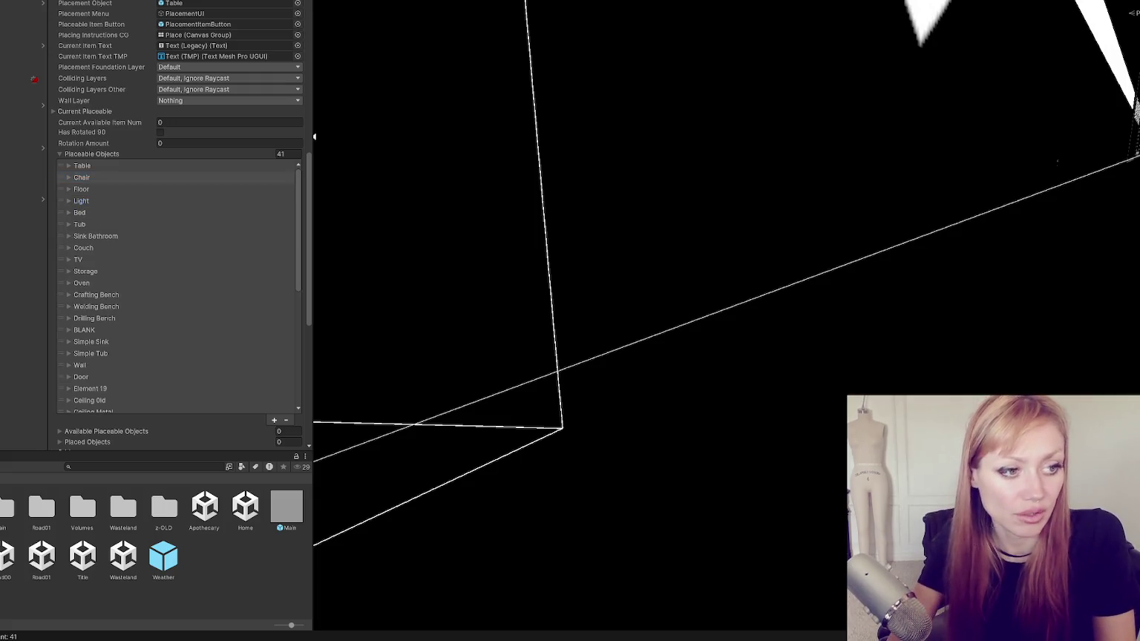
{"action": "left_click", "coordinate": [84, 213]}
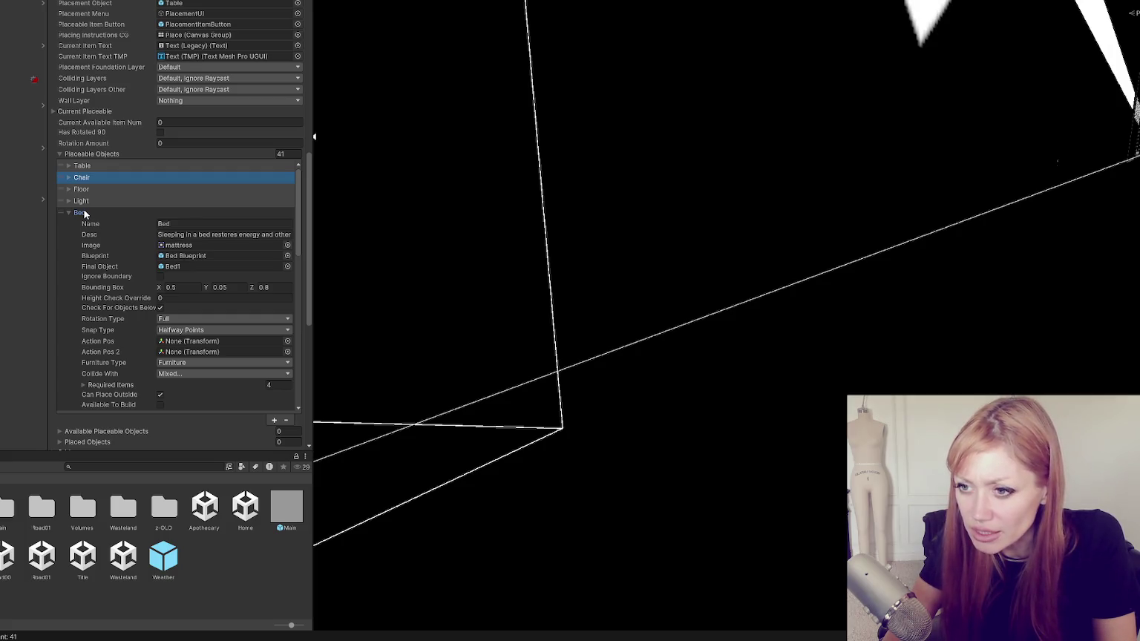
{"action": "left_click", "coordinate": [84, 213]}
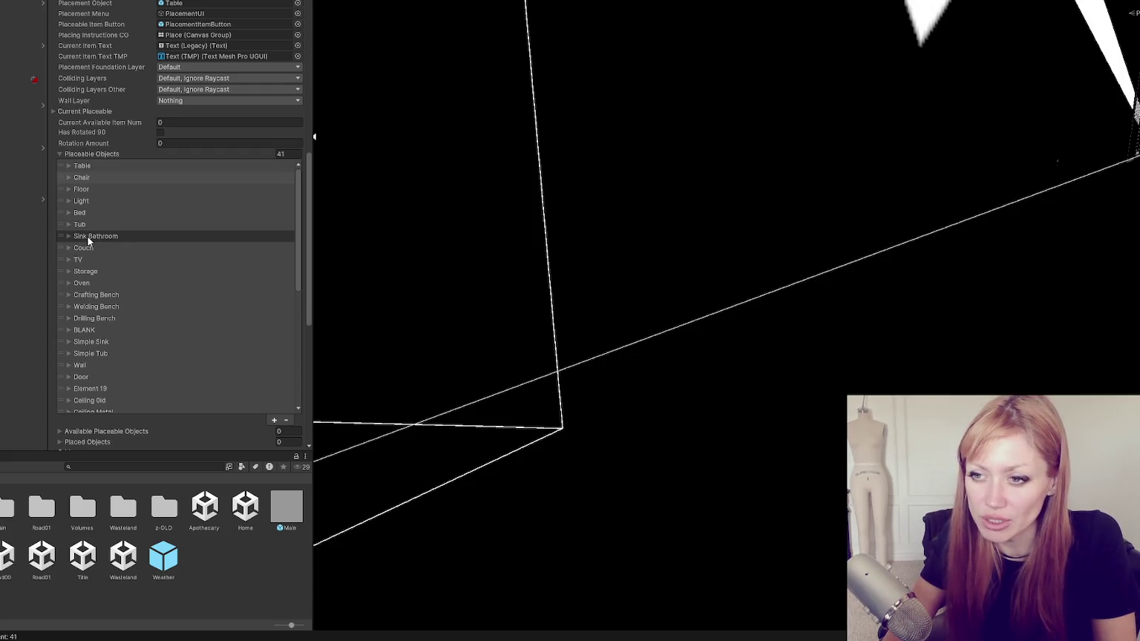
{"action": "mouse_move", "coordinate": [85, 250]}
{"action": "left_mouse_down"}
{"action": "mouse_move", "coordinate": [84, 229]}
{"action": "mouse_move", "coordinate": [84, 257]}
{"action": "left_mouse_up"}
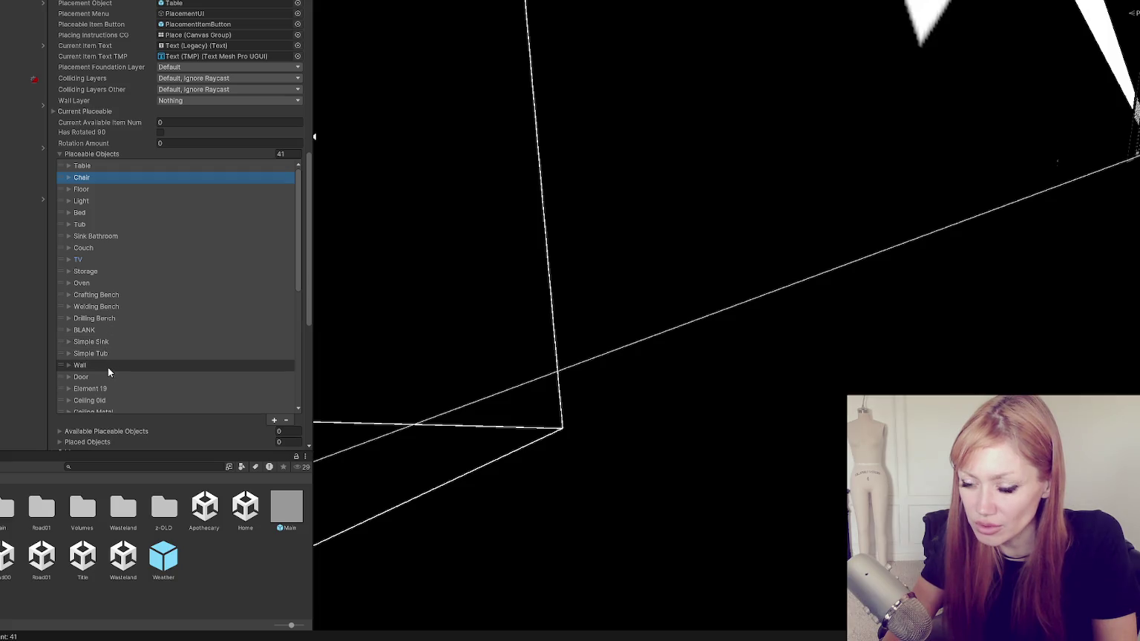
{"action": "scroll", "coordinate": [117, 346], "scroll_direction": "down", "scroll_amount": 3}
Retype the Wall entry's name as 'Wall' and collapse the entry.
{"action": "left_click", "coordinate": [123, 278]}
{"action": "double_click", "coordinate": [212, 290]}
{"action": "key", "text": "BackSpace"}
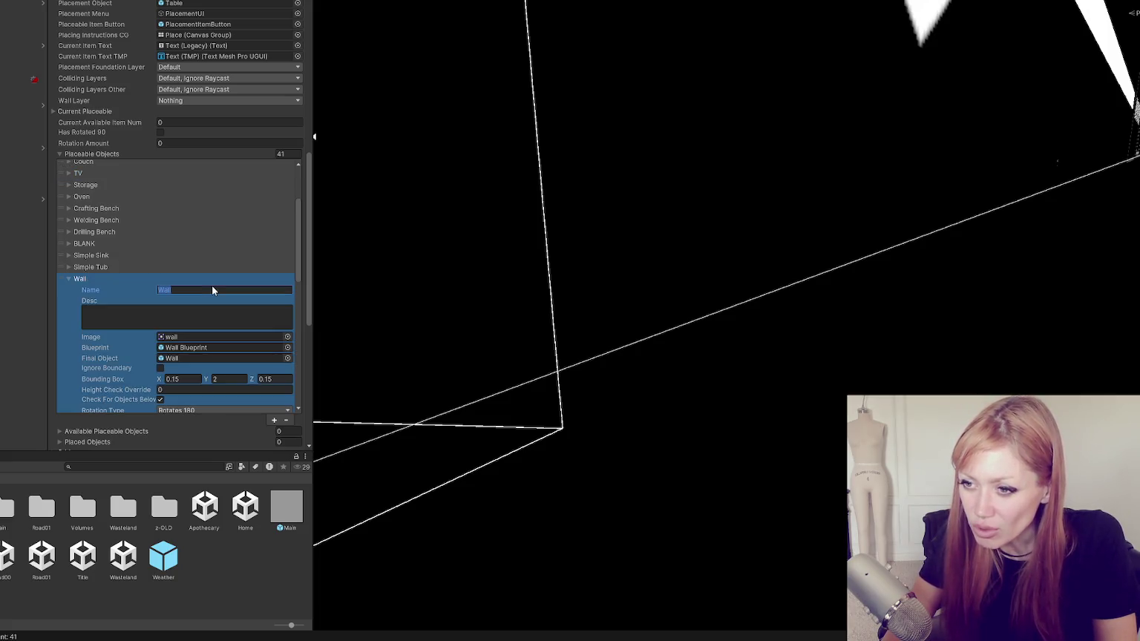
{"action": "type", "text": "Wall"}
{"action": "left_click", "coordinate": [101, 277]}
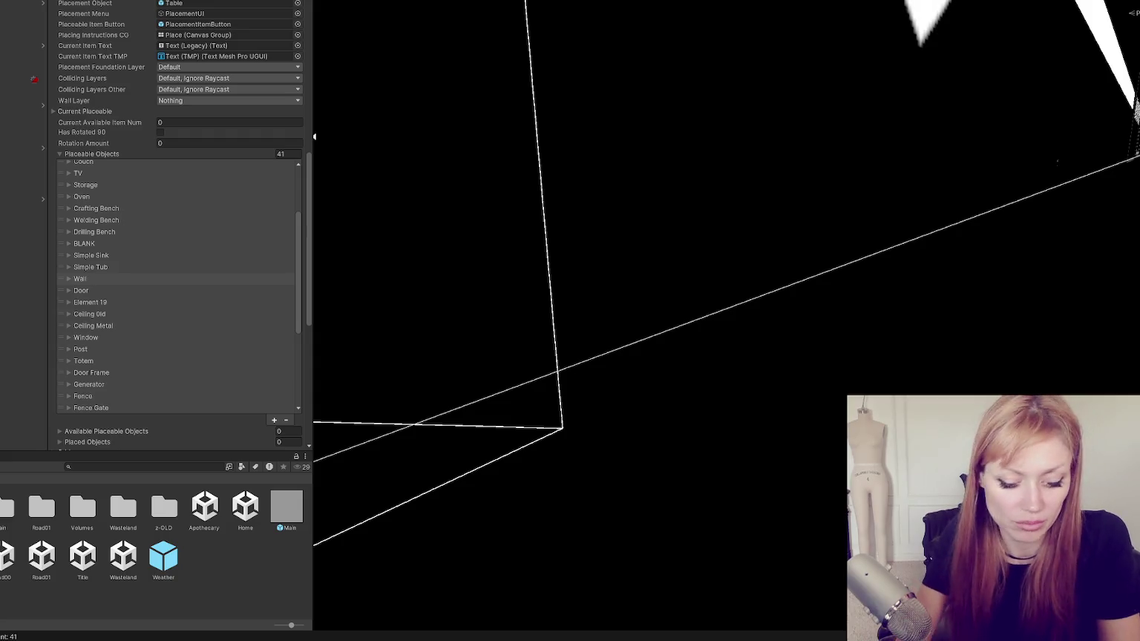
Expand and fold the Door and Element 19 entries to review their settings.
{"action": "left_click", "coordinate": [83, 279]}
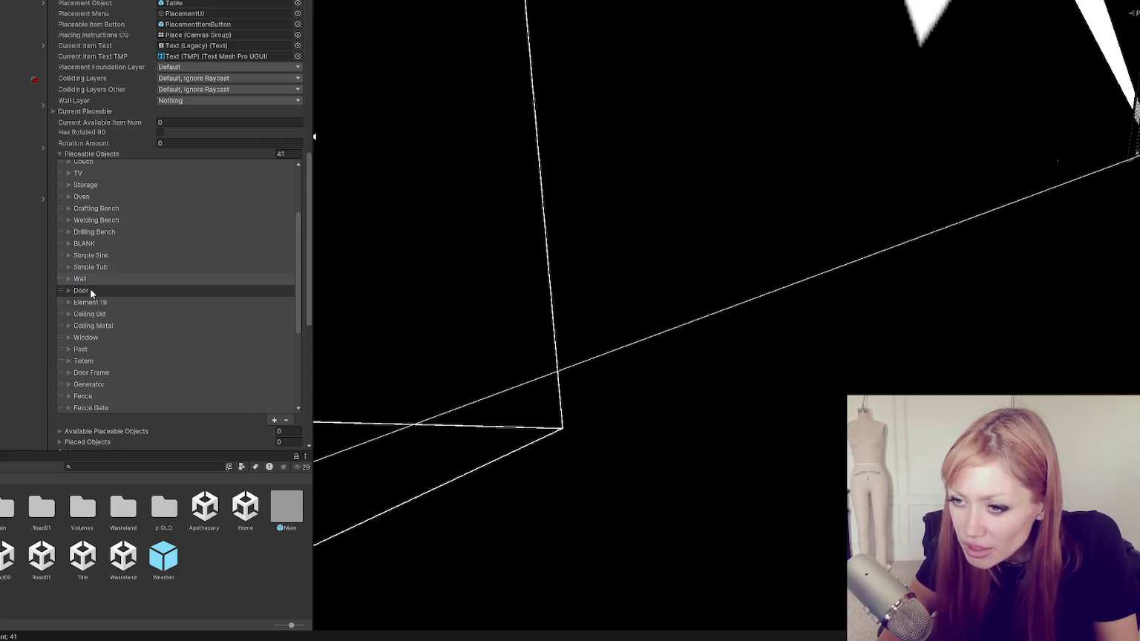
{"action": "left_click", "coordinate": [87, 294]}
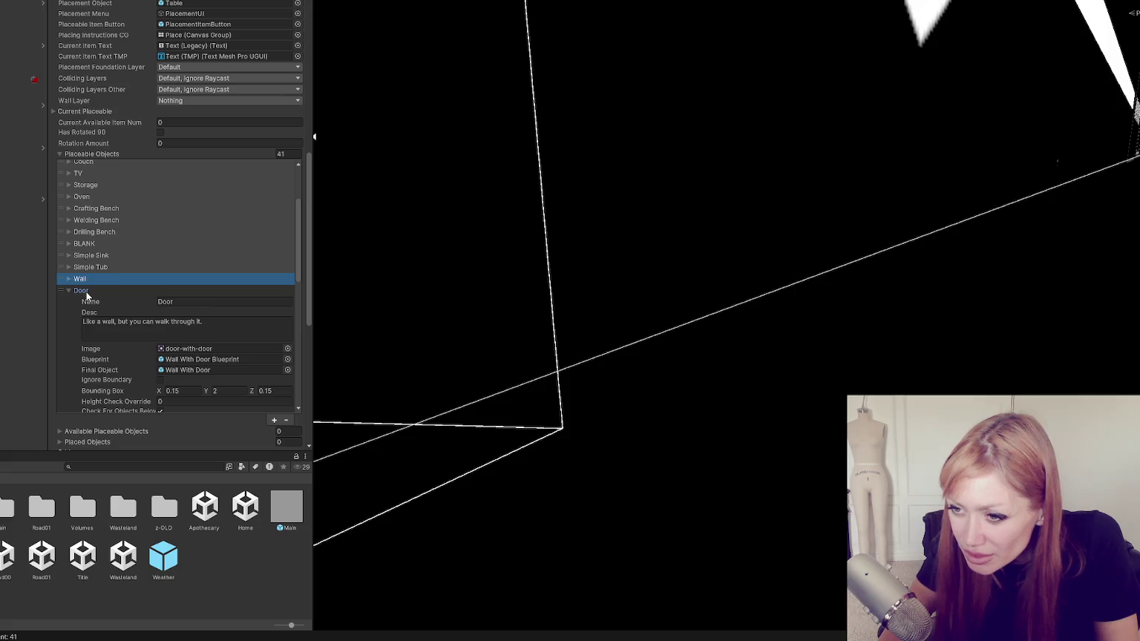
{"action": "left_click", "coordinate": [86, 292]}
{"action": "left_click", "coordinate": [88, 303]}
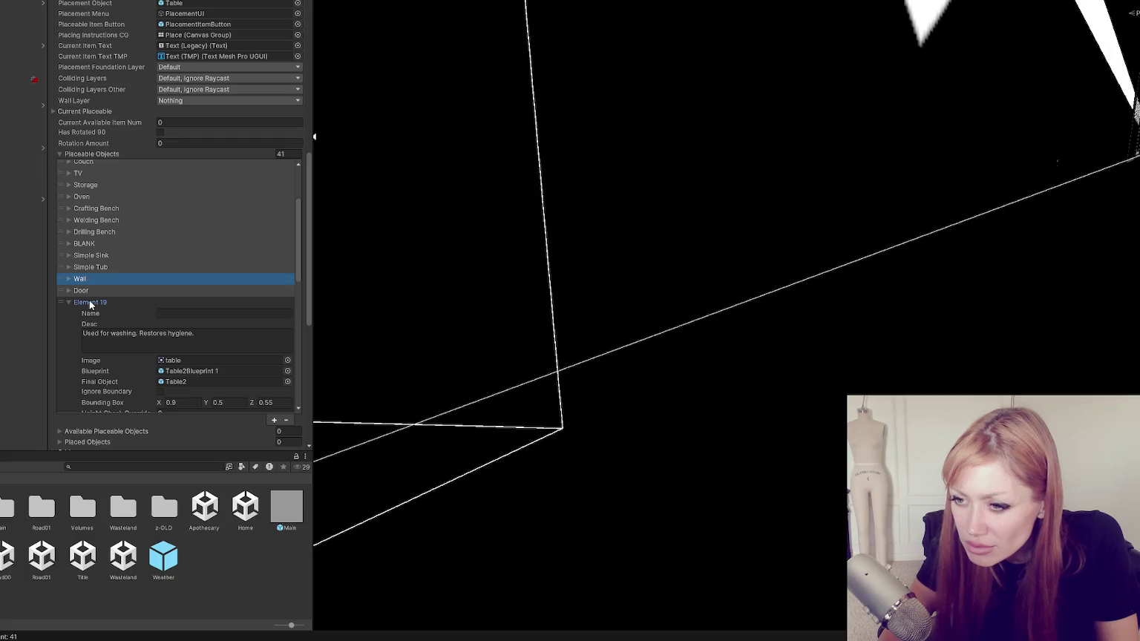
{"action": "left_click", "coordinate": [90, 303]}
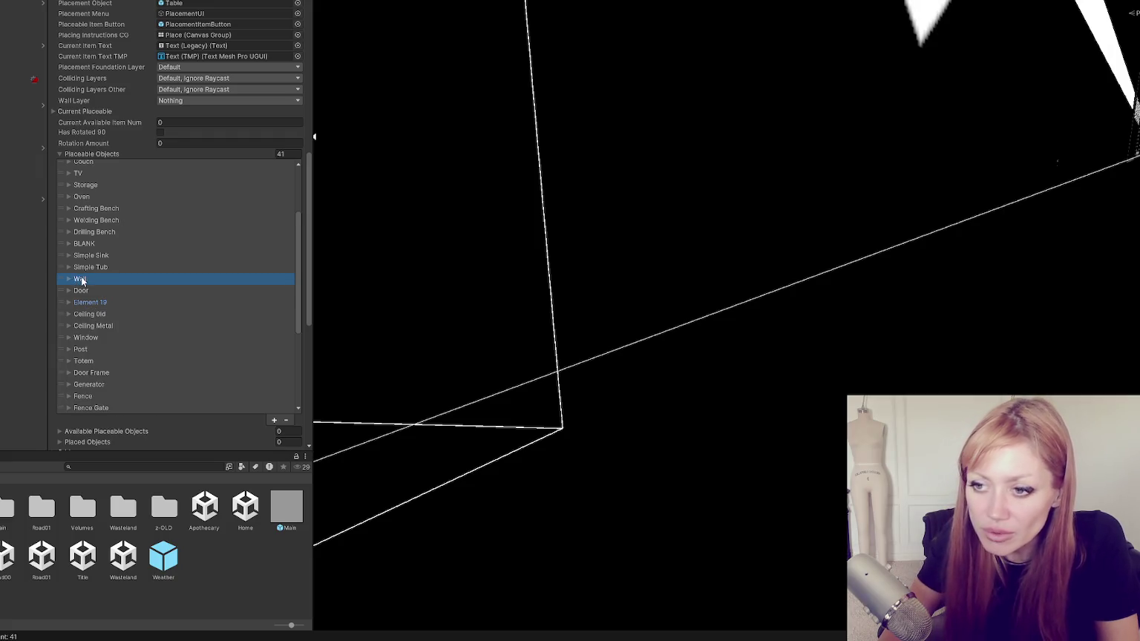
{"action": "left_click", "coordinate": [82, 280]}
{"action": "left_click", "coordinate": [82, 280]}
{"action": "left_click", "coordinate": [85, 290]}
{"action": "left_click", "coordinate": [269, 303]}
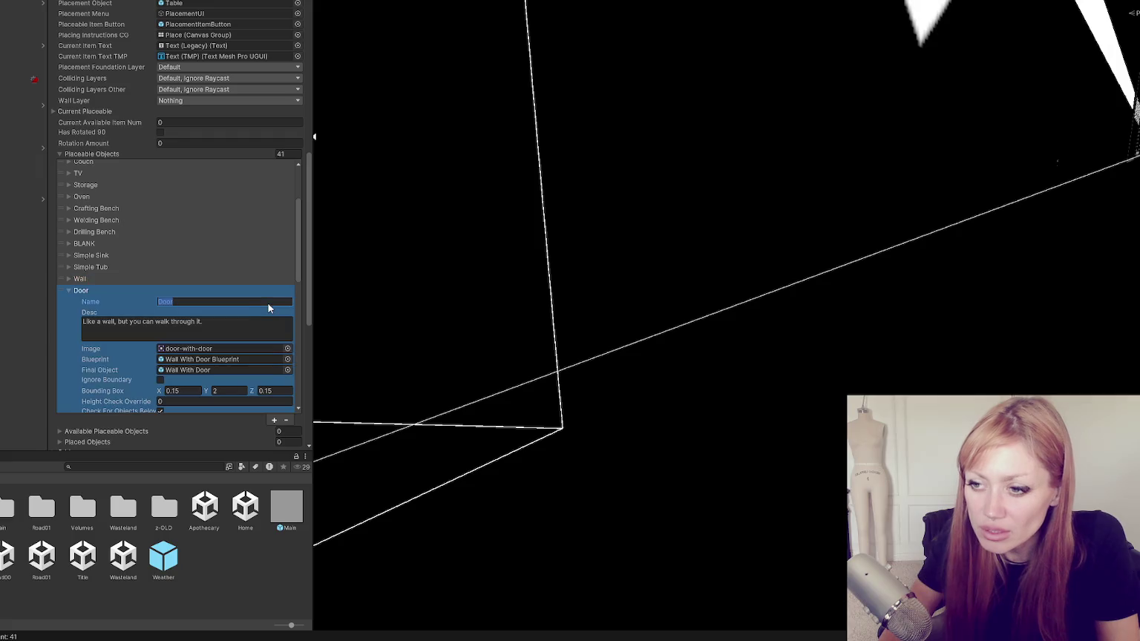
{"action": "left_click", "coordinate": [83, 291]}
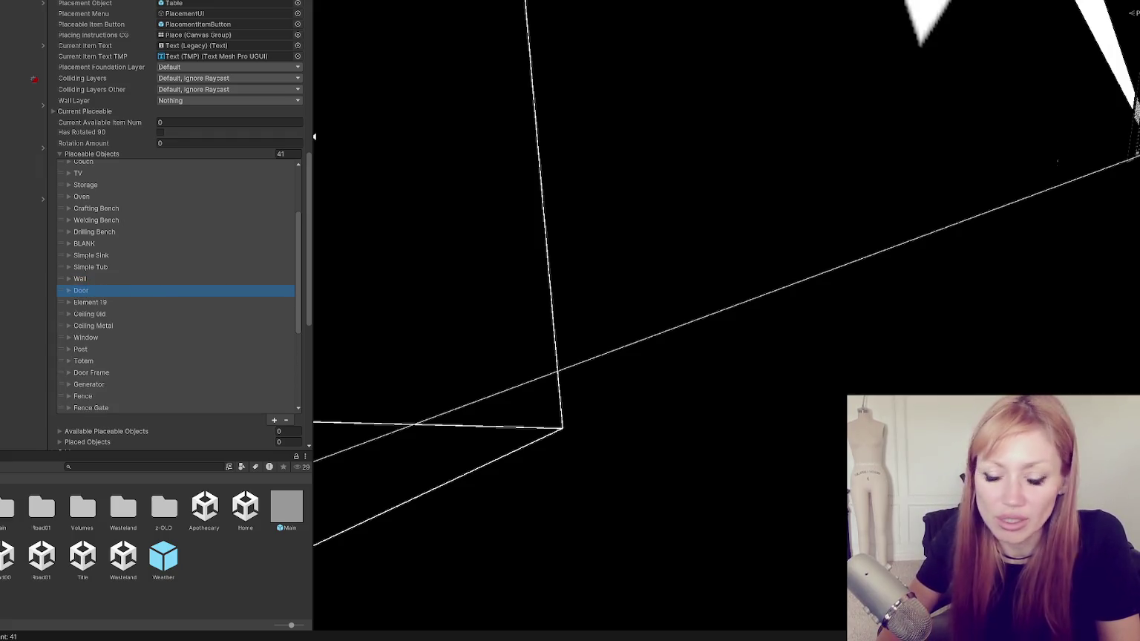
{"action": "left_click", "coordinate": [314, 137]}
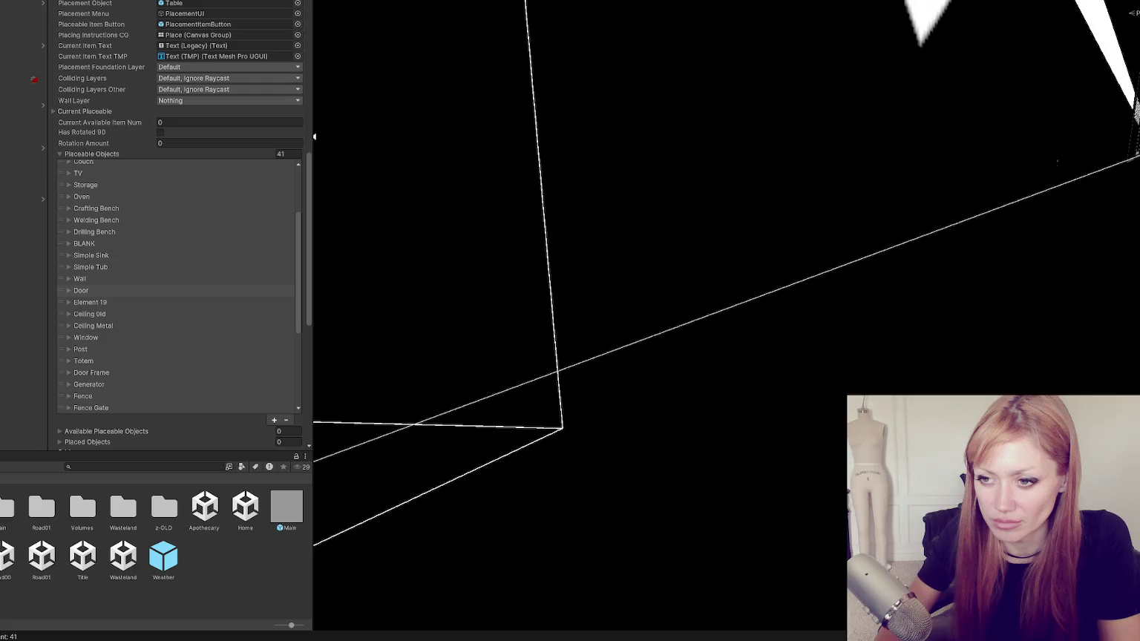
Expand the Ceiling Old entry and click into its Name field.
{"action": "left_click", "coordinate": [97, 314]}
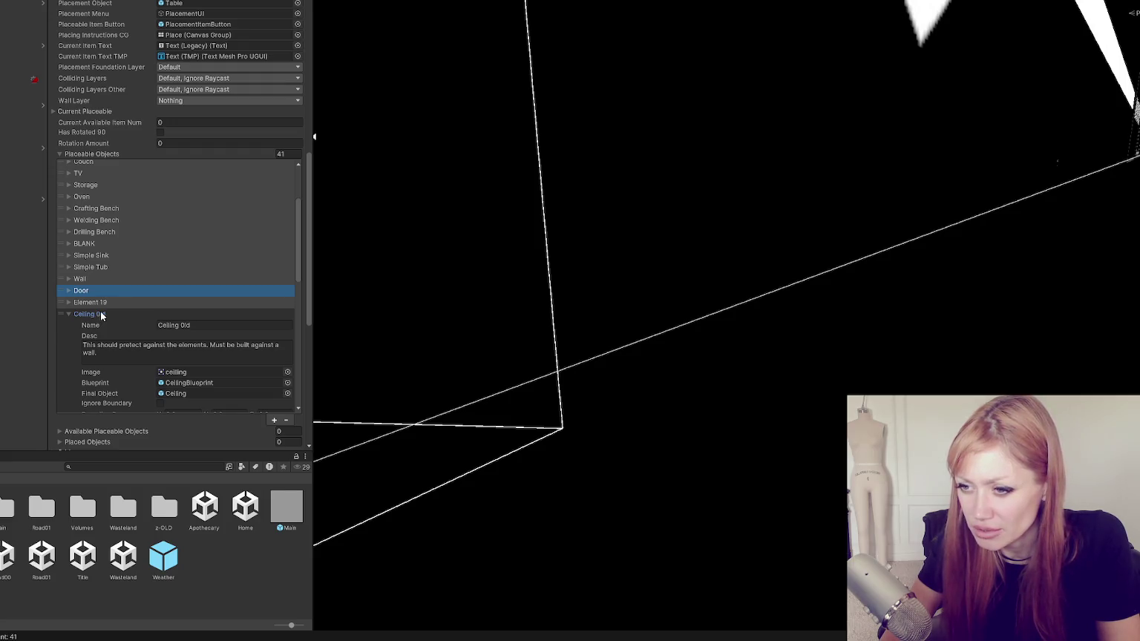
{"action": "scroll", "coordinate": [101, 314], "scroll_direction": "down", "scroll_amount": 2}
{"action": "scroll", "coordinate": [100, 312], "scroll_direction": "down", "scroll_amount": 2}
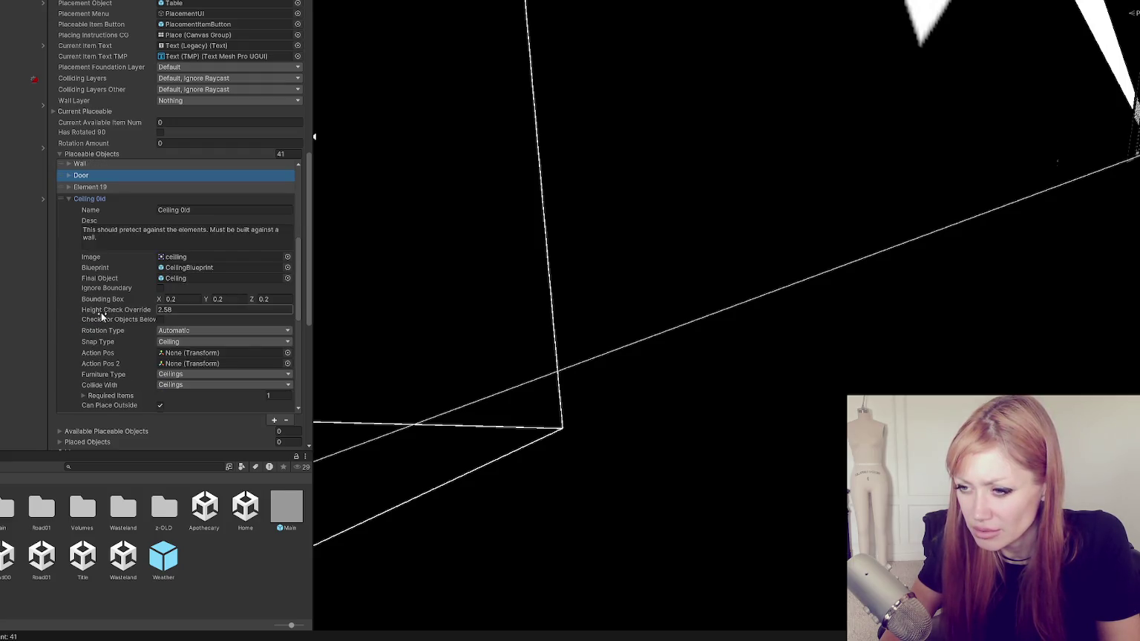
{"action": "scroll", "coordinate": [101, 312], "scroll_direction": "down", "scroll_amount": 2}
{"action": "scroll", "coordinate": [101, 308], "scroll_direction": "up", "scroll_amount": 4}
{"action": "left_click", "coordinate": [191, 270]}
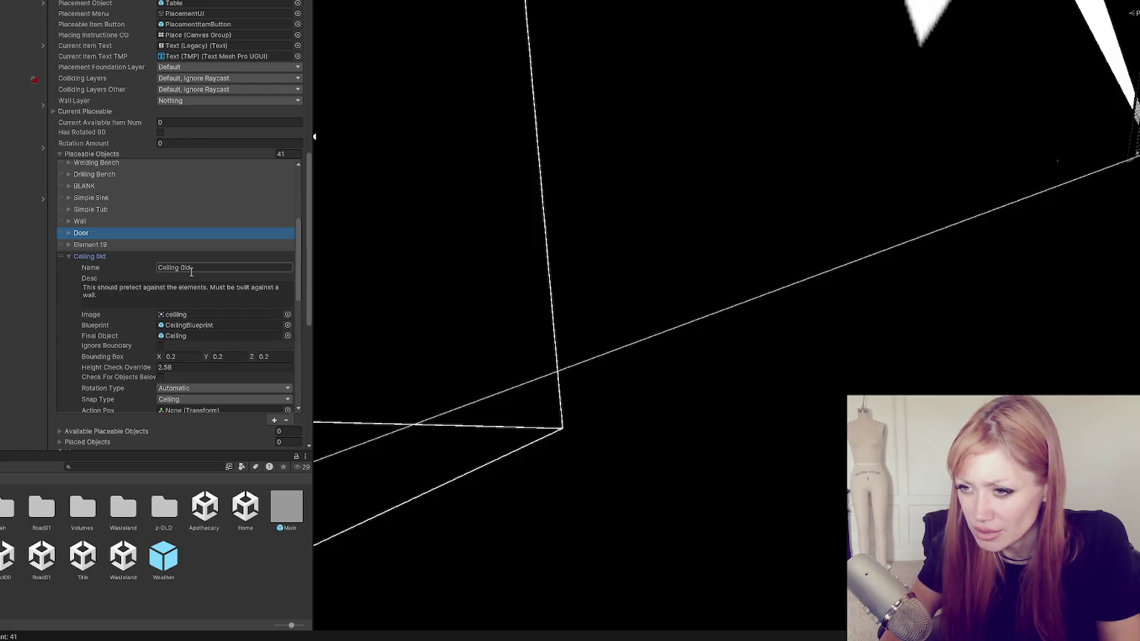
Replace 'Old' with 'Cement' so the entry reads Ceiling Cement, then fold it.
{"action": "left_click", "coordinate": [197, 268]}
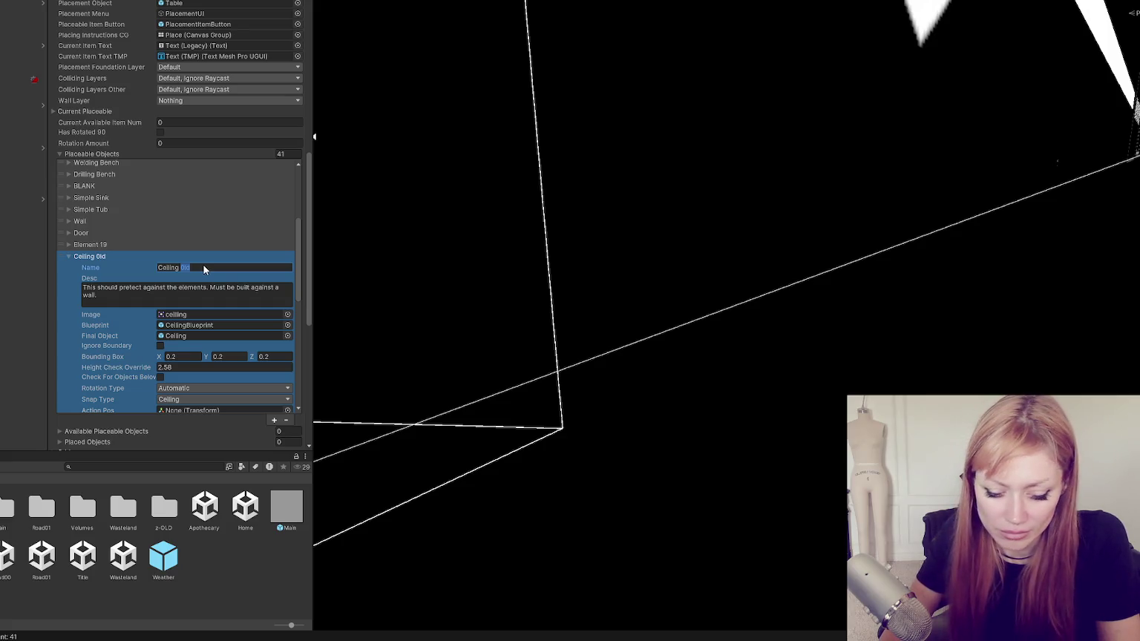
{"action": "type", "text": "Cement"}
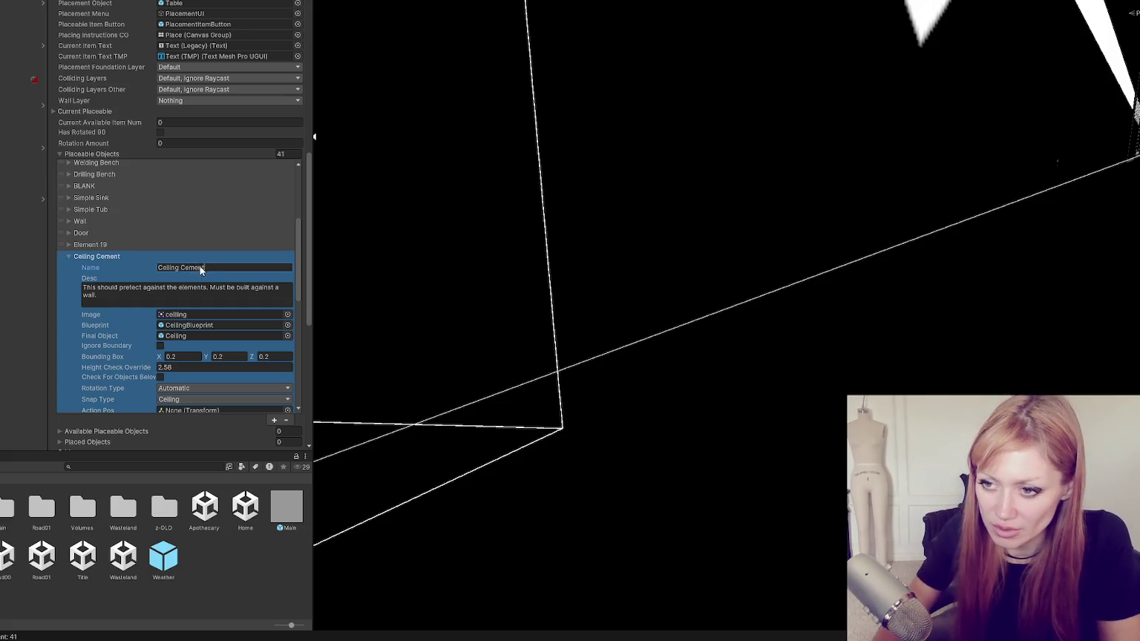
{"action": "left_click", "coordinate": [81, 259]}
Check the Ceiling Metal and Element 19 entries, then open the Totem entry.
{"action": "left_click", "coordinate": [91, 269]}
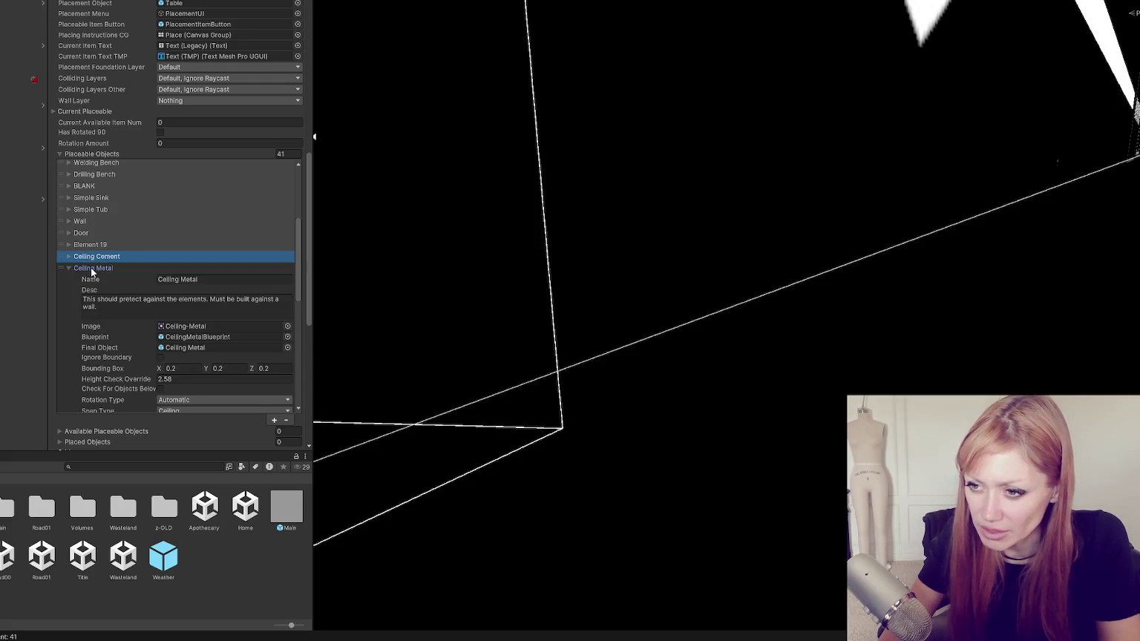
{"action": "left_click", "coordinate": [90, 268]}
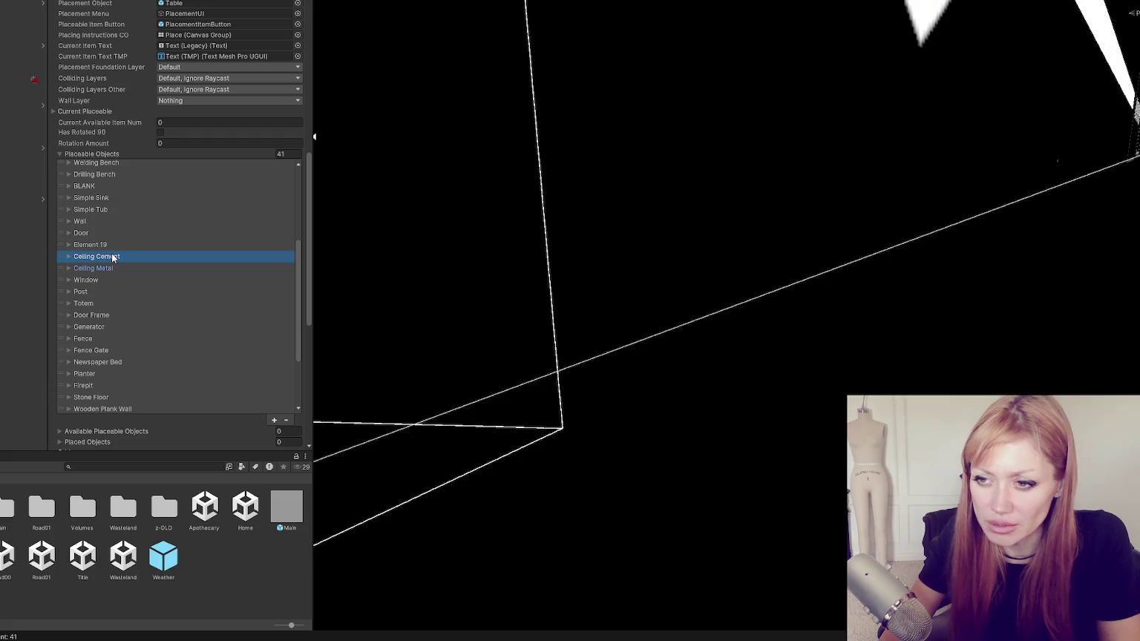
{"action": "left_click", "coordinate": [112, 246]}
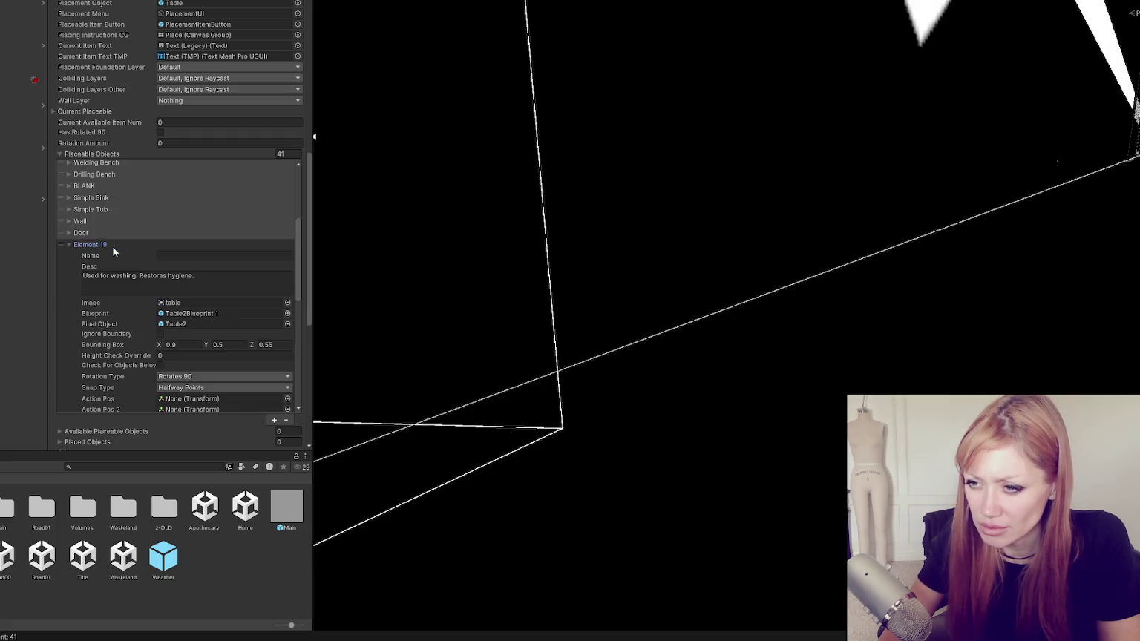
{"action": "left_click", "coordinate": [113, 247]}
{"action": "left_click", "coordinate": [112, 256]}
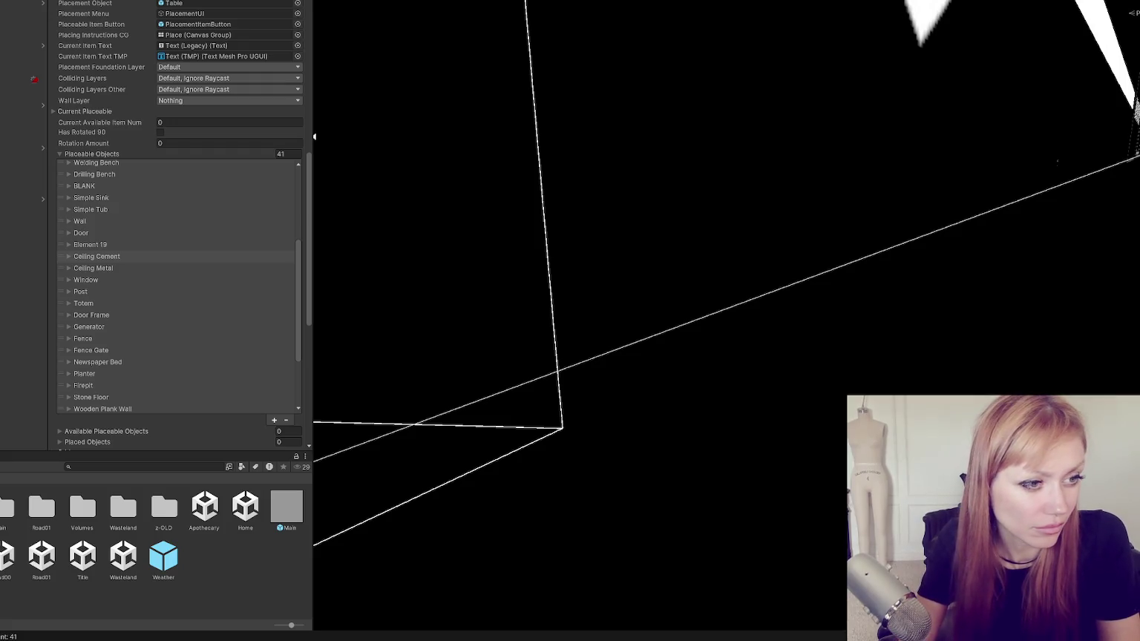
{"action": "left_click", "coordinate": [96, 301]}
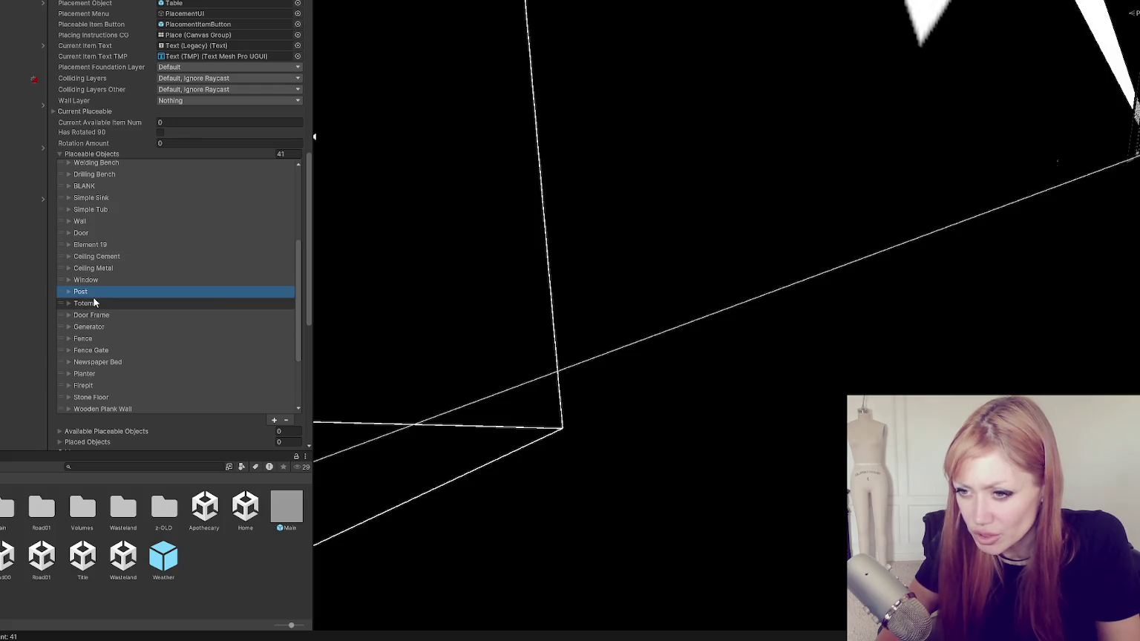
{"action": "left_click", "coordinate": [141, 302]}
{"action": "left_click", "coordinate": [232, 315]}
{"action": "left_click", "coordinate": [232, 315]}
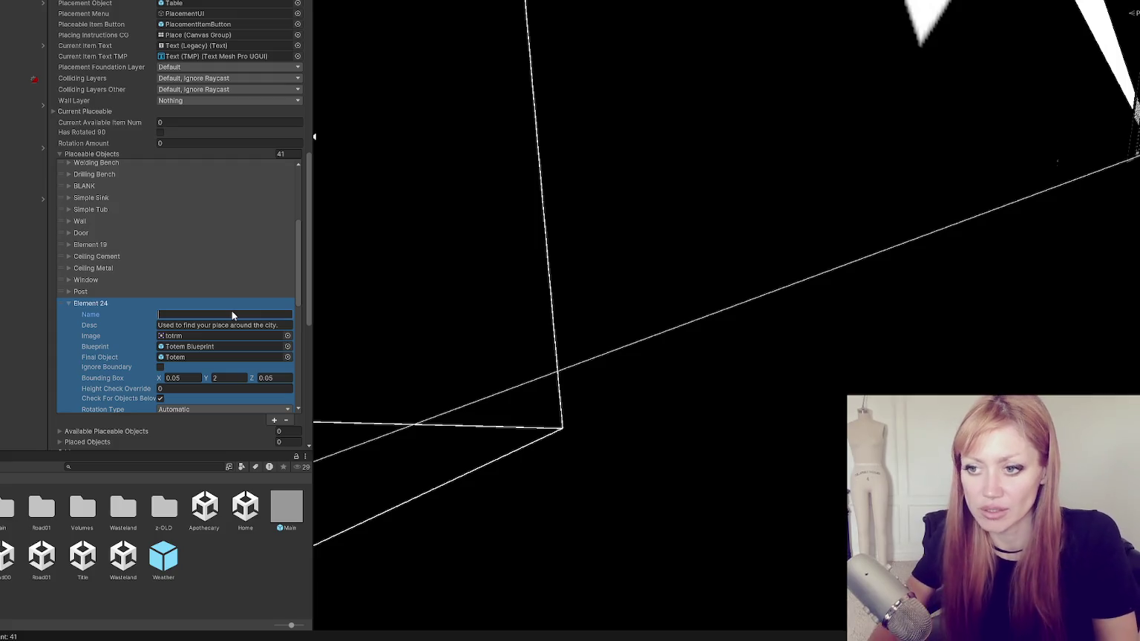
{"action": "type", "text": "Totem"}
{"action": "left_click", "coordinate": [113, 302]}
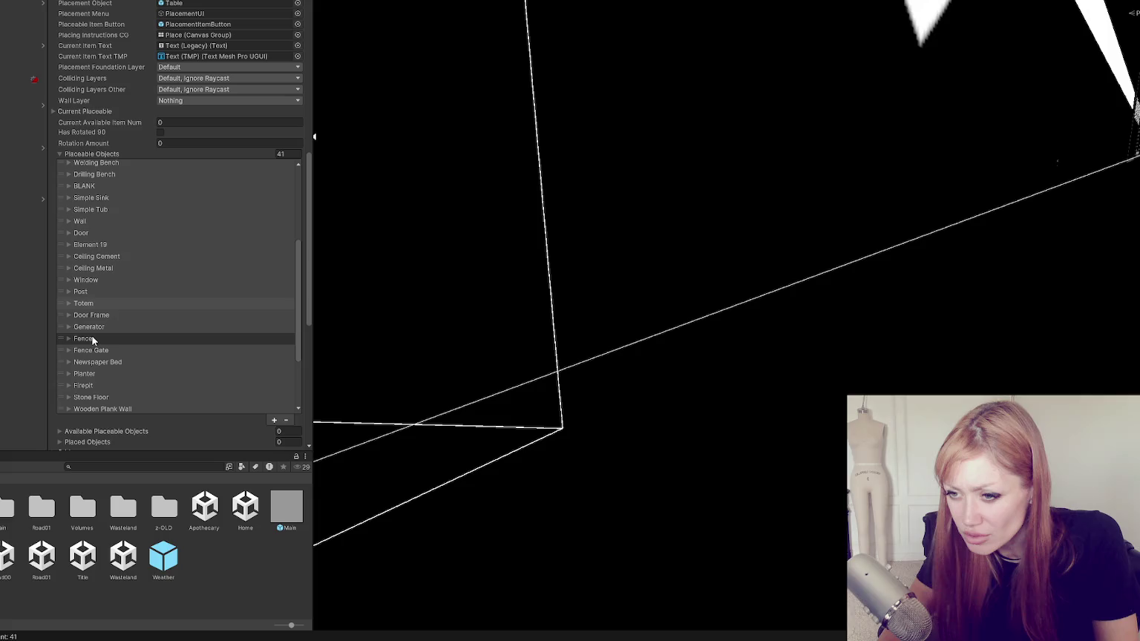
{"action": "left_click", "coordinate": [110, 359]}
{"action": "left_click", "coordinate": [201, 372]}
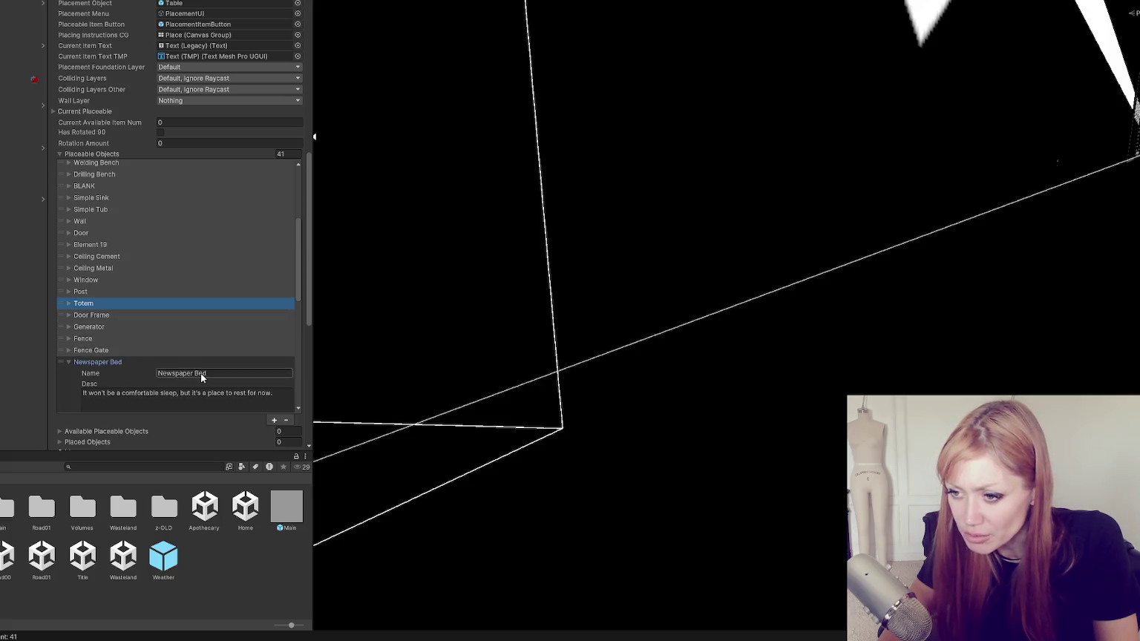
{"action": "left_click", "coordinate": [115, 362]}
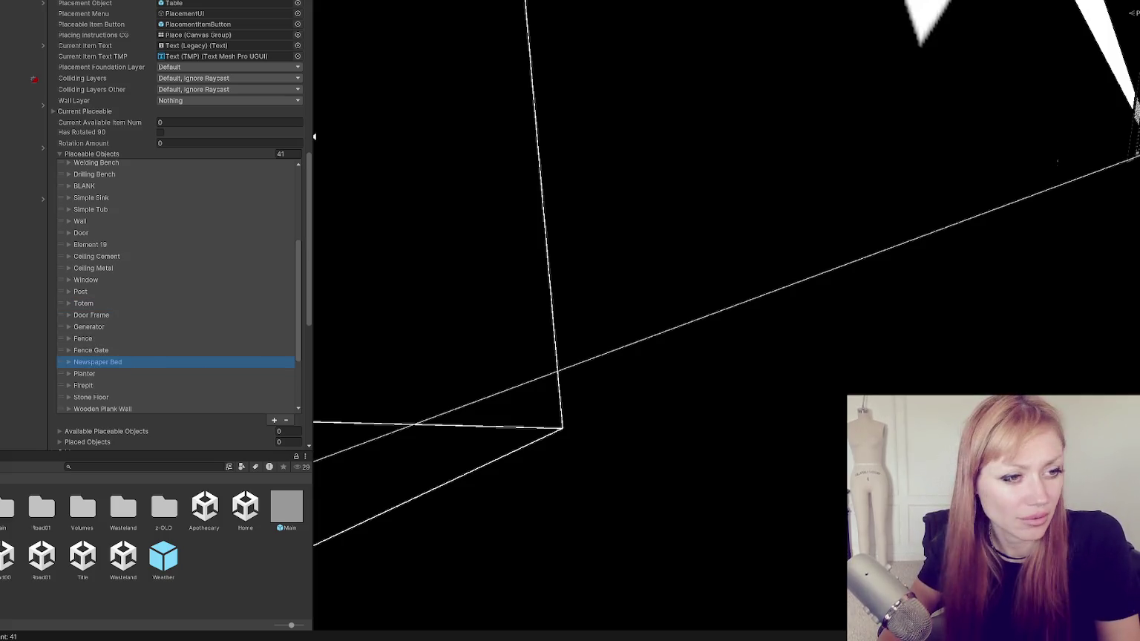
{"action": "scroll", "coordinate": [159, 367], "scroll_direction": "down", "scroll_amount": 3}
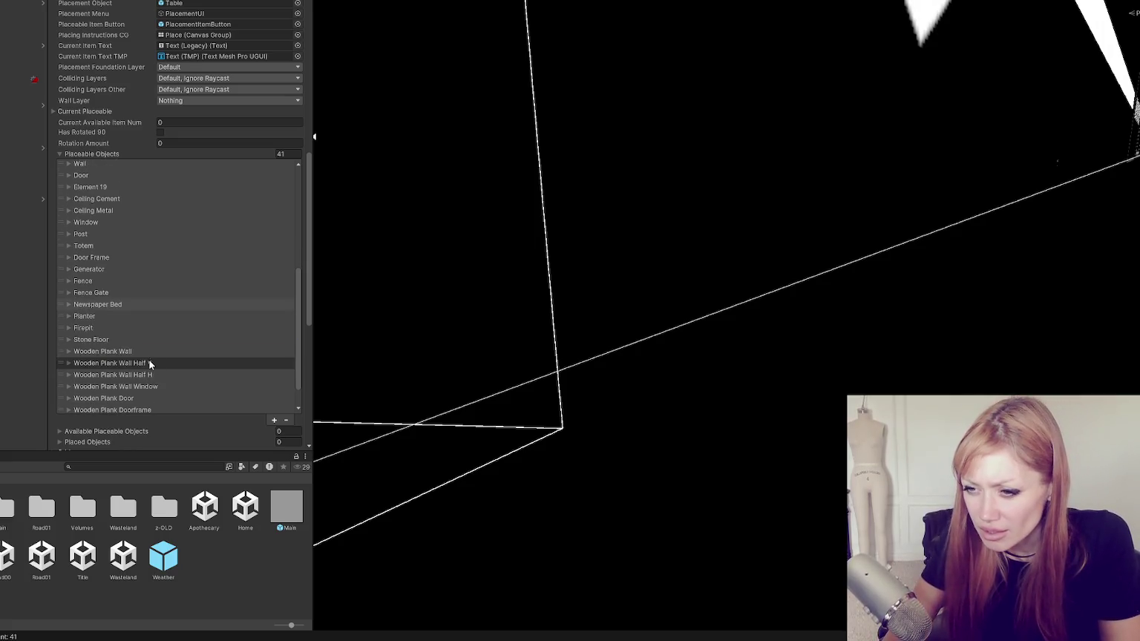
{"action": "left_click", "coordinate": [99, 327]}
{"action": "double_click", "coordinate": [221, 339]}
{"action": "key", "text": "BackSpace"}
{"action": "key", "text": "Escape"}
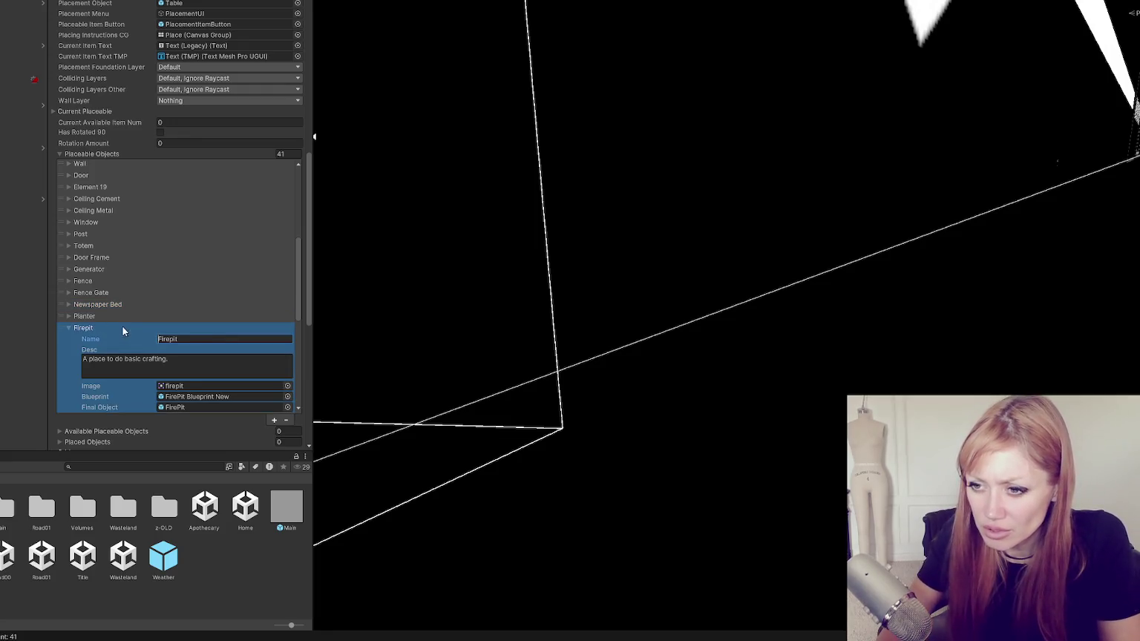
{"action": "left_click", "coordinate": [123, 327]}
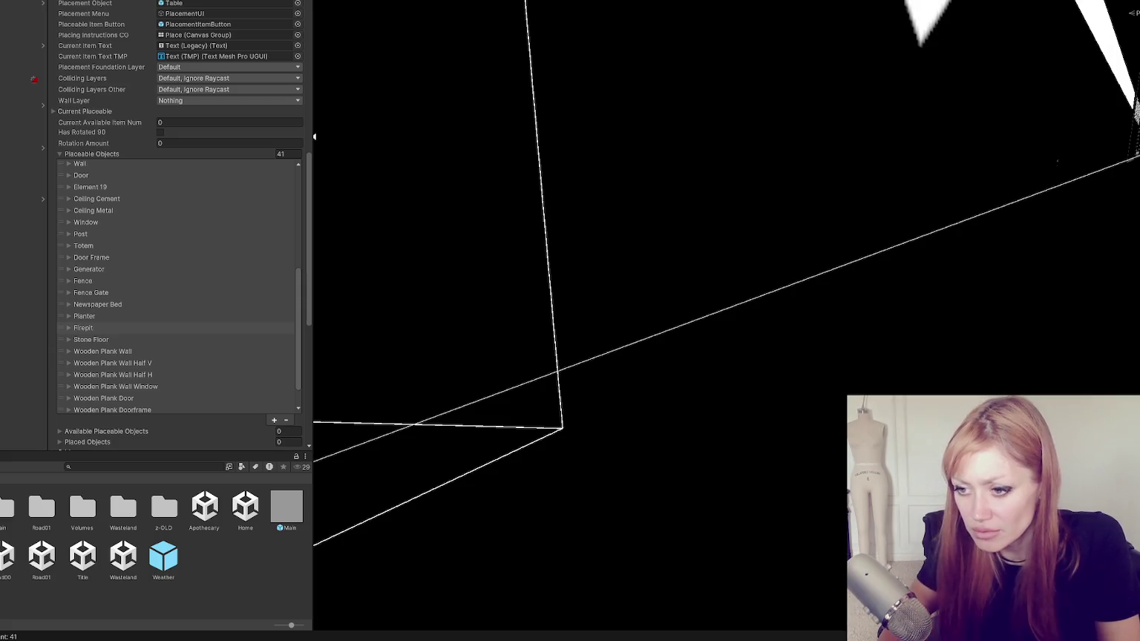
{"action": "scroll", "coordinate": [204, 233], "scroll_direction": "down", "scroll_amount": 2}
{"action": "left_click", "coordinate": [126, 365]}
{"action": "left_click", "coordinate": [172, 377]}
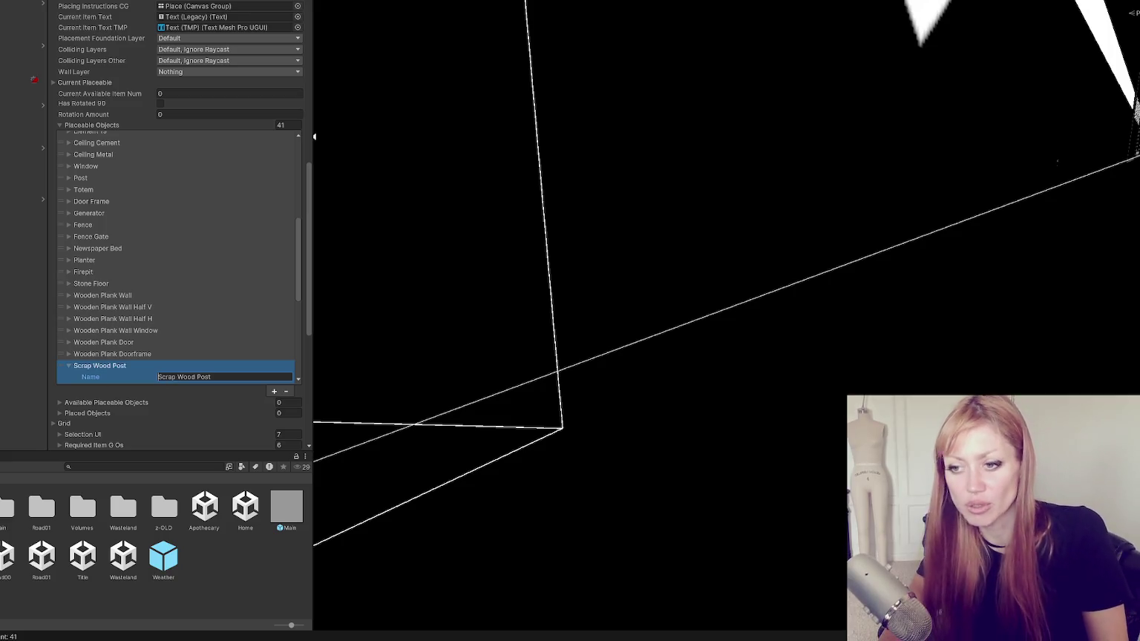
{"action": "key", "text": "Return"}
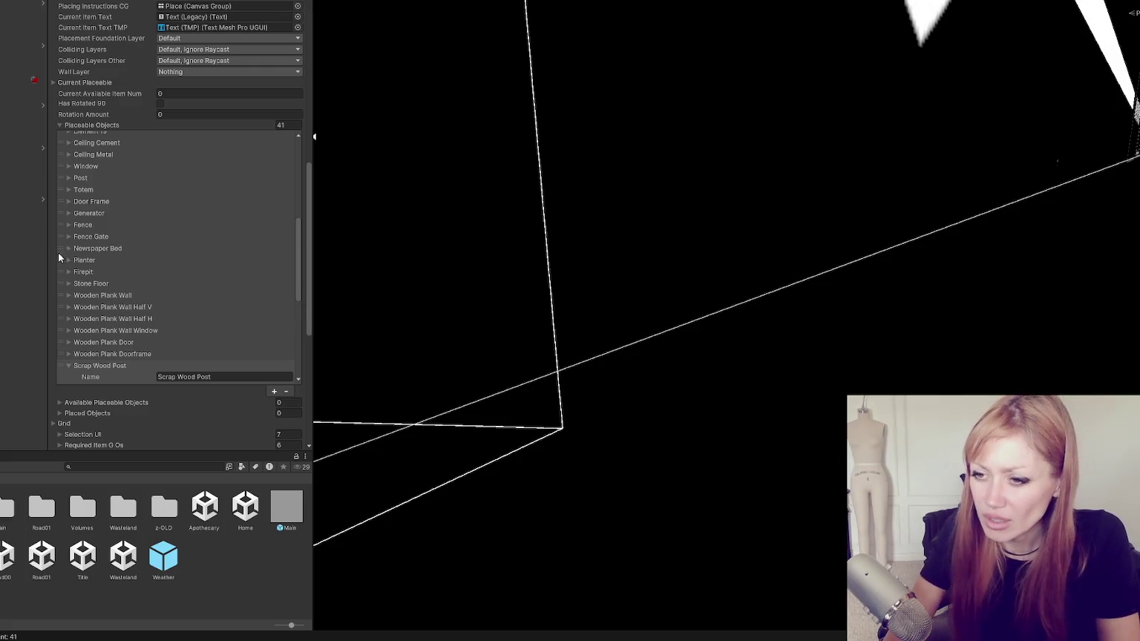
{"action": "scroll", "coordinate": [58, 252], "scroll_direction": "down", "scroll_amount": 3}
{"action": "left_click", "coordinate": [130, 300]}
{"action": "left_click", "coordinate": [129, 308]}
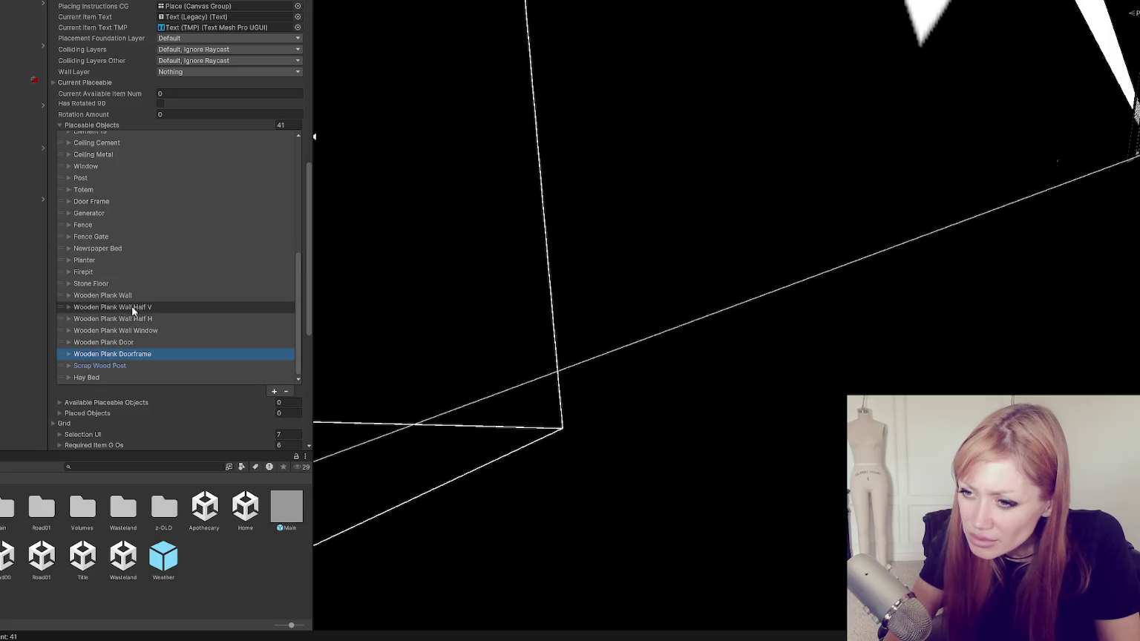
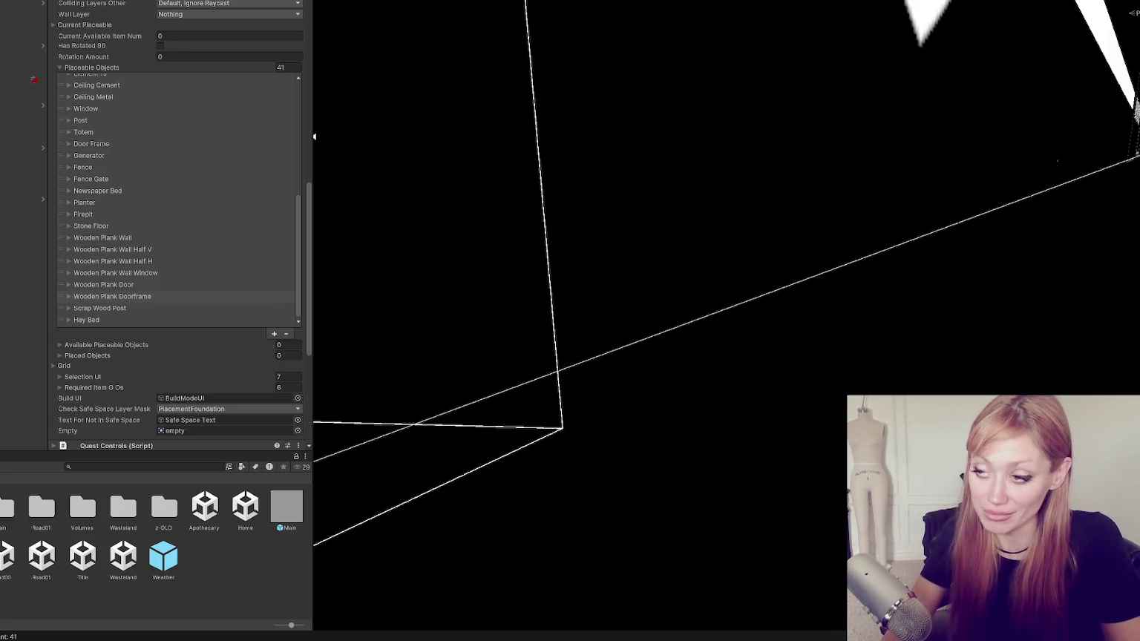
Select the Wooden Plank Doorframe placeable entry and narrow the side panels to widen the scene view.
{"action": "scroll", "coordinate": [193, 250], "scroll_direction": "down", "scroll_amount": 2}
{"action": "left_click", "coordinate": [192, 243]}
{"action": "scroll", "coordinate": [194, 245], "scroll_direction": "down", "scroll_amount": 2}
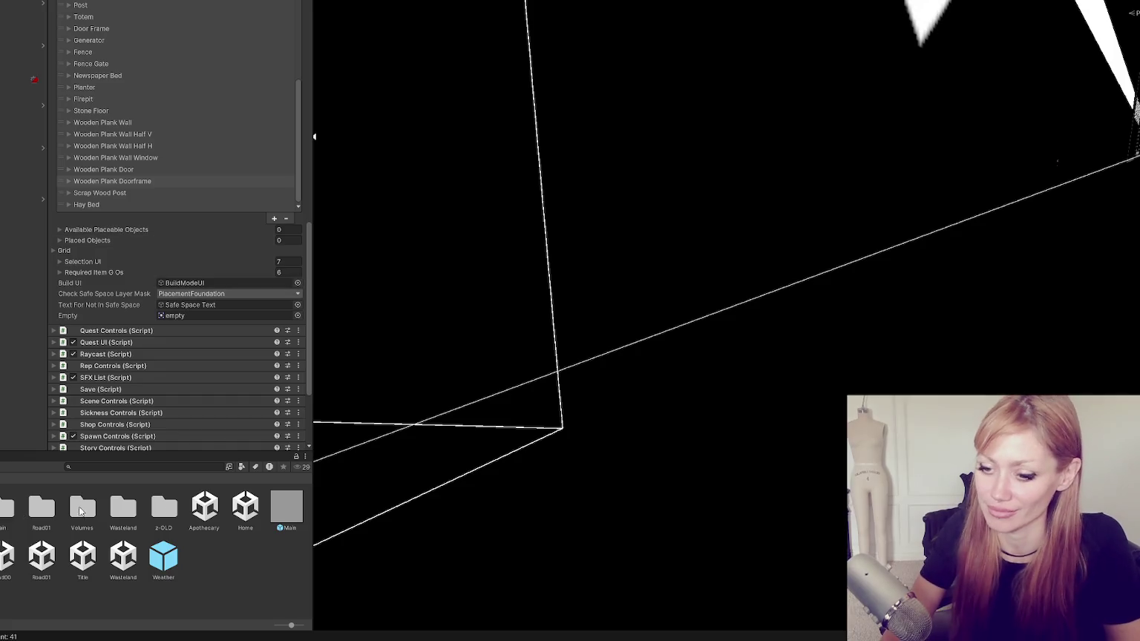
{"action": "left_click_drag", "start_coordinate": [196, 454], "coordinate": [221, 236]}
{"action": "left_click_drag", "start_coordinate": [312, 230], "coordinate": [174, 230]}
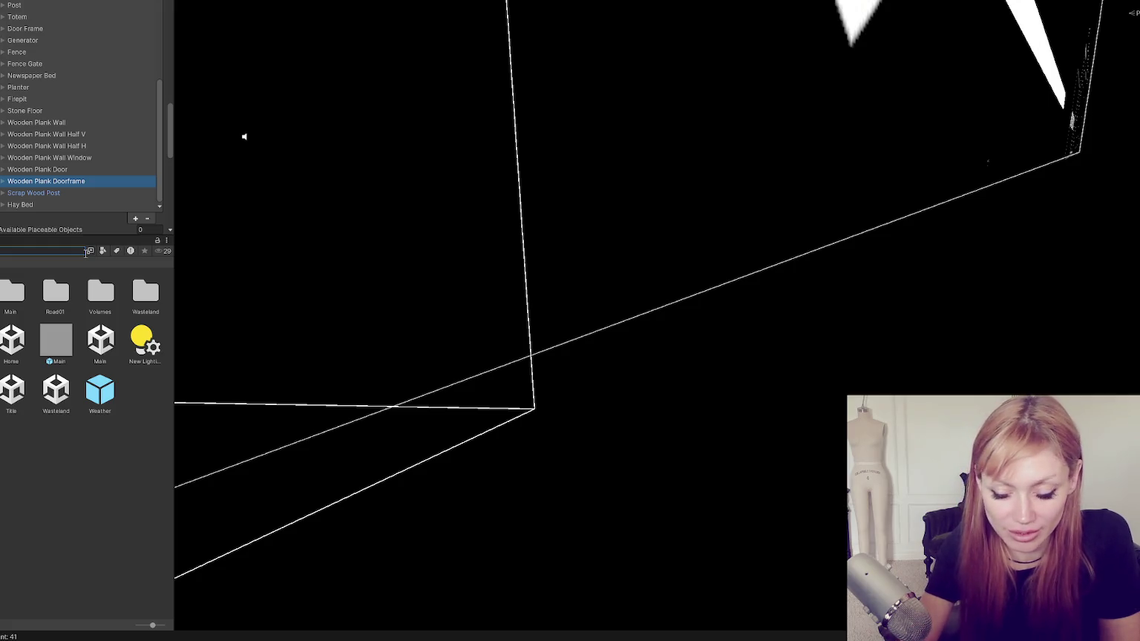
Search the Project window for 'plac' and select the PlacementControls.cs script to preview its code.
{"action": "type", "text": "plac"}
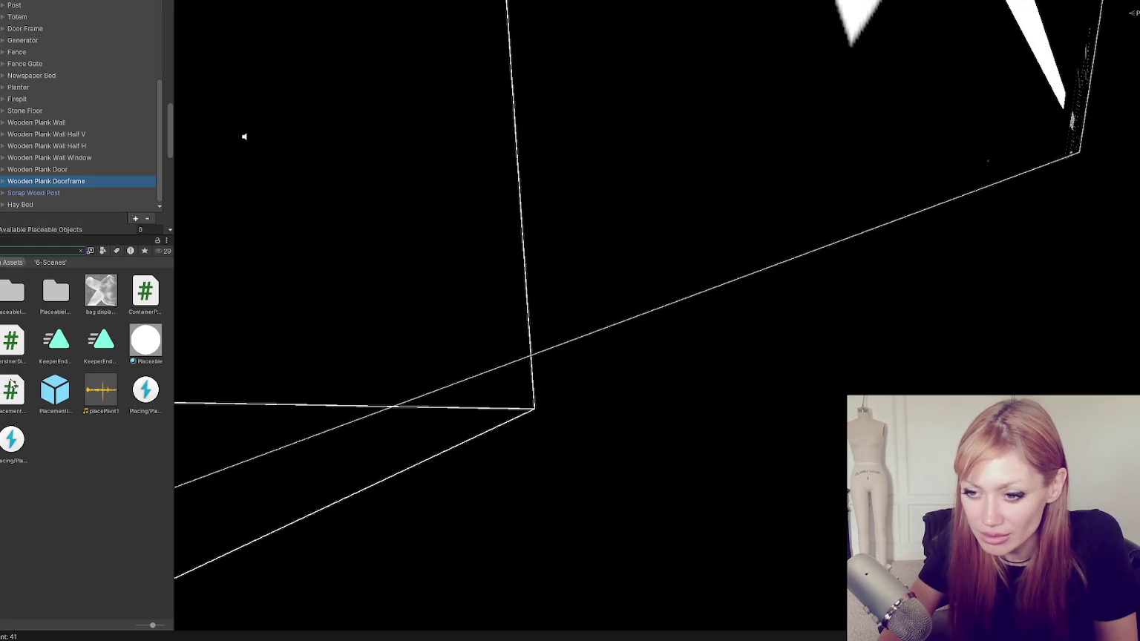
{"action": "left_click", "coordinate": [12, 385]}
{"action": "scroll", "coordinate": [54, 126], "scroll_direction": "up", "scroll_amount": 5}
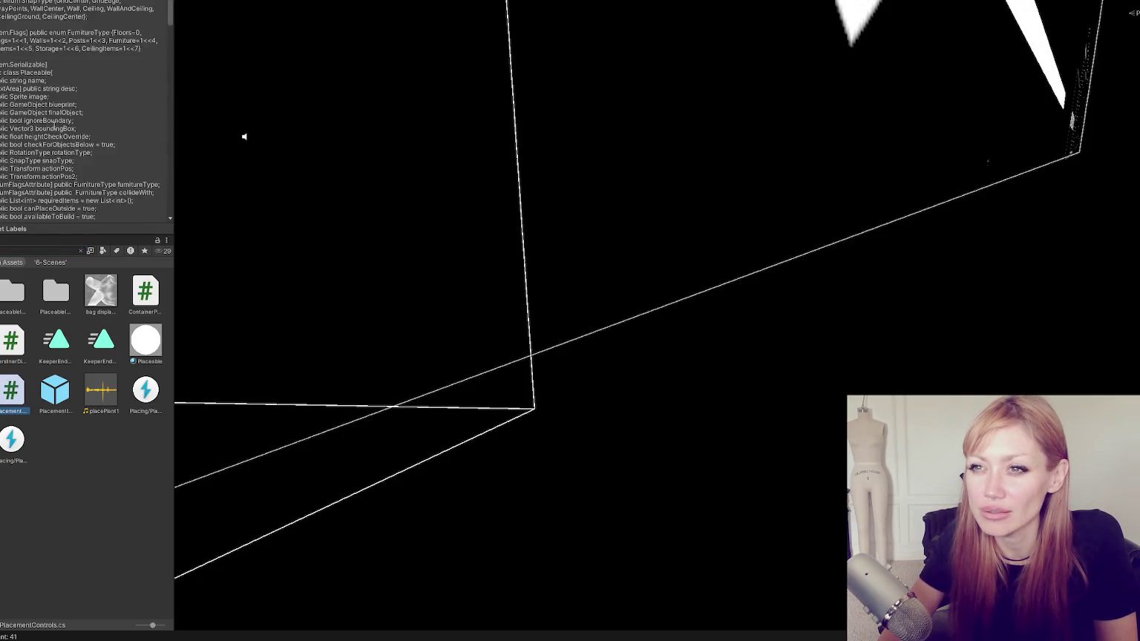
{"action": "scroll", "coordinate": [52, 128], "scroll_direction": "up", "scroll_amount": 5}
Open PlacementControls.cs in VS Code and inspect the FurnitureType enum and boundingBox field.
{"action": "double_click", "coordinate": [14, 400]}
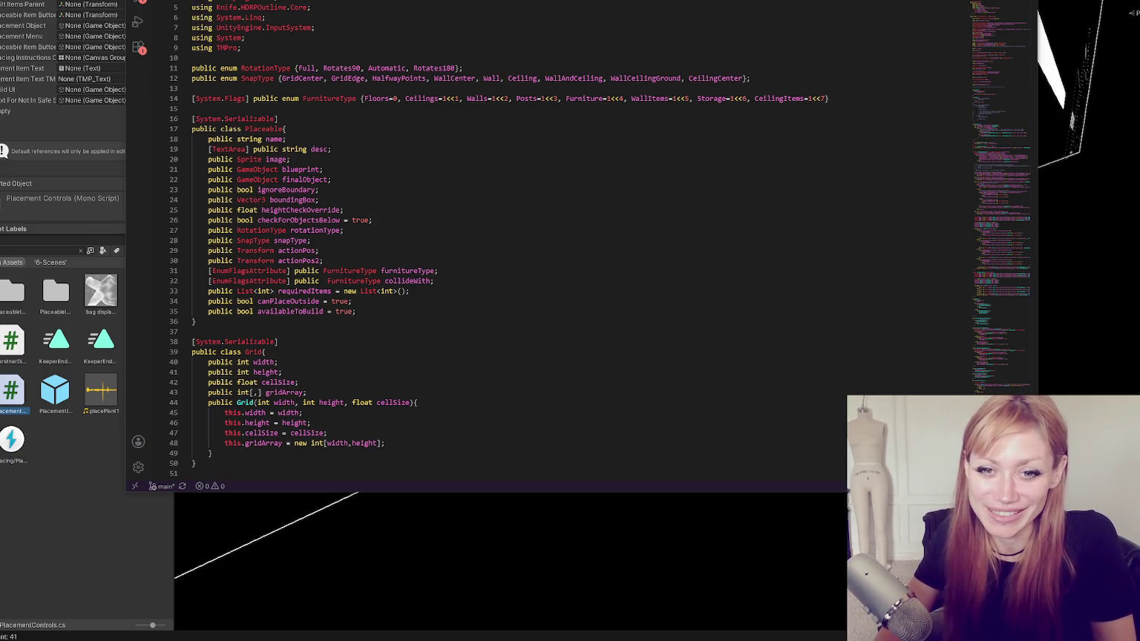
{"action": "left_click", "coordinate": [415, 83]}
{"action": "scroll", "coordinate": [445, 81], "scroll_direction": "down", "scroll_amount": 2}
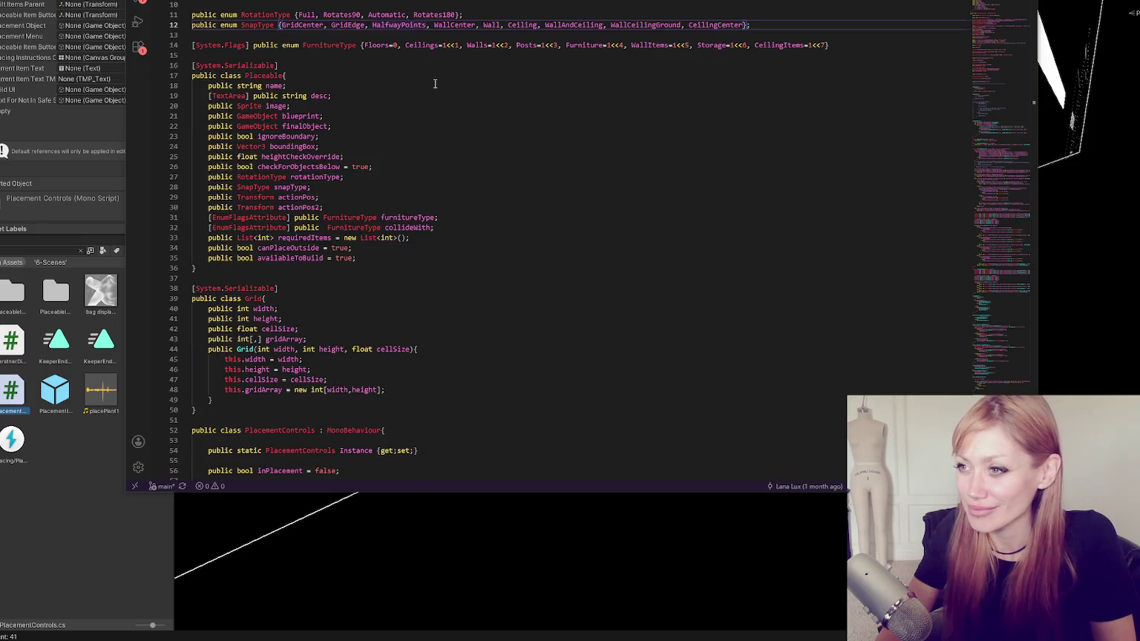
{"action": "left_click", "coordinate": [837, 47]}
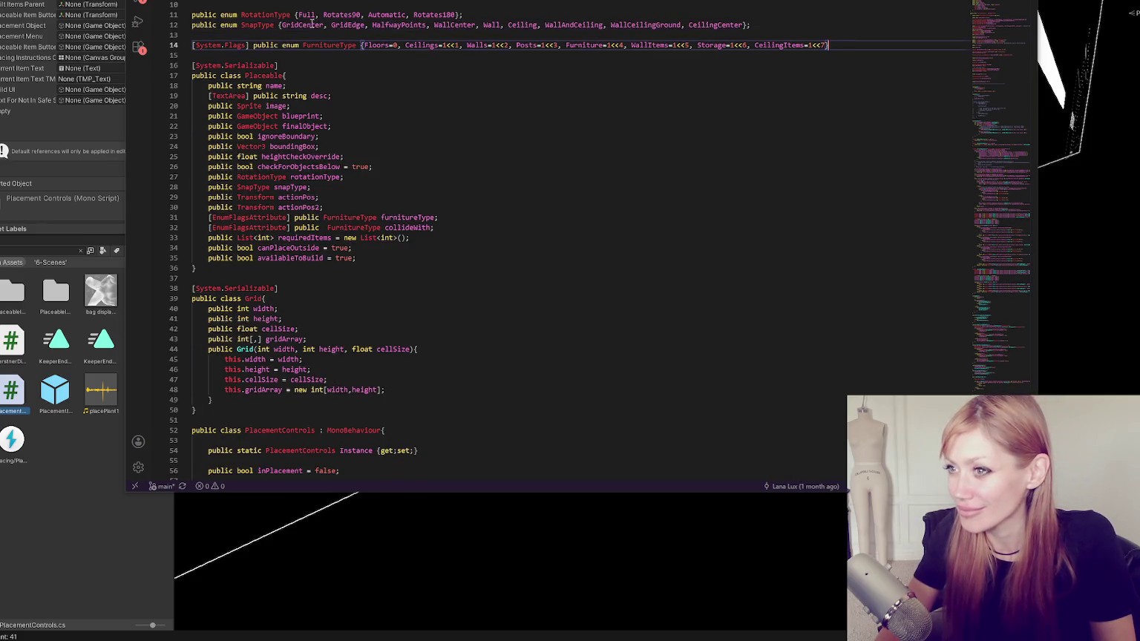
{"action": "left_click", "coordinate": [536, 146]}
{"action": "scroll", "coordinate": [583, 127], "scroll_direction": "down", "scroll_amount": 5}
{"action": "scroll", "coordinate": [585, 124], "scroll_direction": "up", "scroll_amount": 6}
{"action": "scroll", "coordinate": [583, 123], "scroll_direction": "down", "scroll_amount": 8}
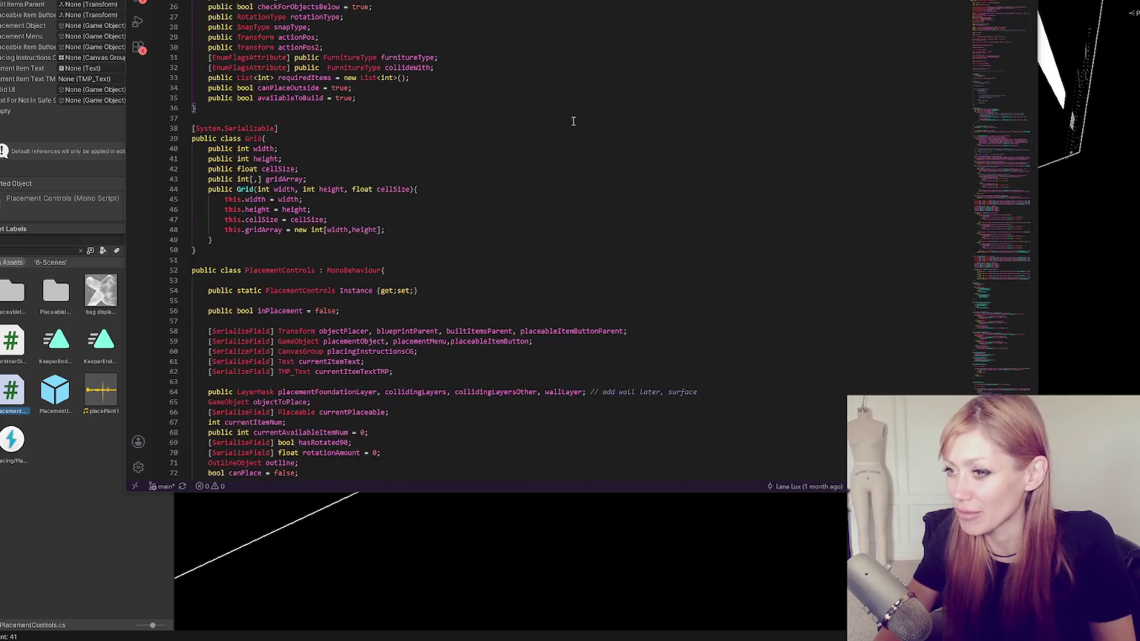
{"action": "scroll", "coordinate": [567, 117], "scroll_direction": "up", "scroll_amount": 7}
{"action": "scroll", "coordinate": [491, 112], "scroll_direction": "down", "scroll_amount": 13}
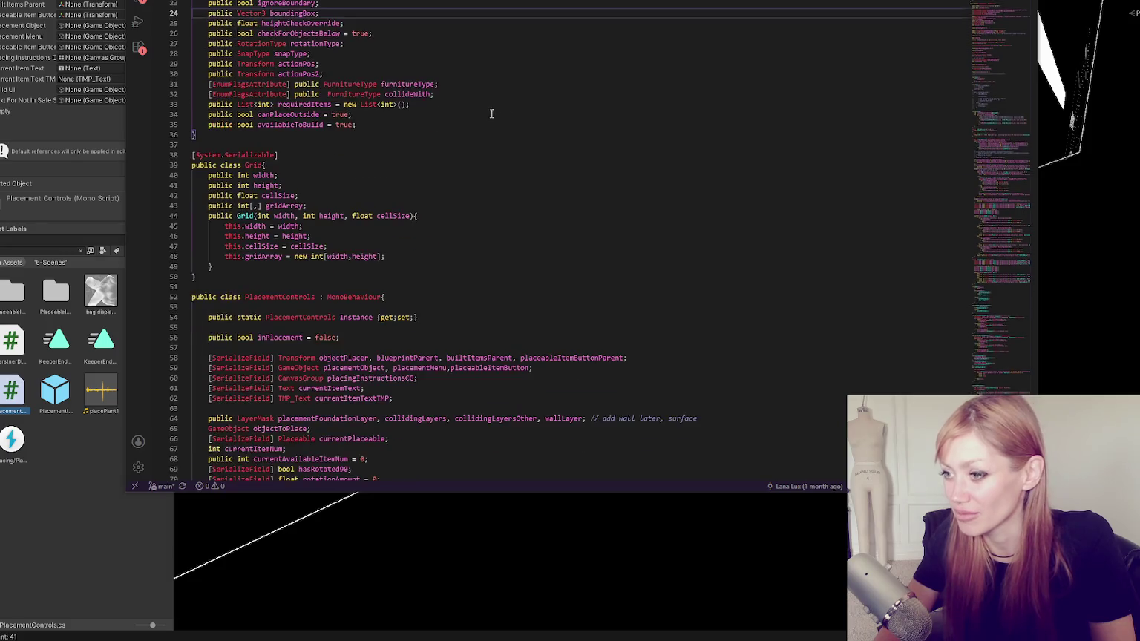
{"action": "scroll", "coordinate": [461, 122], "scroll_direction": "up", "scroll_amount": 13}
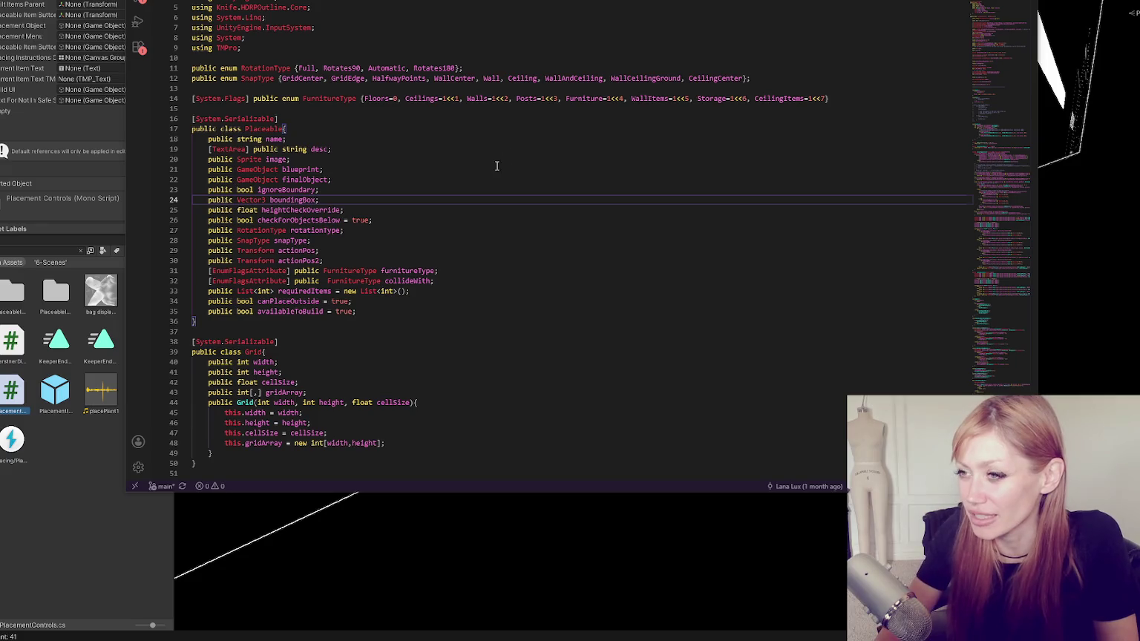
Read down through the script's object lists and placement methods, then return to Unity.
{"action": "scroll", "coordinate": [495, 165], "scroll_direction": "down", "scroll_amount": 2}
{"action": "scroll", "coordinate": [483, 159], "scroll_direction": "down", "scroll_amount": 7}
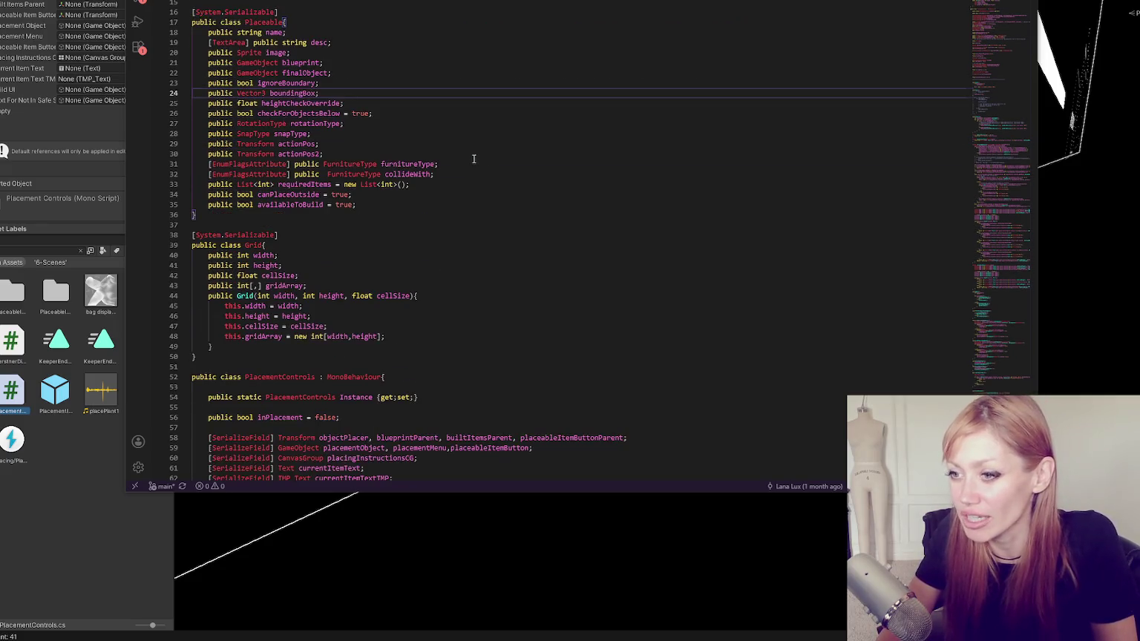
{"action": "scroll", "coordinate": [483, 159], "scroll_direction": "down", "scroll_amount": 6}
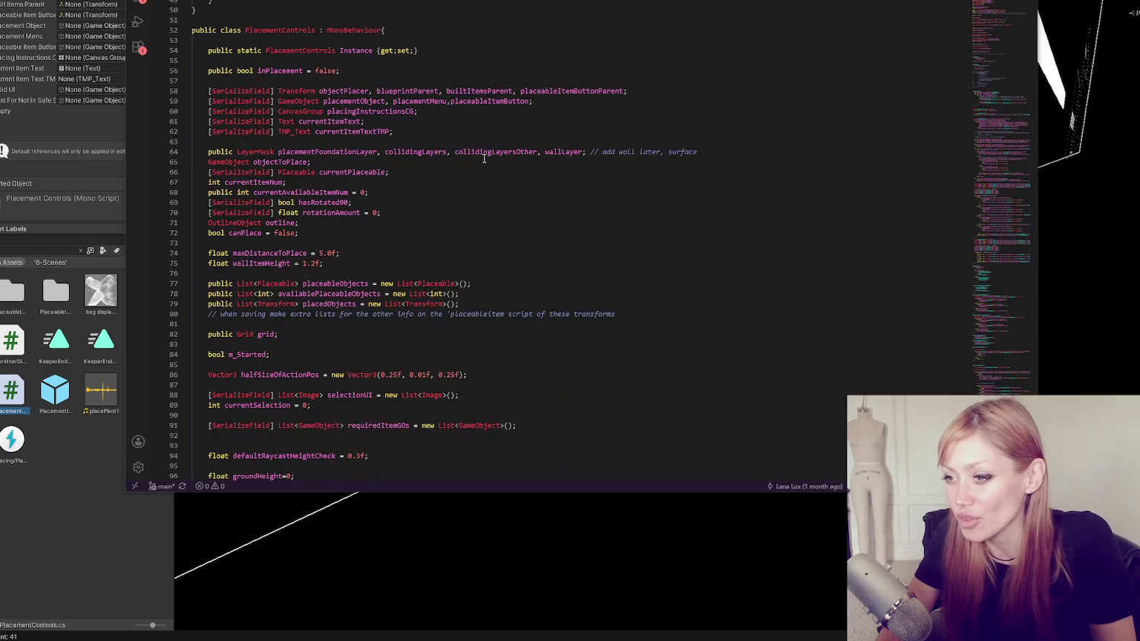
{"action": "scroll", "coordinate": [479, 158], "scroll_direction": "down", "scroll_amount": 4}
{"action": "scroll", "coordinate": [479, 157], "scroll_direction": "down", "scroll_amount": 10}
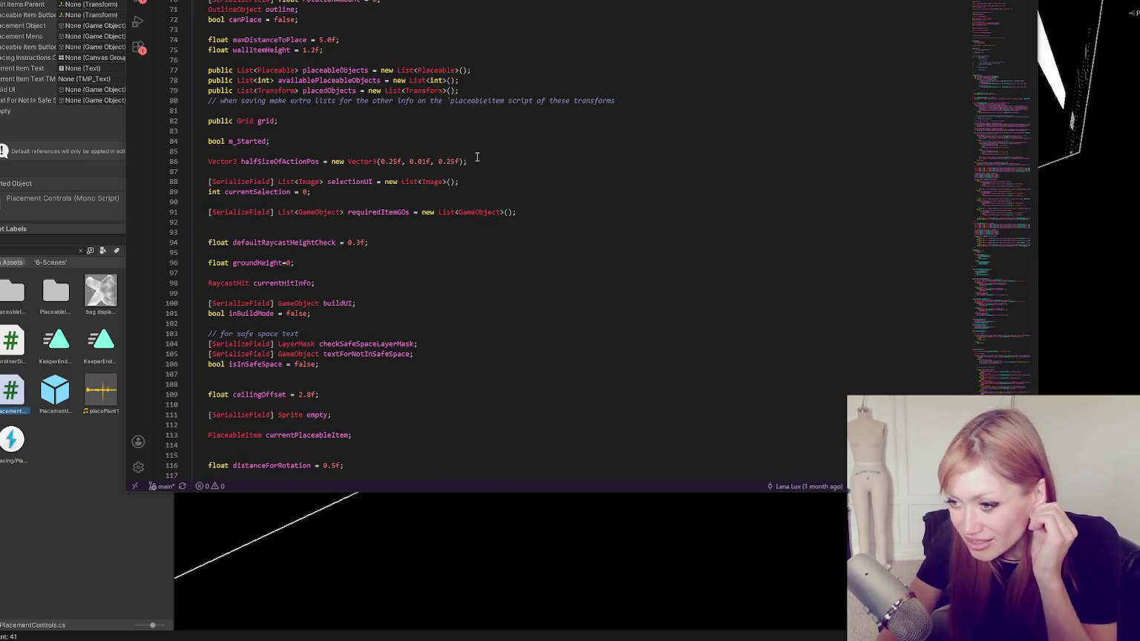
{"action": "scroll", "coordinate": [469, 157], "scroll_direction": "down", "scroll_amount": 5}
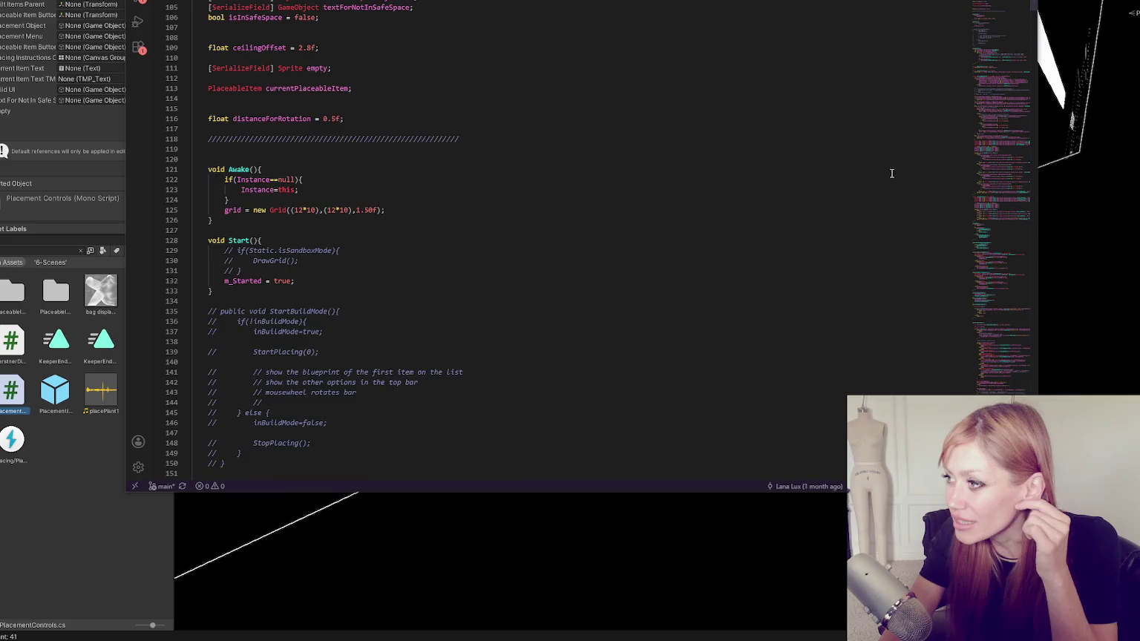
{"action": "scroll", "coordinate": [997, 82], "scroll_direction": "down", "scroll_amount": 15}
{"action": "scroll", "coordinate": [998, 89], "scroll_direction": "up", "scroll_amount": 20}
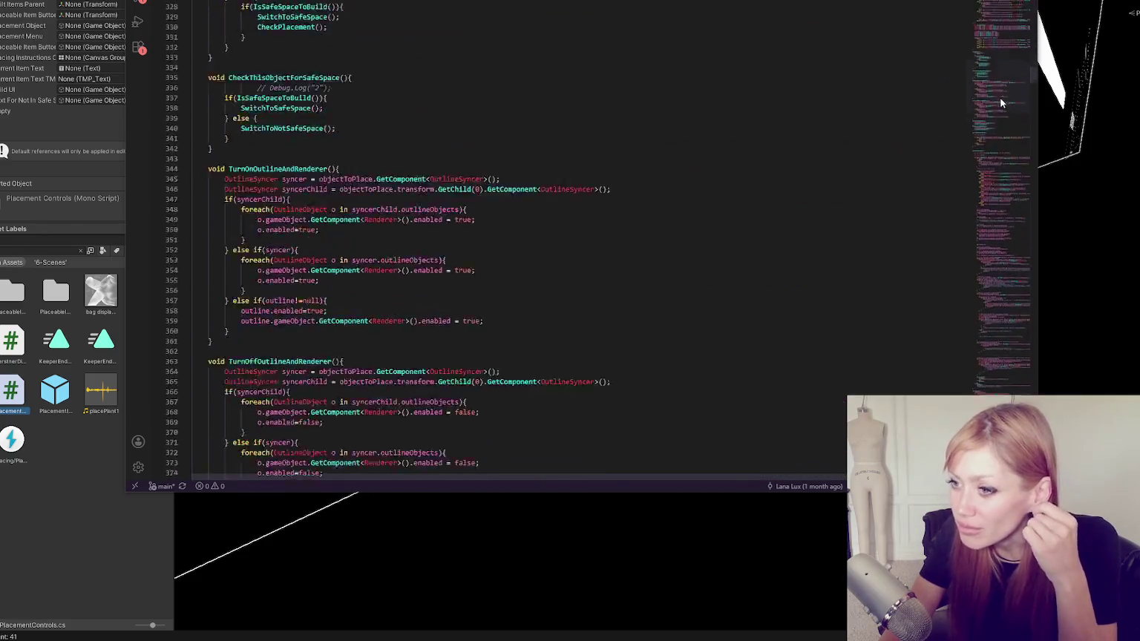
{"action": "scroll", "coordinate": [996, 67], "scroll_direction": "down", "scroll_amount": 15}
{"action": "scroll", "coordinate": [995, 58], "scroll_direction": "down", "scroll_amount": 7}
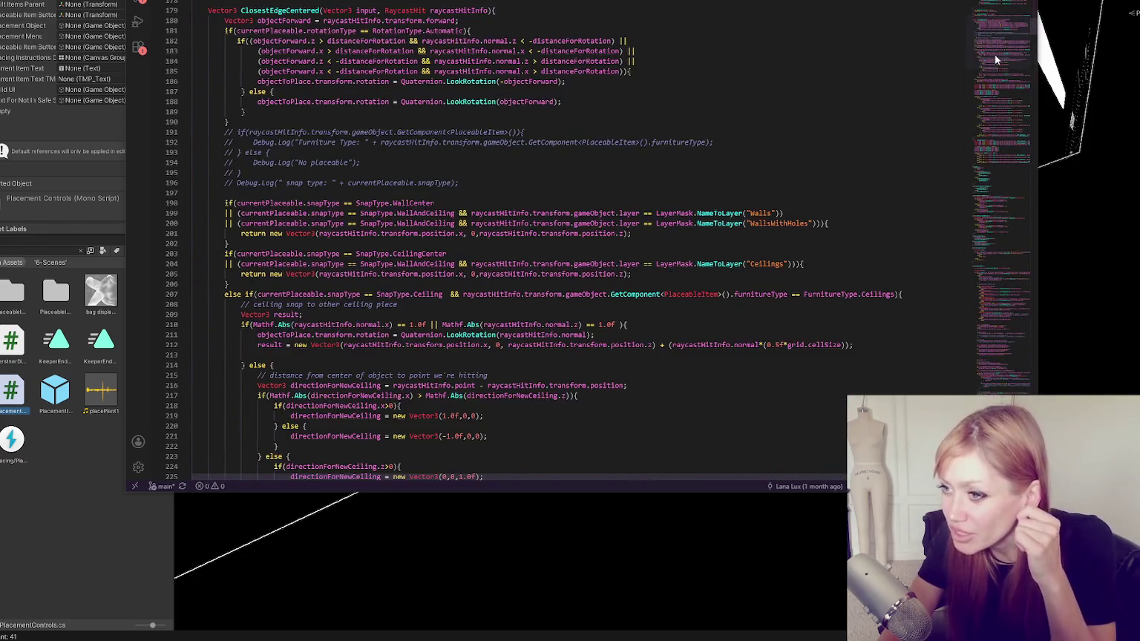
{"action": "scroll", "coordinate": [996, 57], "scroll_direction": "up", "scroll_amount": 20}
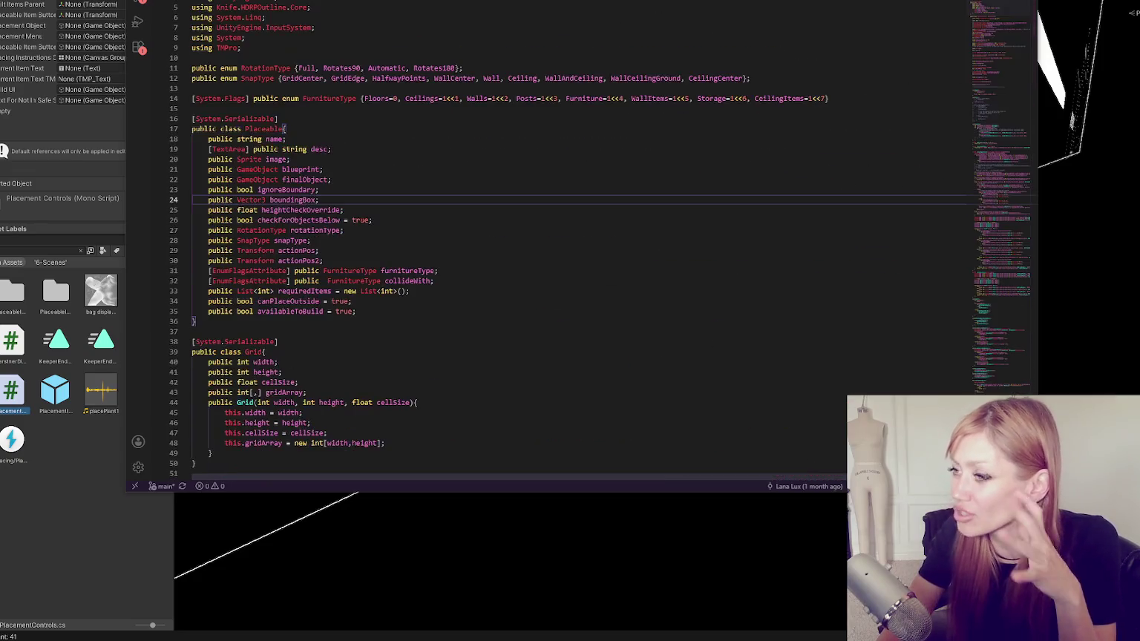
{"action": "scroll", "coordinate": [363, 163], "scroll_direction": "down", "scroll_amount": 10}
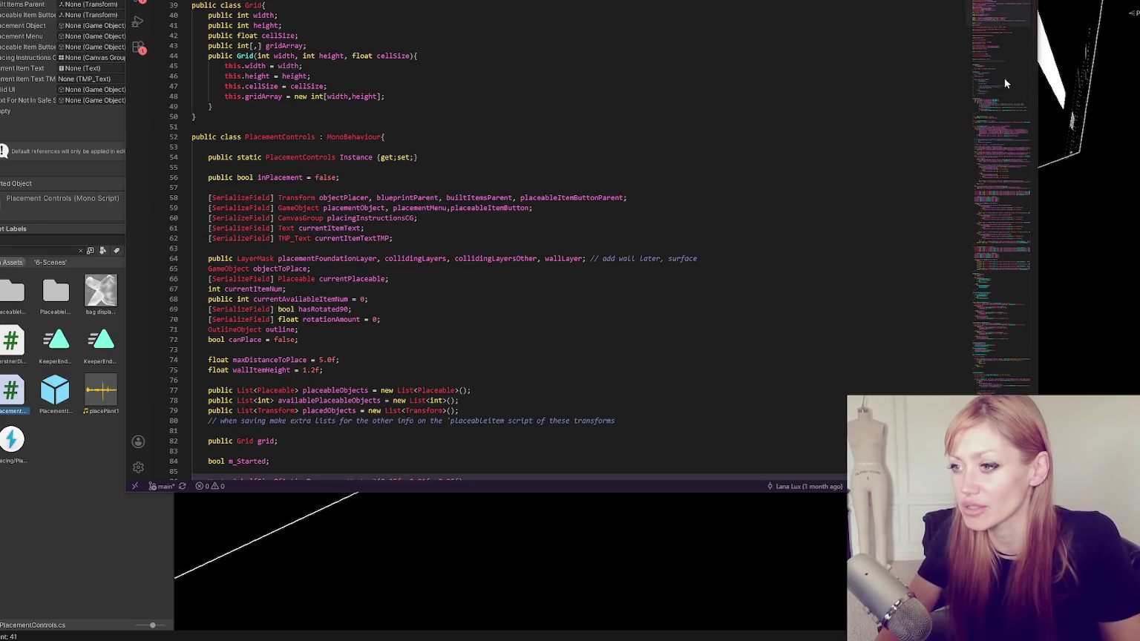
{"action": "scroll", "coordinate": [751, 94], "scroll_direction": "down", "scroll_amount": 6}
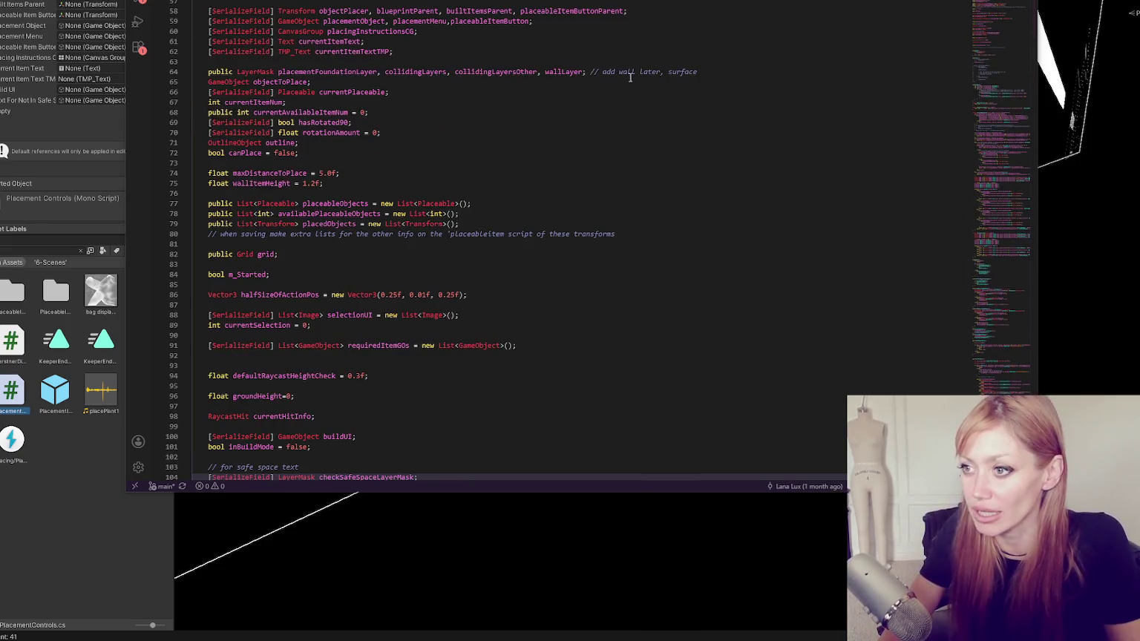
{"action": "left_click_drag", "start_coordinate": [997, 20], "coordinate": [996, 260]}
{"action": "scroll", "coordinate": [556, 163], "scroll_direction": "down", "scroll_amount": 4}
{"action": "scroll", "coordinate": [564, 167], "scroll_direction": "down", "scroll_amount": 20}
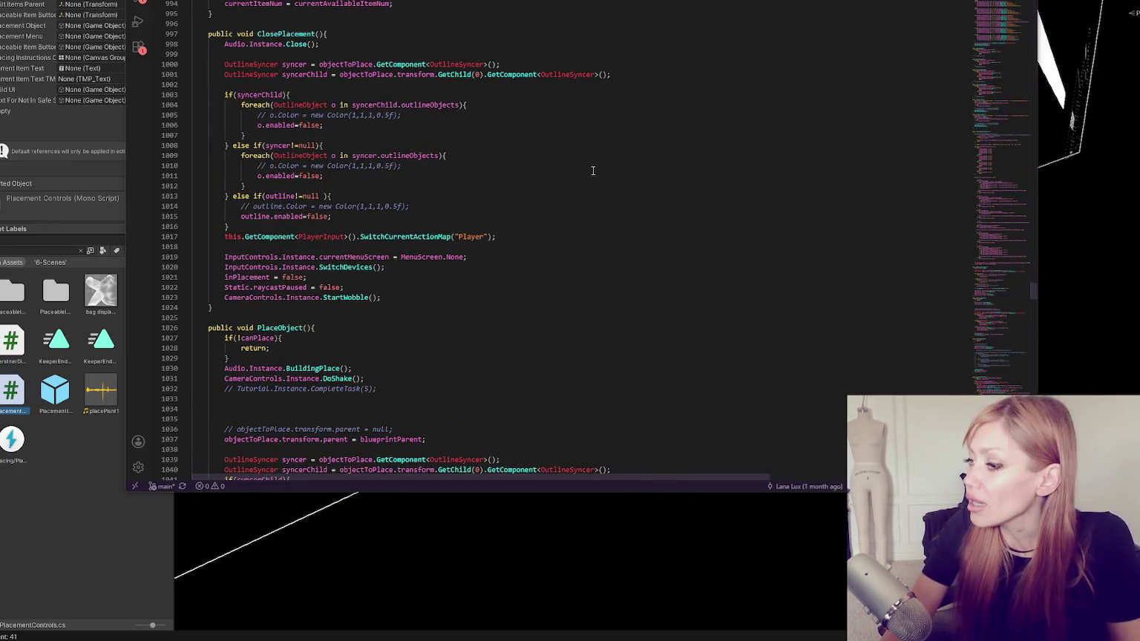
{"action": "left_click_drag", "start_coordinate": [1003, 272], "coordinate": [1001, 19]}
{"action": "scroll", "coordinate": [564, 96], "scroll_direction": "up", "scroll_amount": 10}
{"action": "scroll", "coordinate": [542, 81], "scroll_direction": "down", "scroll_amount": 20}
{"action": "scroll", "coordinate": [504, 101], "scroll_direction": "down", "scroll_amount": 20}
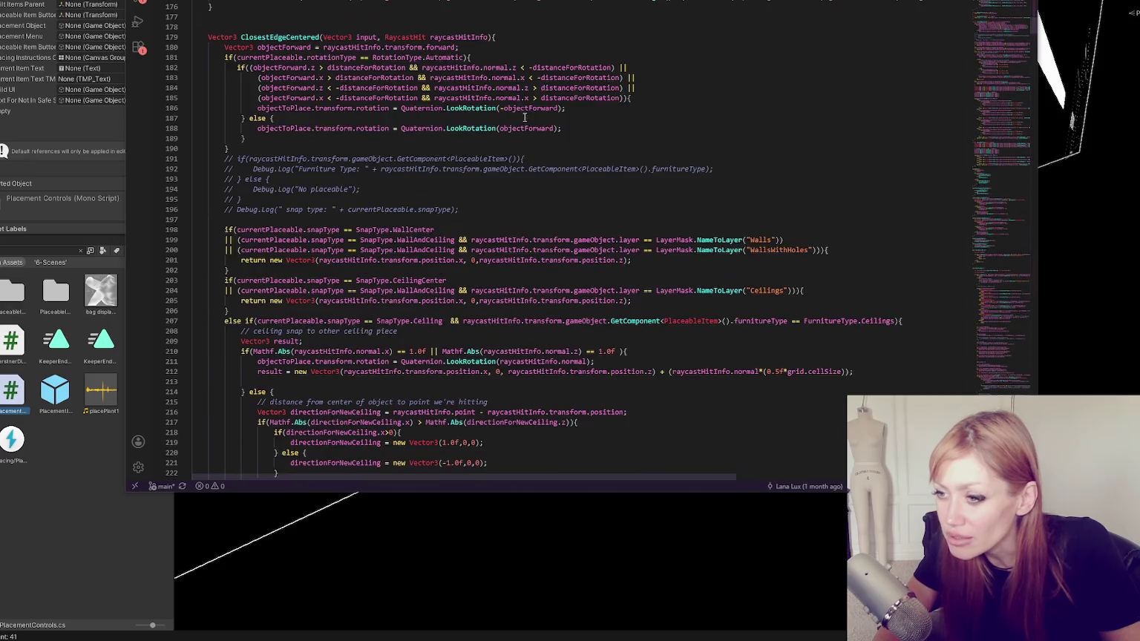
{"action": "left_click", "coordinate": [15, 393]}
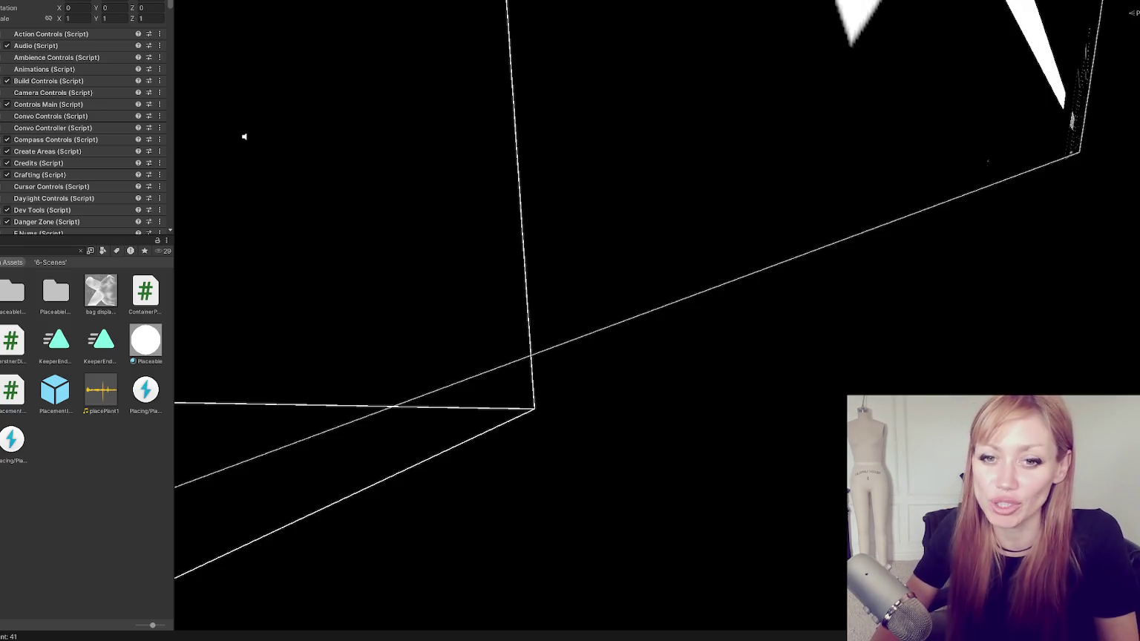
Clear the current selection in the Unity editor.
{"action": "left_click", "coordinate": [27, 498]}
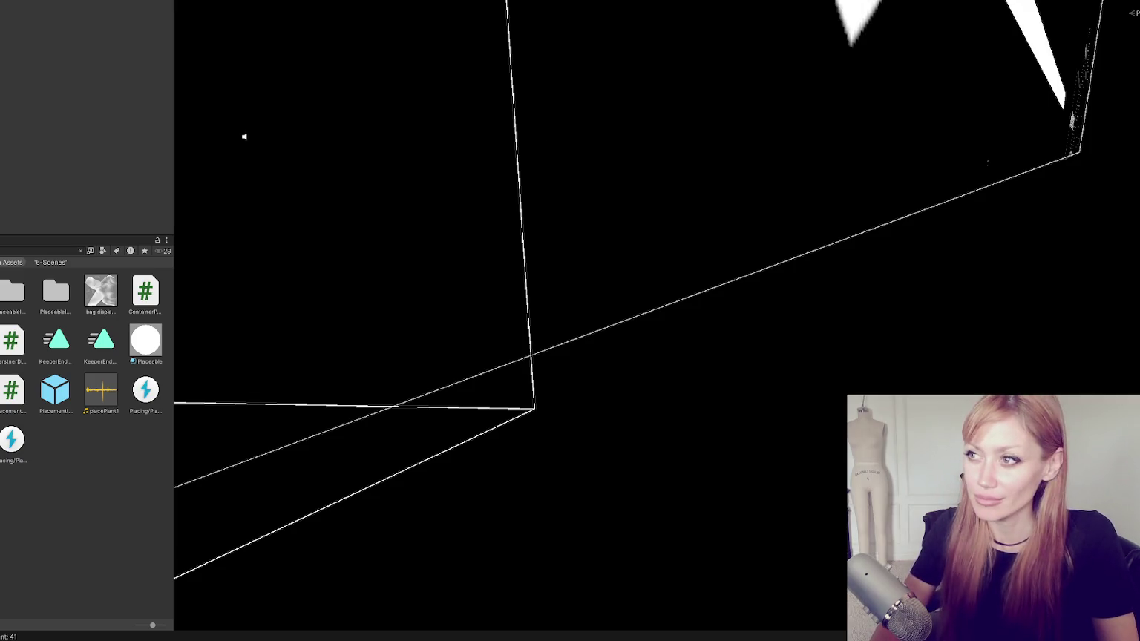
Scroll up to review the Placement component in the Inspector.
{"action": "scroll", "coordinate": [81, 96], "scroll_direction": "up", "scroll_amount": 10}
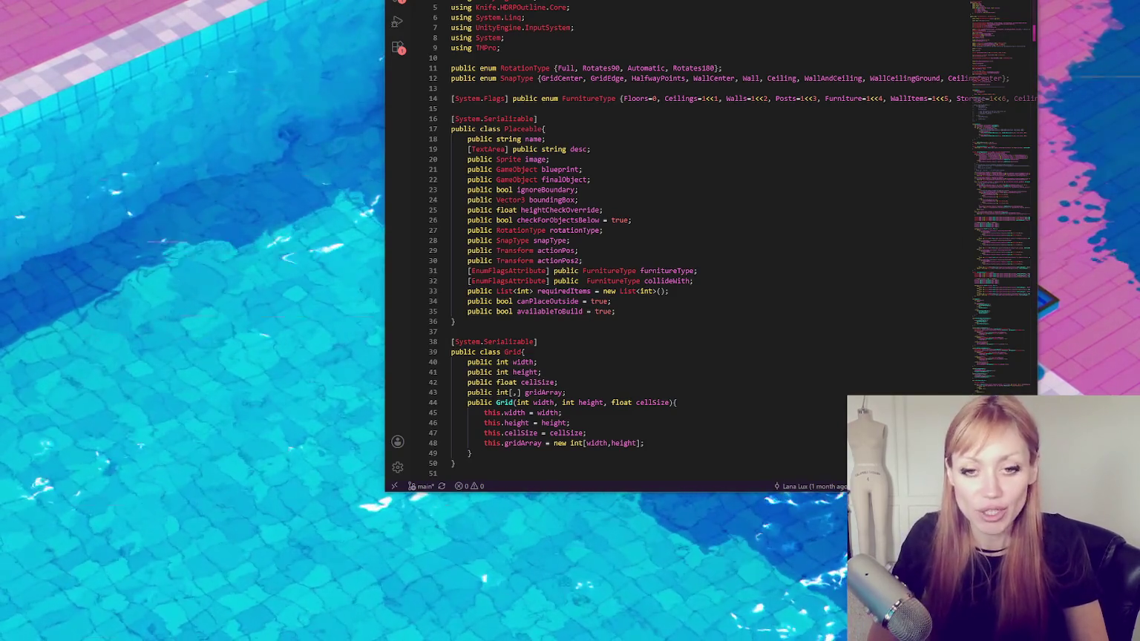
Open the Placement script in VS Code and scroll down to its Start and DrawGrid methods.
{"action": "left_click", "coordinate": [658, 240]}
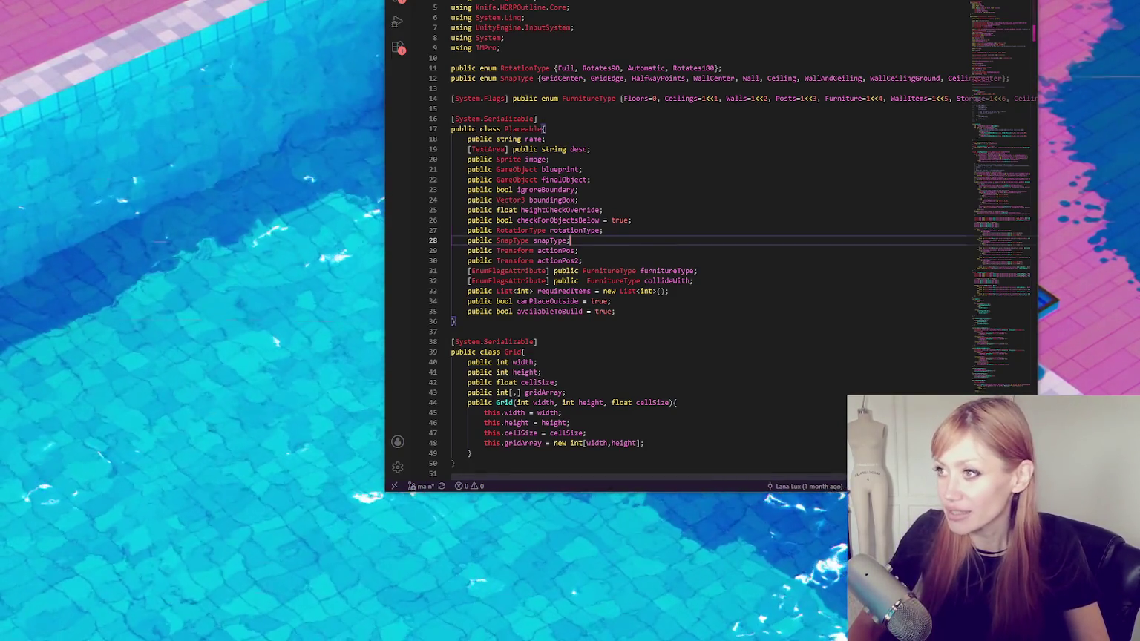
{"action": "scroll", "coordinate": [659, 240], "scroll_direction": "up", "scroll_amount": 2}
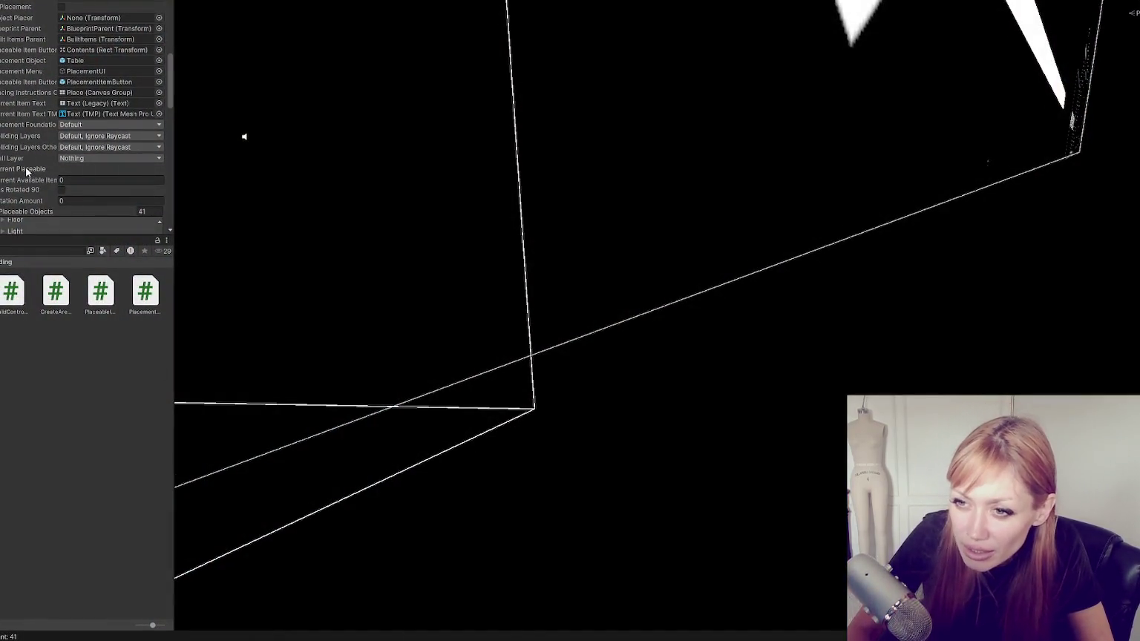
{"action": "double_click", "coordinate": [144, 293]}
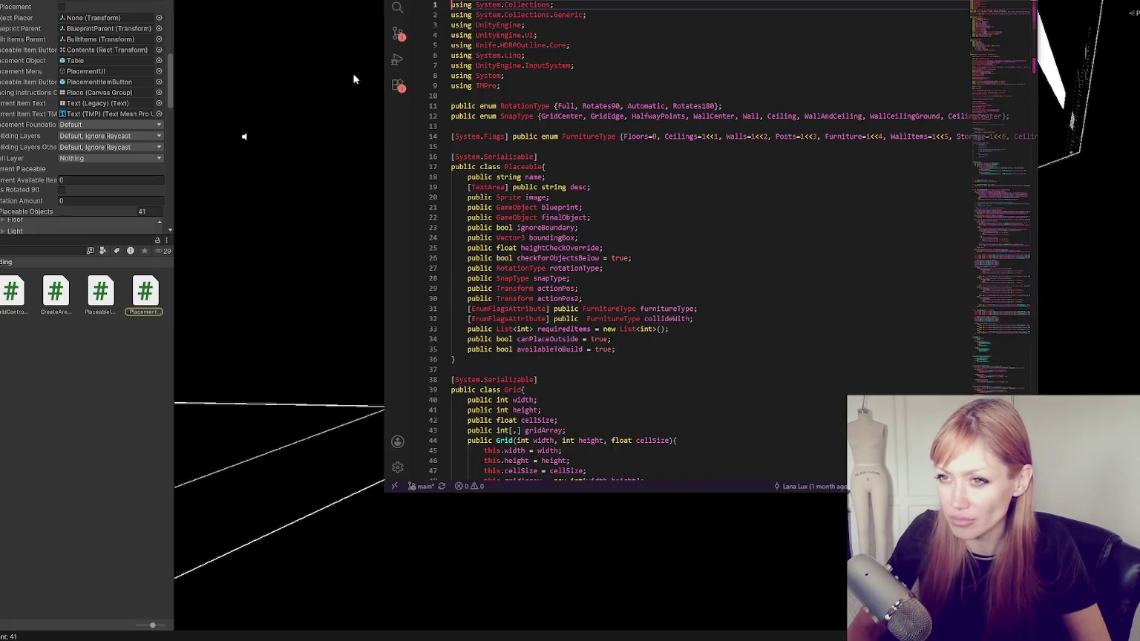
{"action": "scroll", "coordinate": [629, 137], "scroll_direction": "down", "scroll_amount": 20}
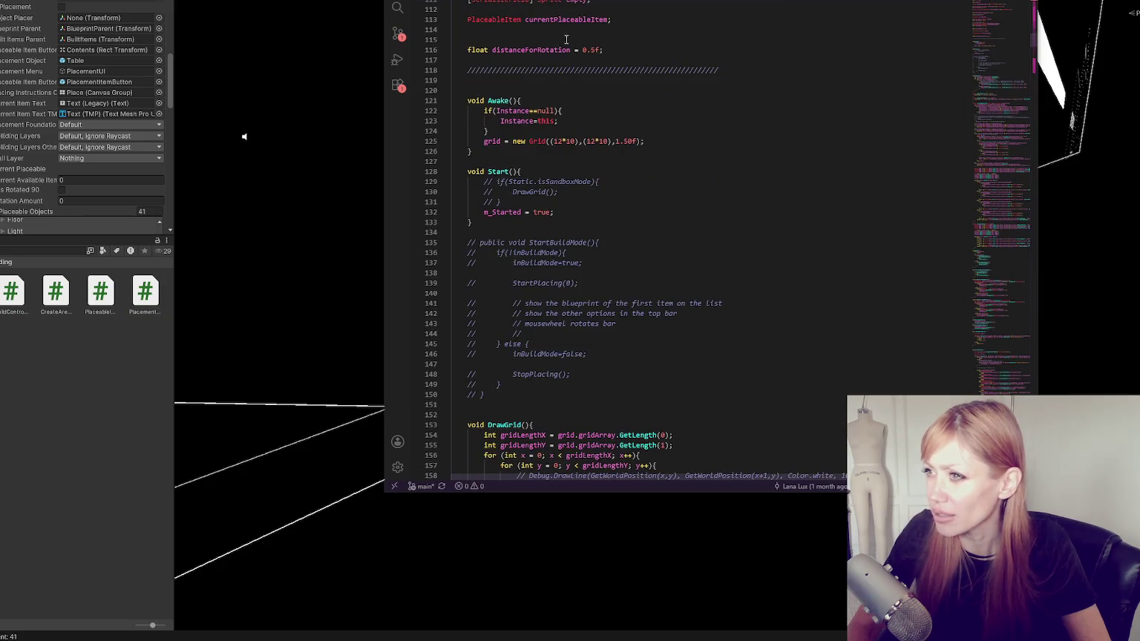
{"action": "scroll", "coordinate": [491, 97], "scroll_direction": "down", "scroll_amount": 6}
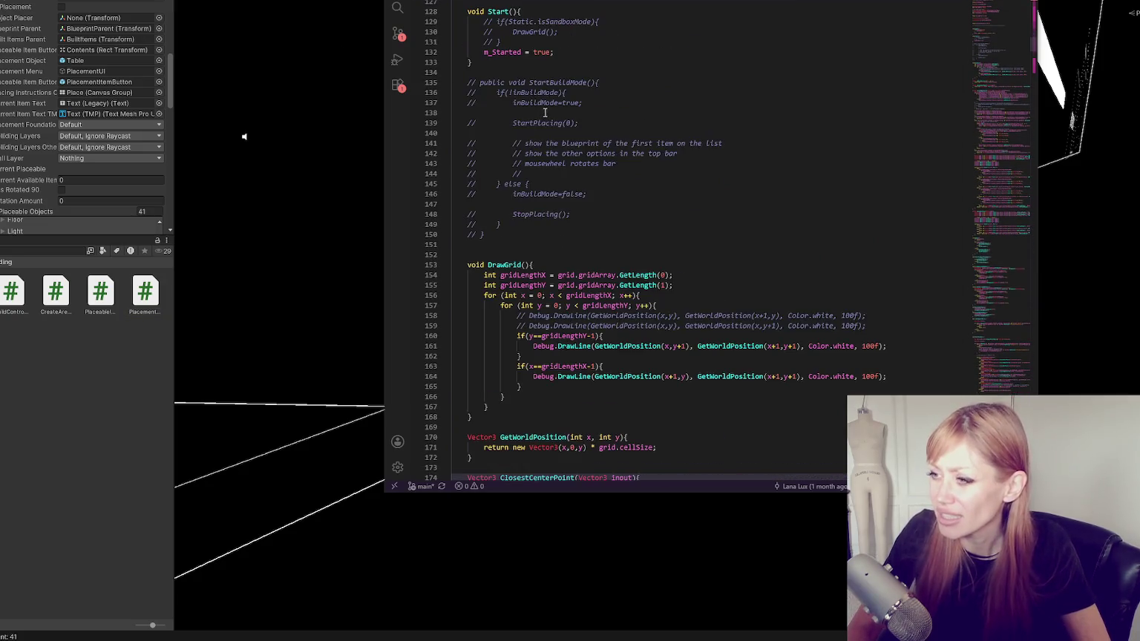
{"action": "key", "text": "alt+Tab"}
Find the Crafting script via a 'crafting' search and inspect its knownCraftingRecipes declaration on line 45.
{"action": "type", "text": "crafting"}
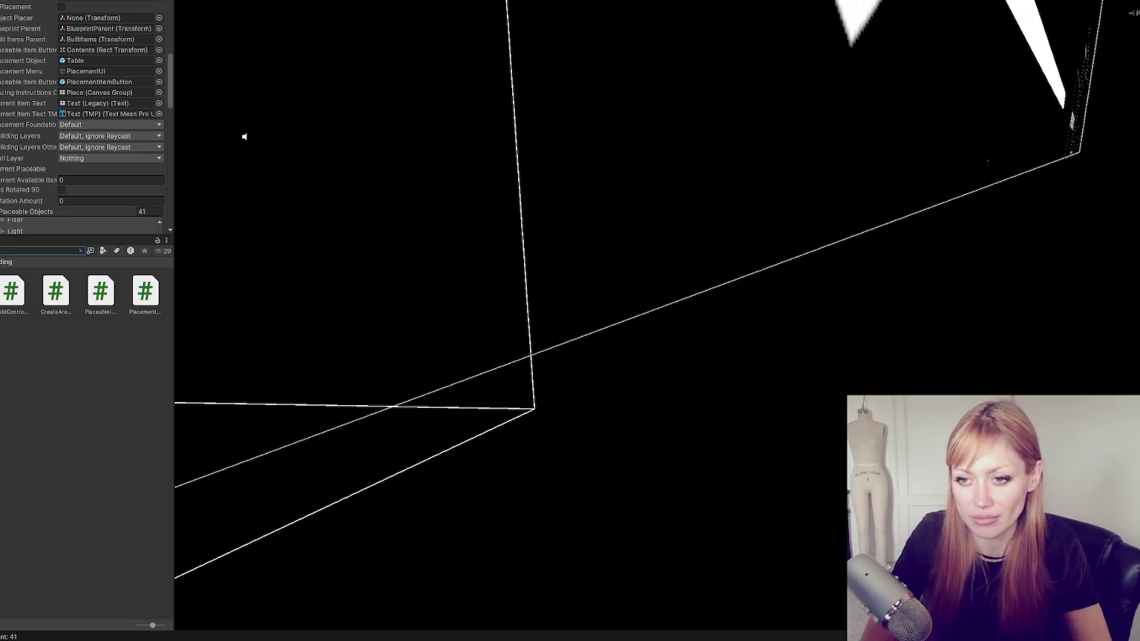
{"action": "left_click", "coordinate": [55, 341]}
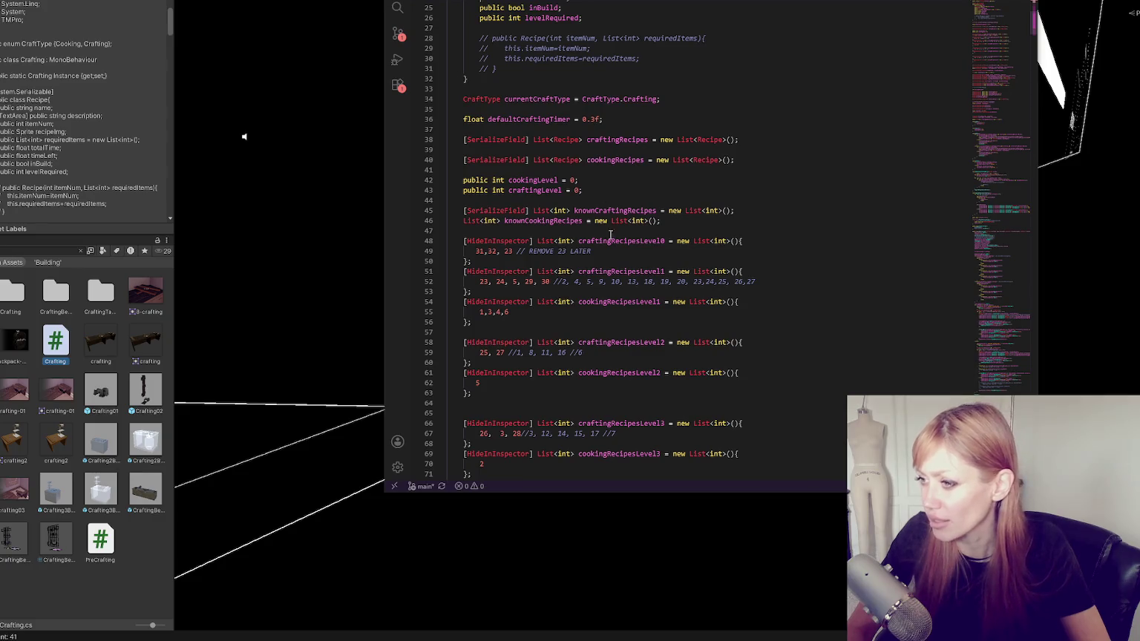
{"action": "scroll", "coordinate": [609, 169], "scroll_direction": "down", "scroll_amount": 4}
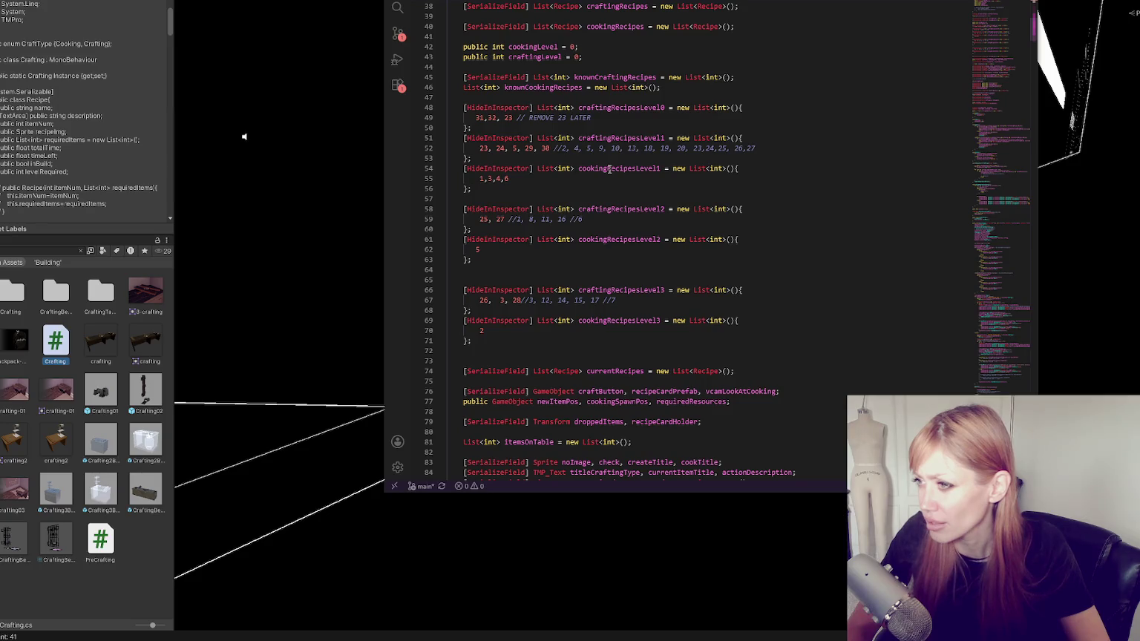
{"action": "scroll", "coordinate": [608, 160], "scroll_direction": "up", "scroll_amount": 2}
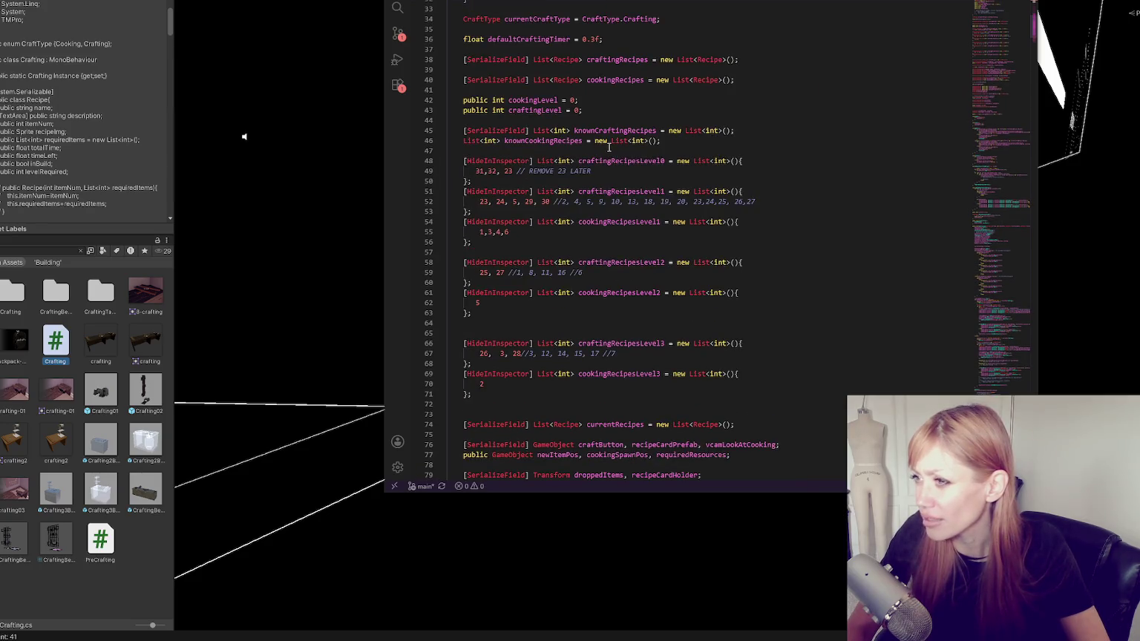
{"action": "left_click", "coordinate": [620, 131]}
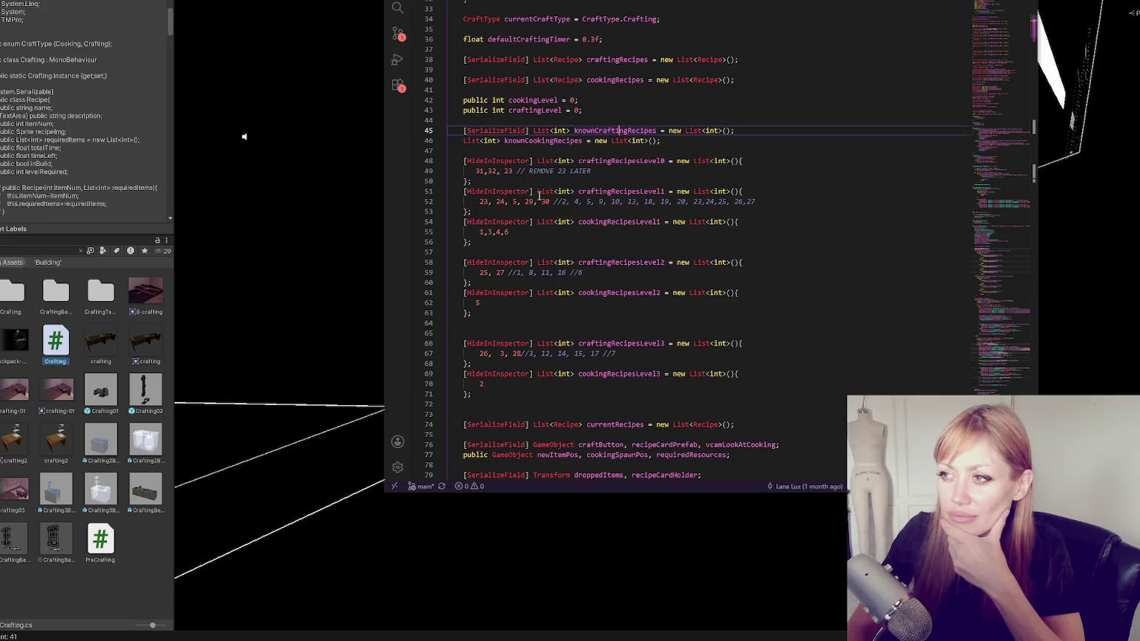
{"action": "left_click", "coordinate": [197, 195]}
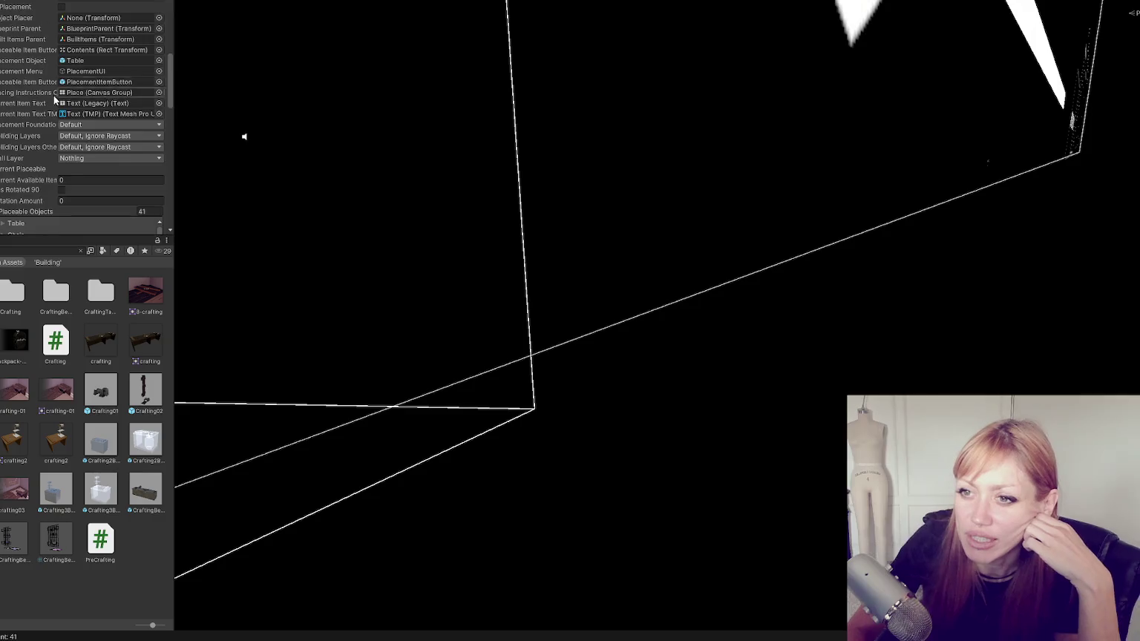
Expand the Newspaper Bed entry in Placeable Objects to check its settings, then collapse it.
{"action": "scroll", "coordinate": [53, 95], "scroll_direction": "down", "scroll_amount": 3}
{"action": "scroll", "coordinate": [70, 135], "scroll_direction": "down", "scroll_amount": 5}
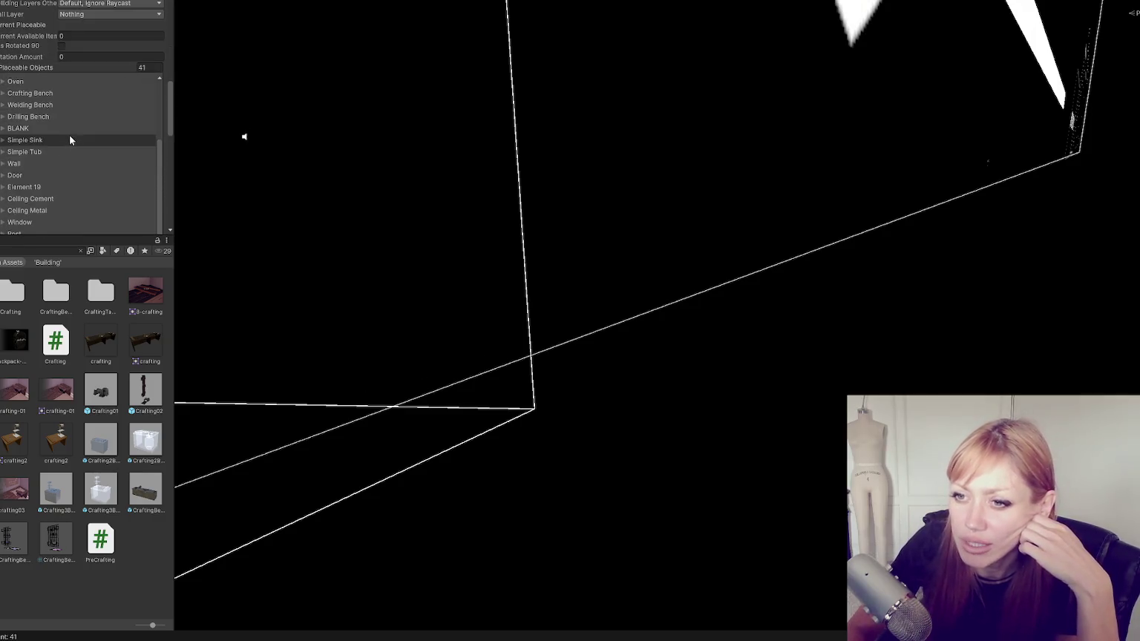
{"action": "scroll", "coordinate": [70, 126], "scroll_direction": "down", "scroll_amount": 3}
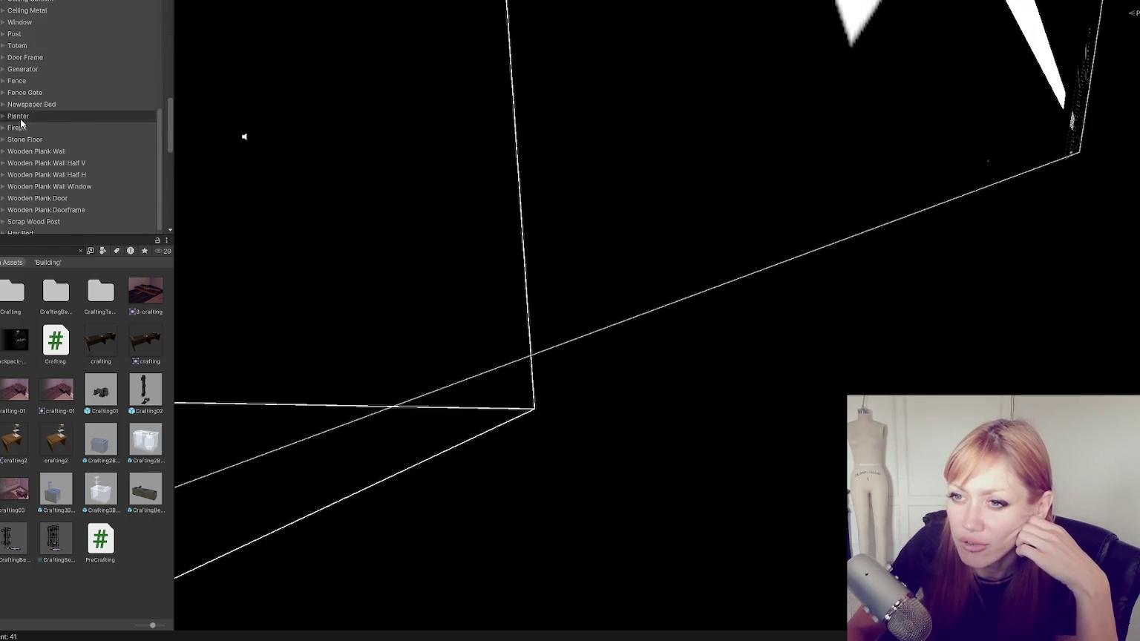
{"action": "scroll", "coordinate": [20, 130], "scroll_direction": "down", "scroll_amount": 2}
{"action": "scroll", "coordinate": [26, 103], "scroll_direction": "up", "scroll_amount": 8}
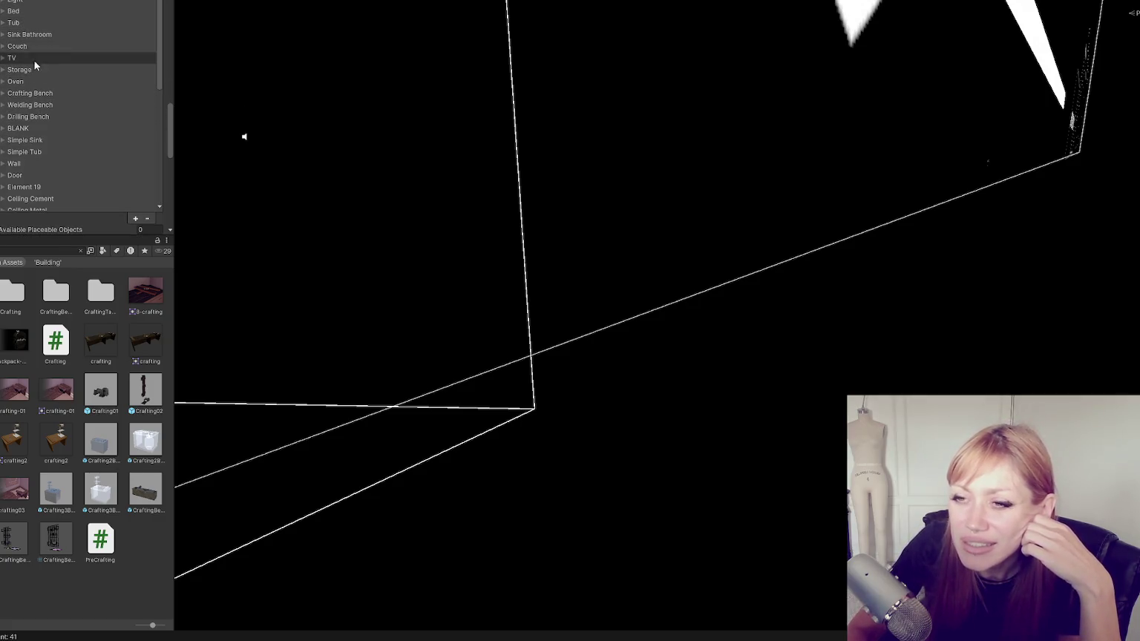
{"action": "scroll", "coordinate": [37, 155], "scroll_direction": "down", "scroll_amount": 3}
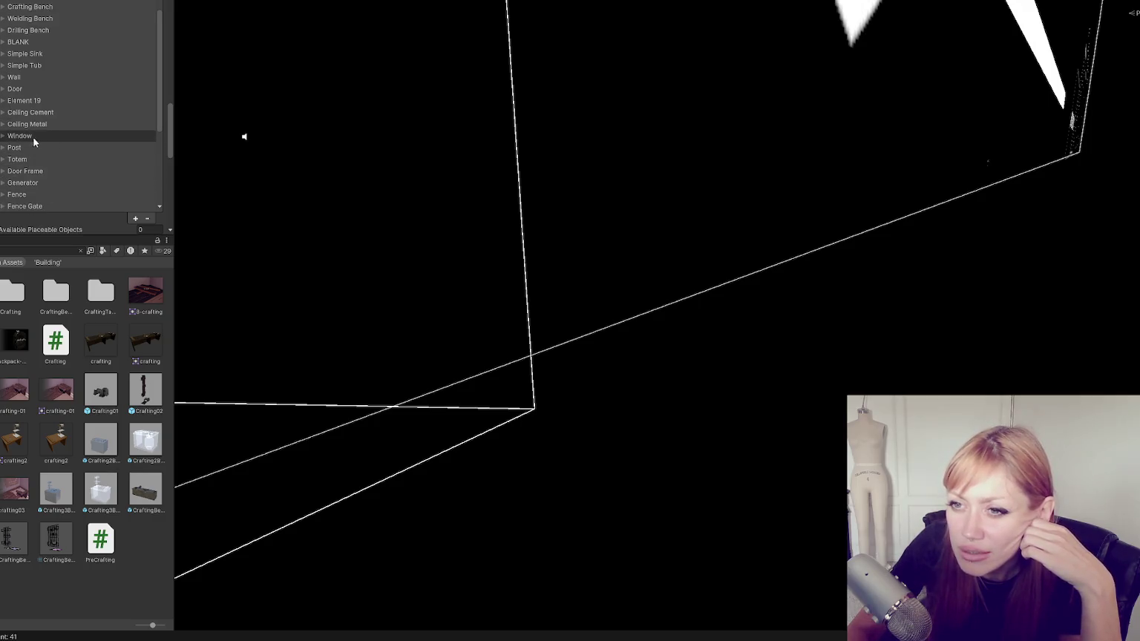
{"action": "scroll", "coordinate": [45, 147], "scroll_direction": "down", "scroll_amount": 1}
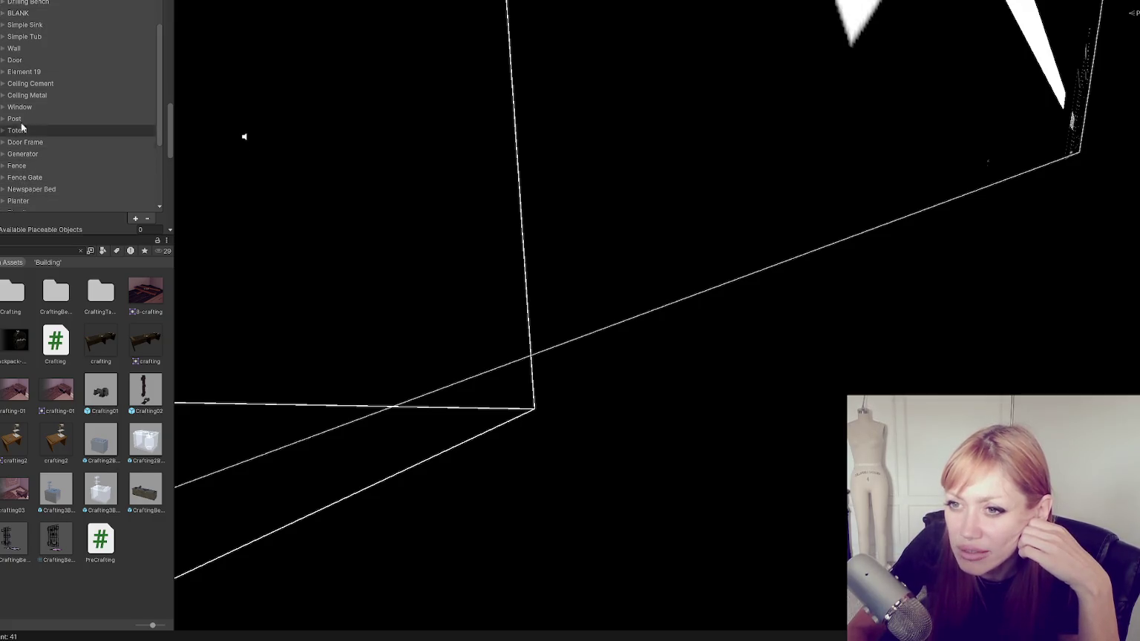
{"action": "scroll", "coordinate": [30, 138], "scroll_direction": "down", "scroll_amount": 2}
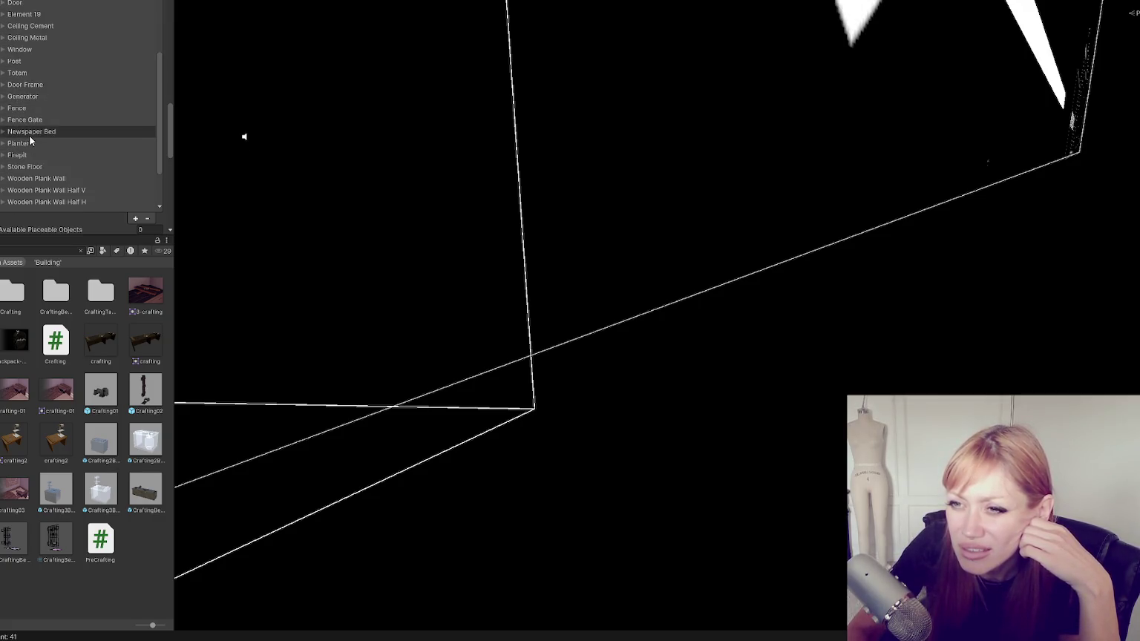
{"action": "left_click", "coordinate": [32, 131]}
{"action": "scroll", "coordinate": [45, 133], "scroll_direction": "down", "scroll_amount": 6}
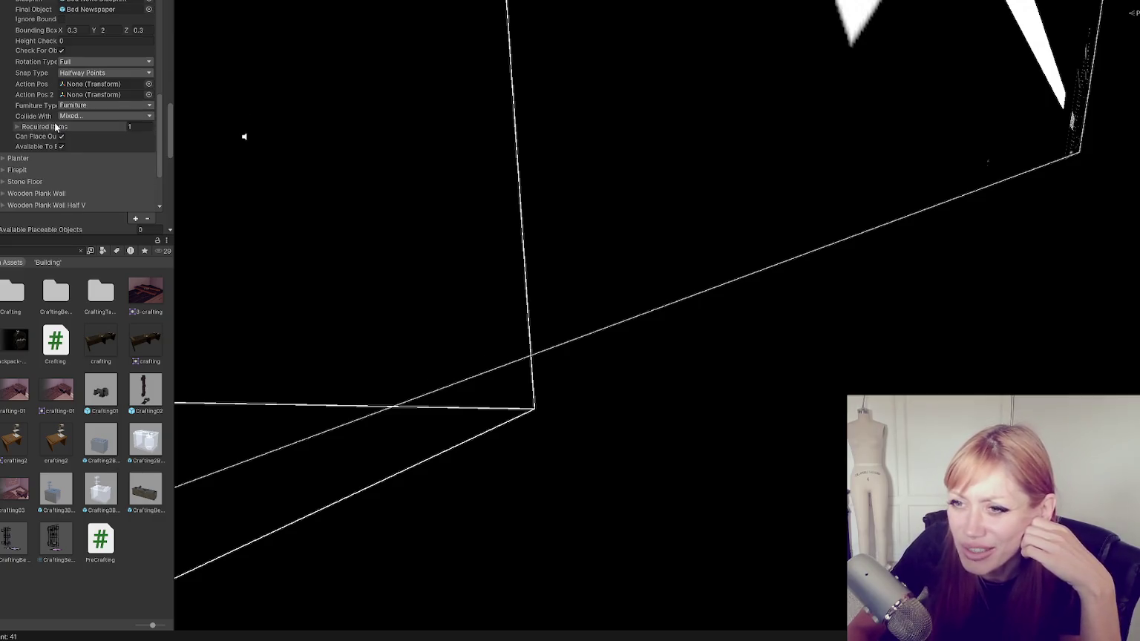
{"action": "scroll", "coordinate": [51, 136], "scroll_direction": "up", "scroll_amount": 3}
{"action": "left_click", "coordinate": [30, 75]}
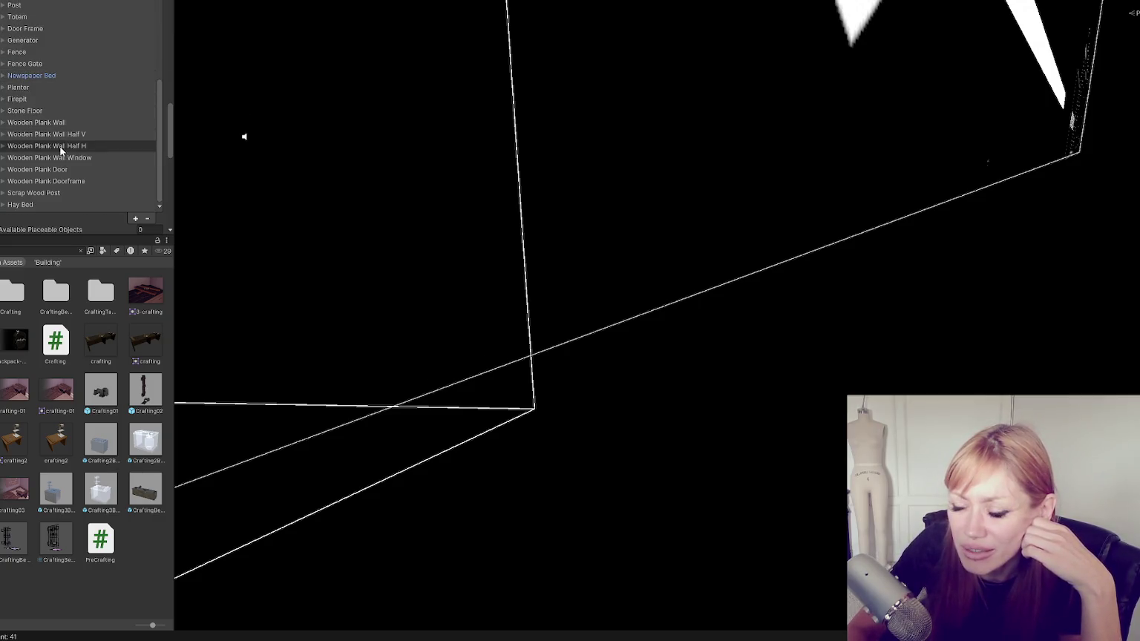
Collapse and re-expand the Placeable Objects list, then collapse the Table entry's settings.
{"action": "scroll", "coordinate": [46, 163], "scroll_direction": "up", "scroll_amount": 10}
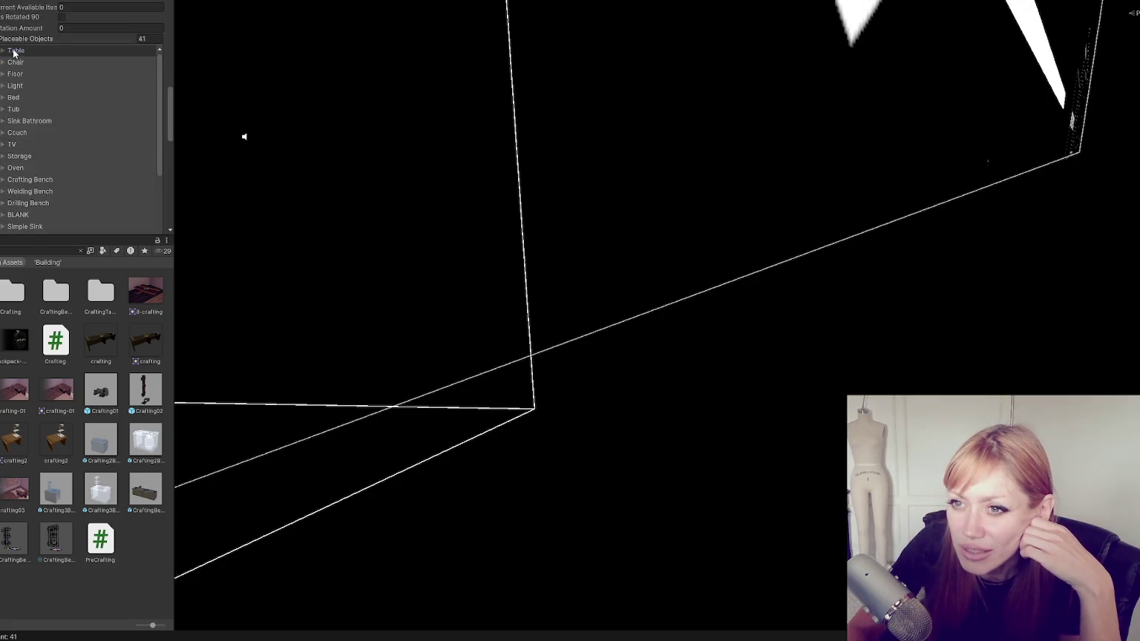
{"action": "scroll", "coordinate": [45, 121], "scroll_direction": "up", "scroll_amount": 4}
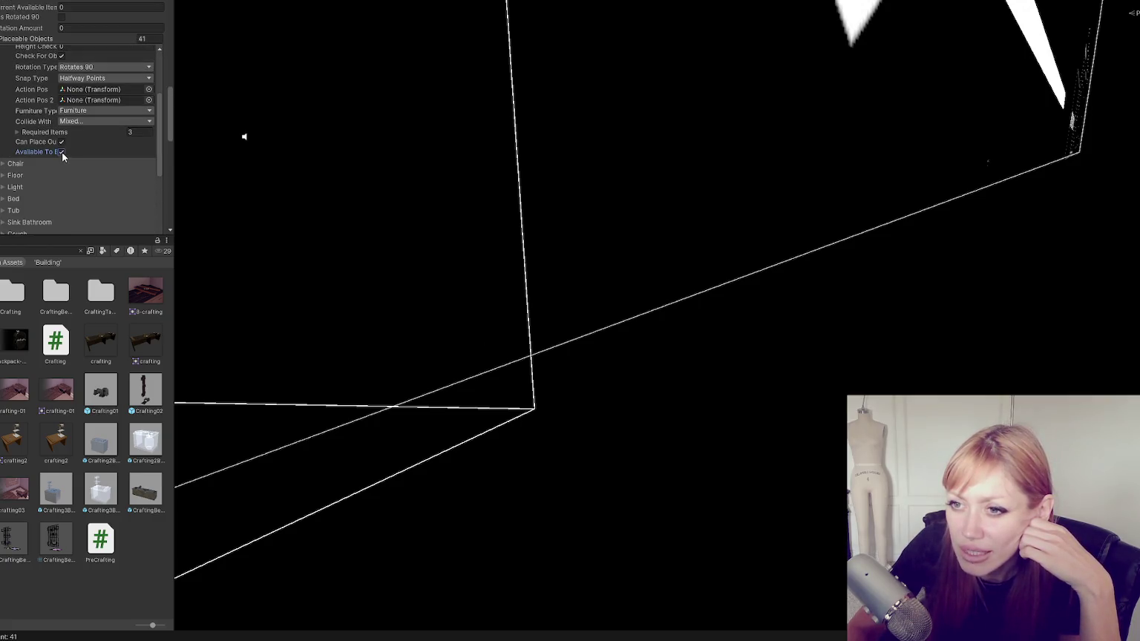
{"action": "left_click", "coordinate": [20, 38]}
{"action": "left_click", "coordinate": [20, 38]}
{"action": "scroll", "coordinate": [70, 152], "scroll_direction": "down", "scroll_amount": 5}
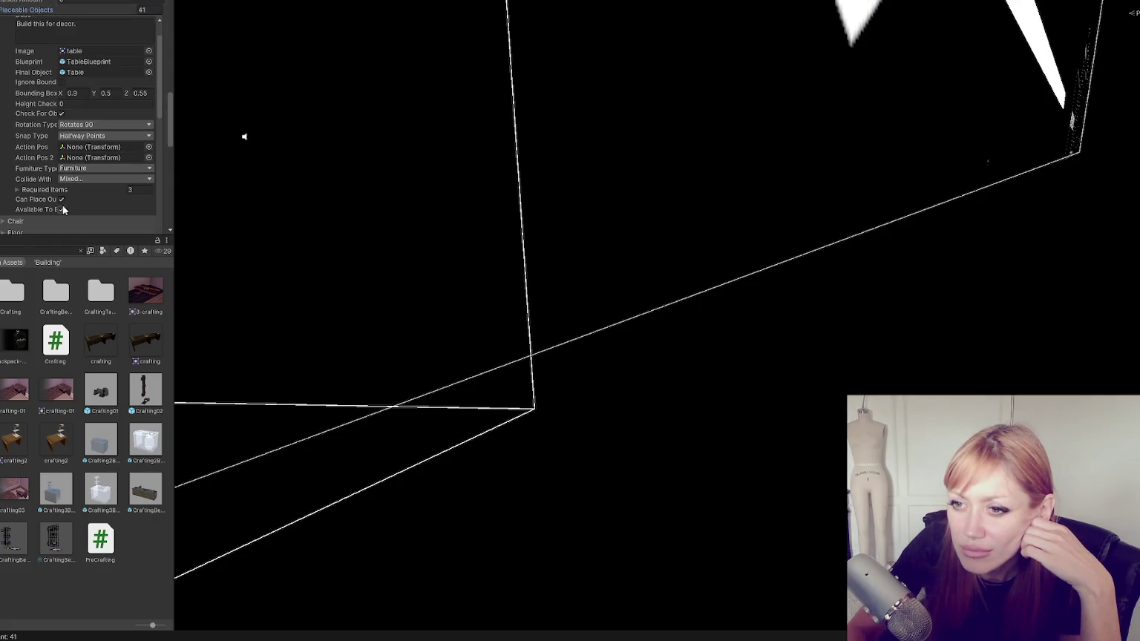
{"action": "scroll", "coordinate": [26, 124], "scroll_direction": "up", "scroll_amount": 3}
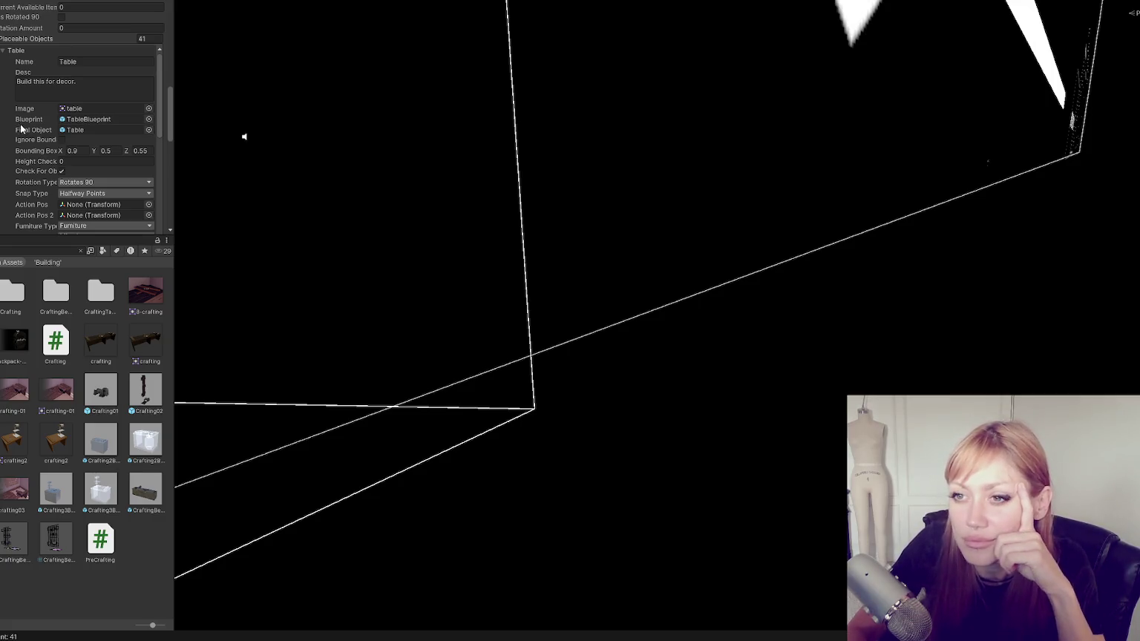
{"action": "left_click", "coordinate": [13, 53]}
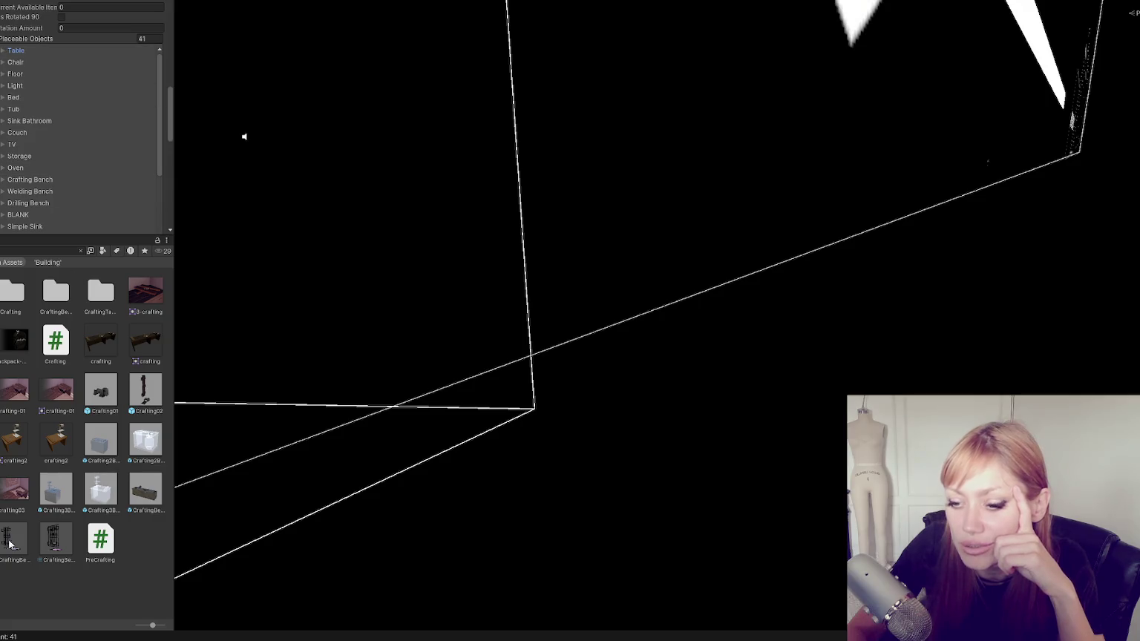
{"action": "key", "text": "alt+Tab"}
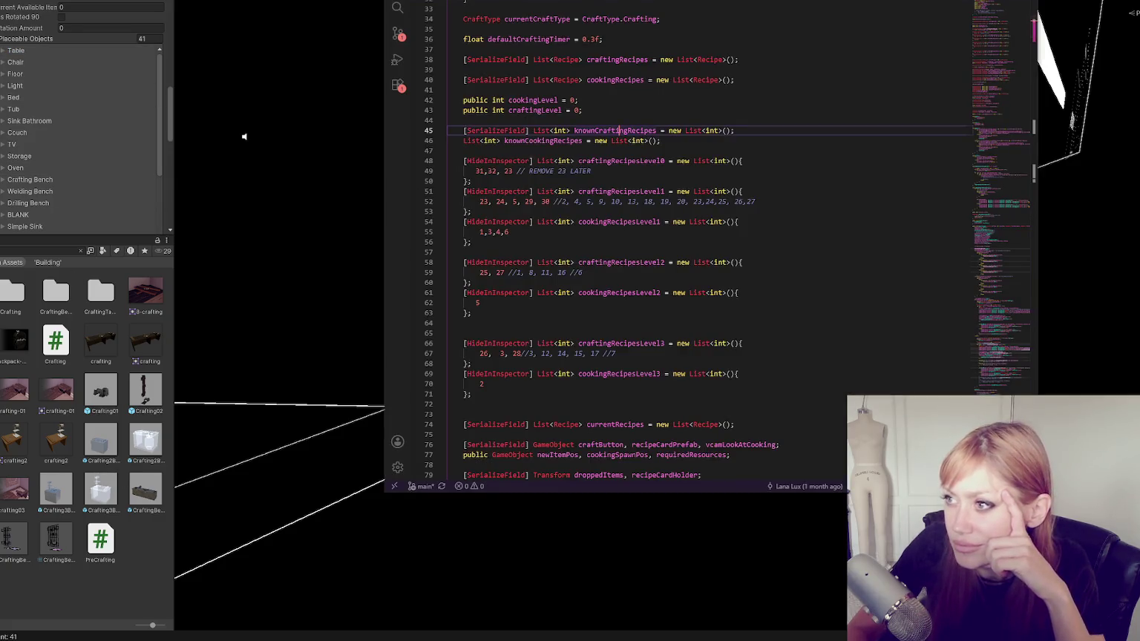
Add a List<float> availableOnStart = new(); declaration after the distanceForRotation line.
{"action": "scroll", "coordinate": [585, 207], "scroll_direction": "down", "scroll_amount": 10}
{"action": "scroll", "coordinate": [1005, 44], "scroll_direction": "up", "scroll_amount": 15}
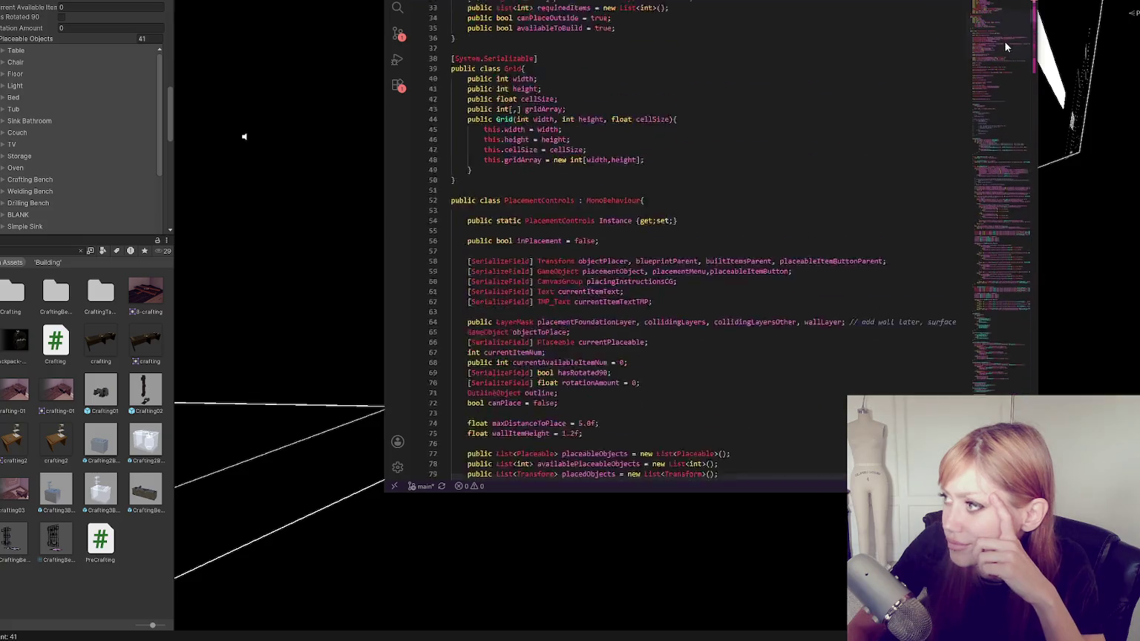
{"action": "scroll", "coordinate": [1005, 44], "scroll_direction": "down", "scroll_amount": 20}
{"action": "left_click", "coordinate": [641, 304]}
{"action": "left_click", "coordinate": [640, 227]}
{"action": "key", "text": "Return"}
{"action": "key", "text": "Return"}
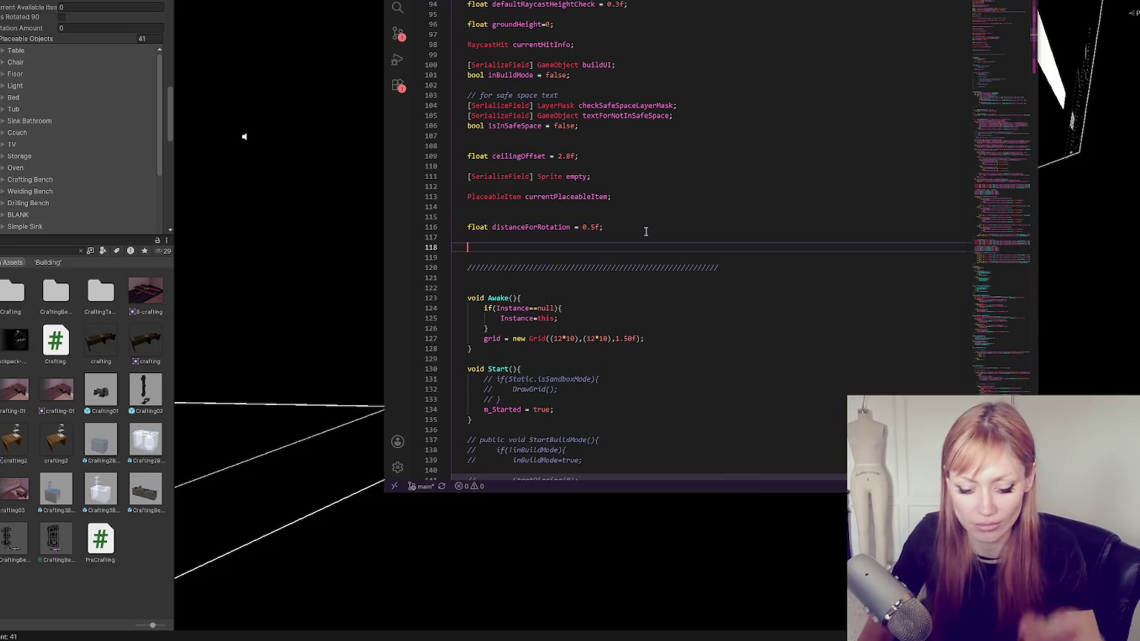
{"action": "type", "text": "fList<flaot>"}
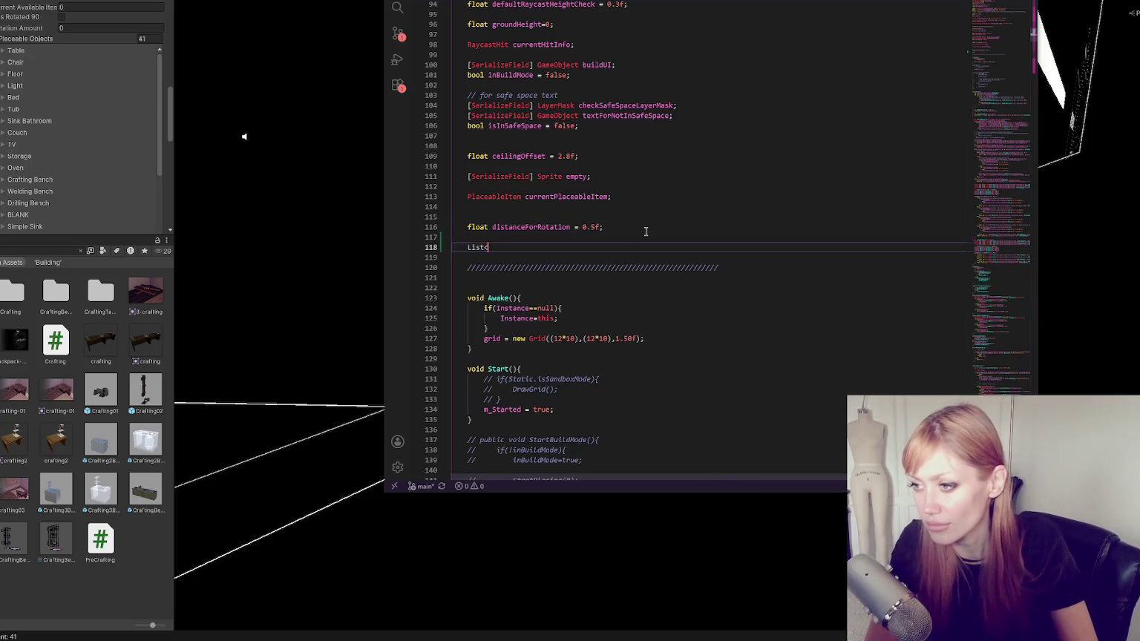
{"action": "key", "text": "BackSpace"}
{"action": "key", "text": "BackSpace"}
{"action": "key", "text": "BackSpace"}
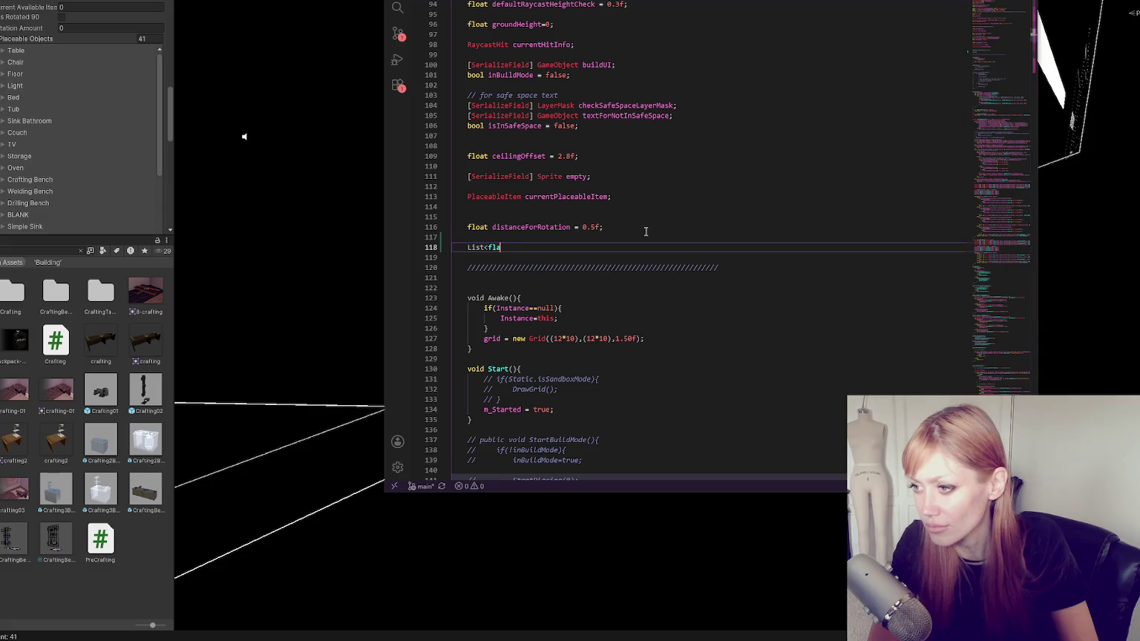
{"action": "type", "text": ">"}
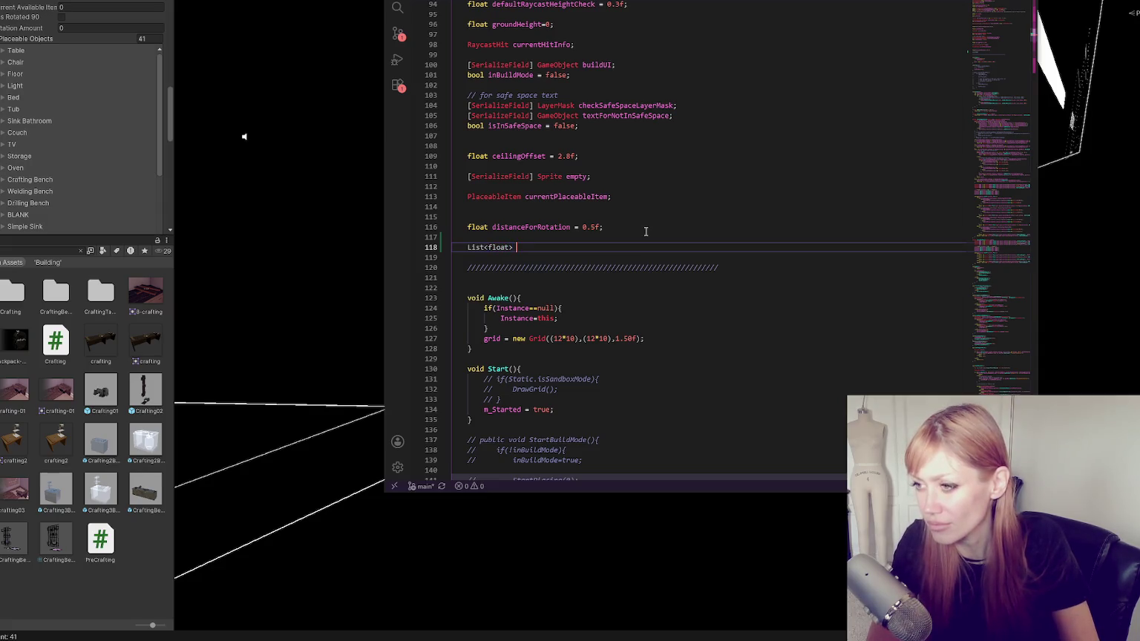
{"action": "type", "text": " ava"}
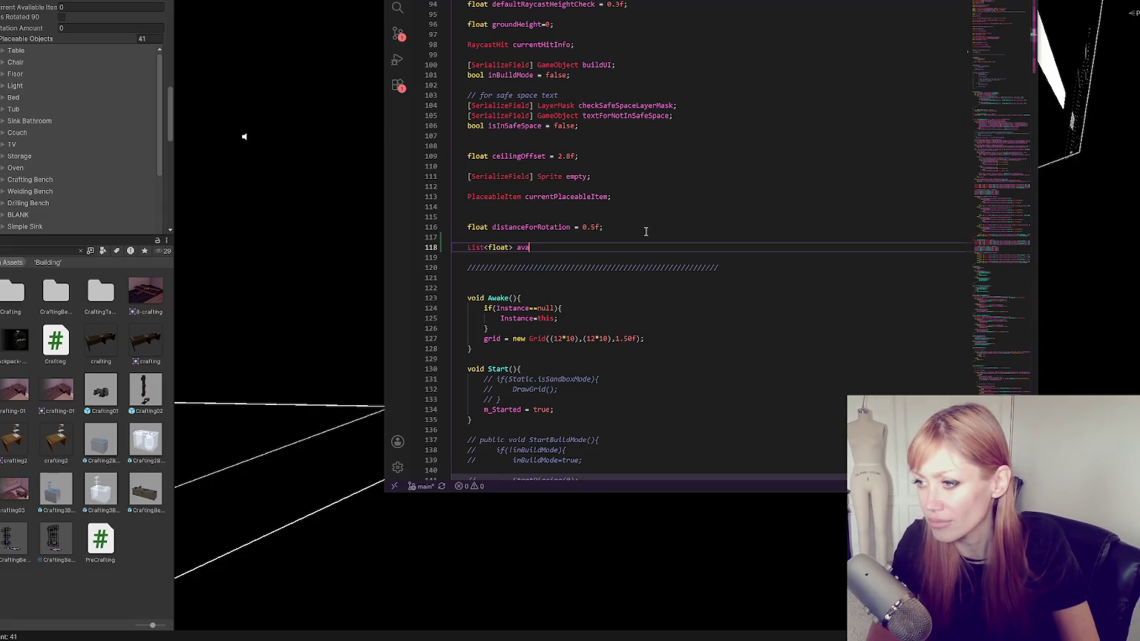
{"action": "type", "text": "rt "}
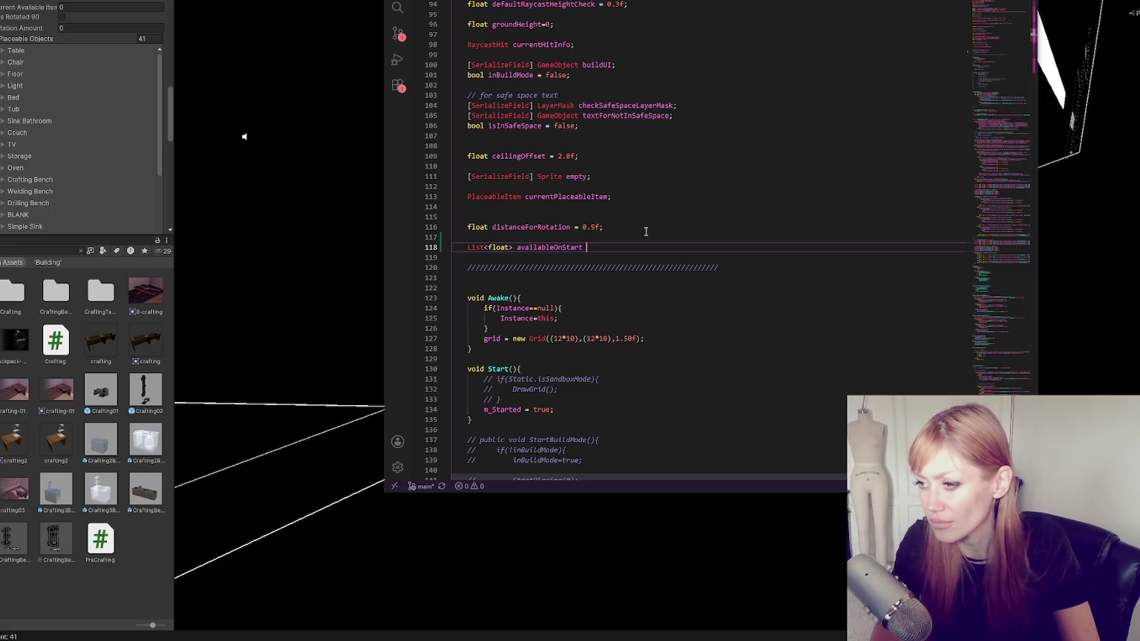
{"action": "type", "text": "= new();"}
Replace the semicolon on line 118 with an empty { } initializer block.
{"action": "scroll", "coordinate": [533, 141], "scroll_direction": "down", "scroll_amount": 3}
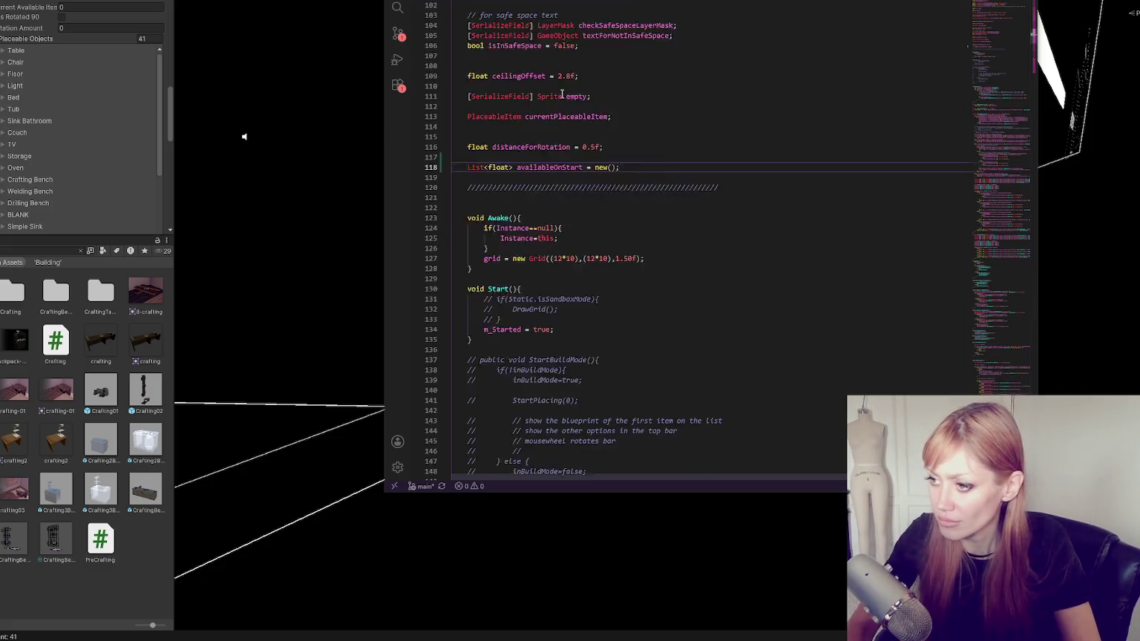
{"action": "left_click", "coordinate": [633, 140]}
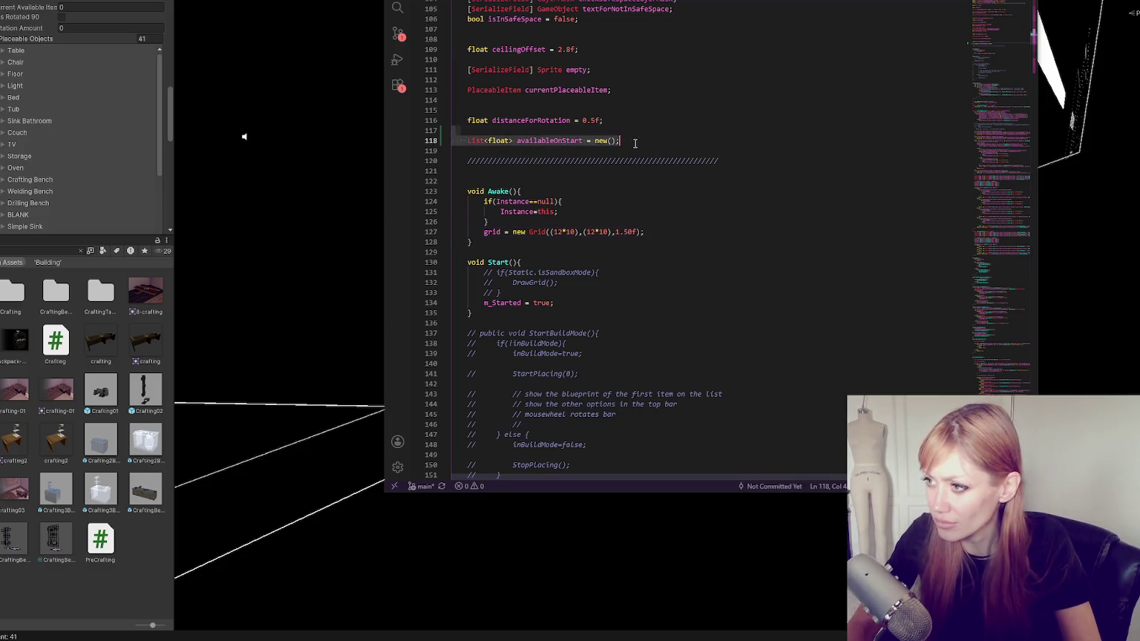
{"action": "key", "text": "BackSpace"}
{"action": "type", "text": "{"}
{"action": "key", "text": "Return"}
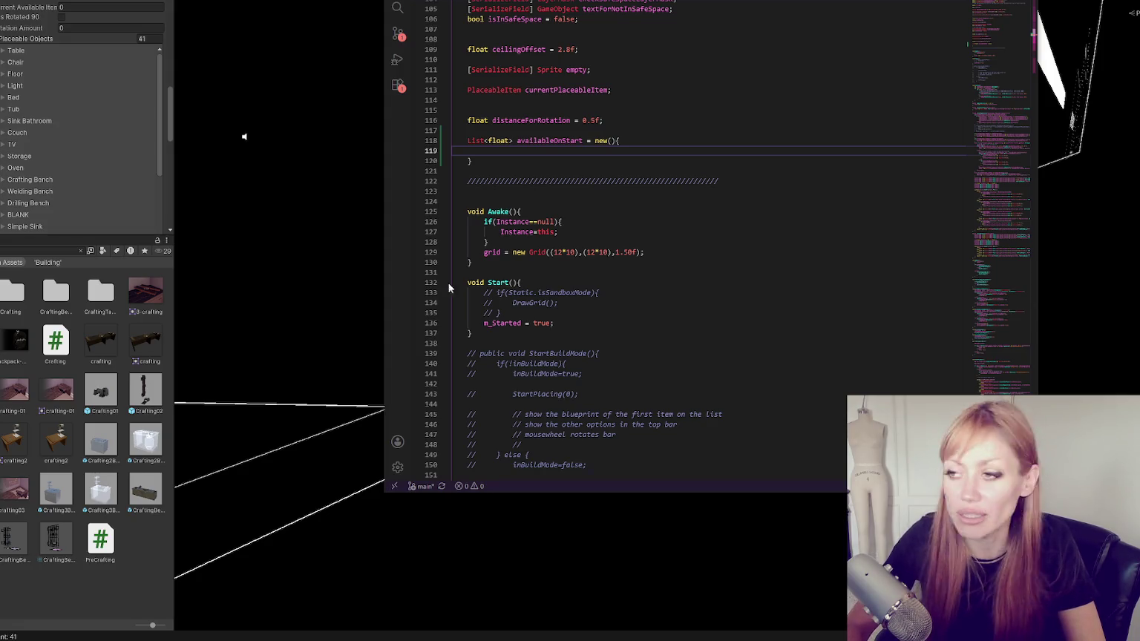
Paste the starting item indices into availableOnStart and add 36 and 37 after 35.
{"action": "key", "text": "ctrl+v"}
{"action": "left_click", "coordinate": [681, 151]}
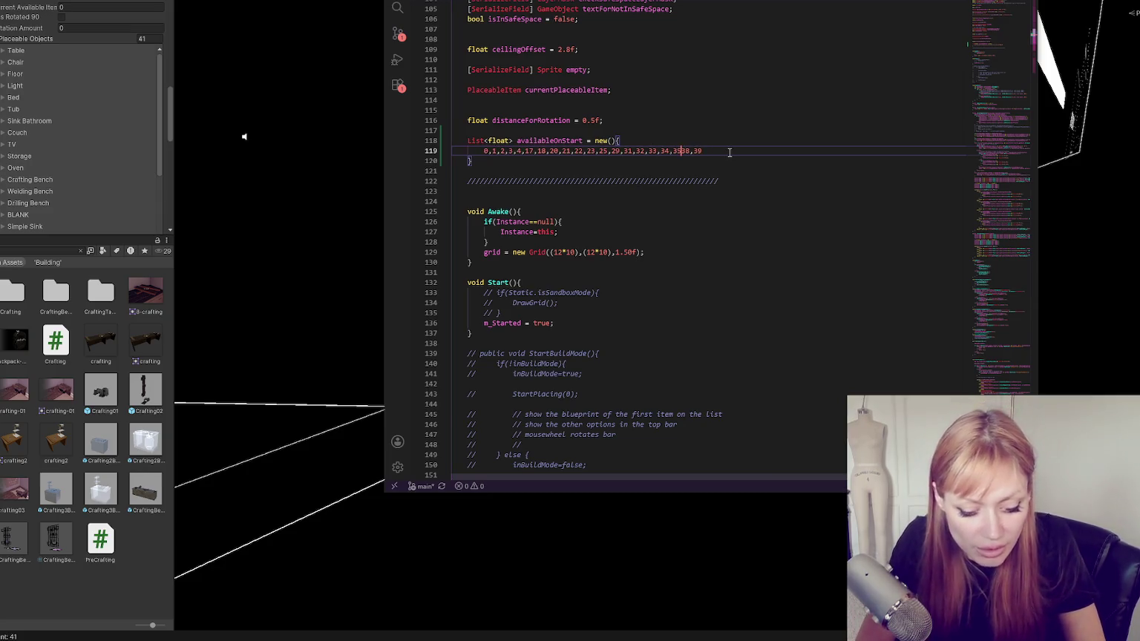
{"action": "type", "text": "5,36,"}
{"action": "type", "text": "37"}
{"action": "type", "text": ",37,"}
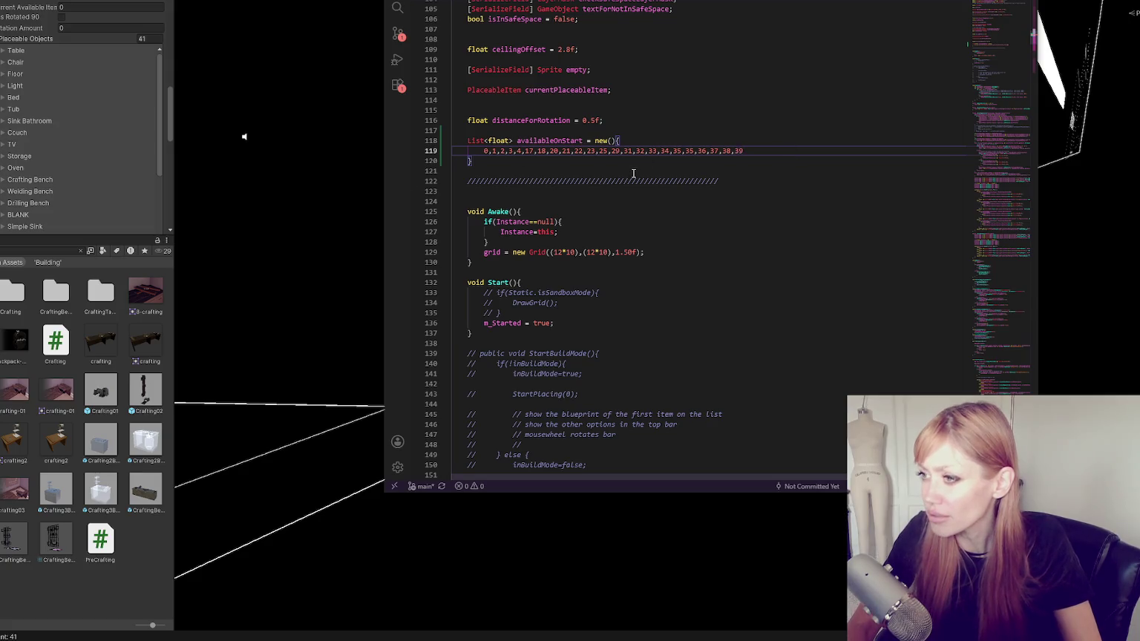
Add an empty for(int i=0; i<; i++) loop after the grid setup line in Awake.
{"action": "left_click", "coordinate": [704, 253]}
{"action": "key", "text": "Return"}
{"action": "type", "text": "foreach(float"}
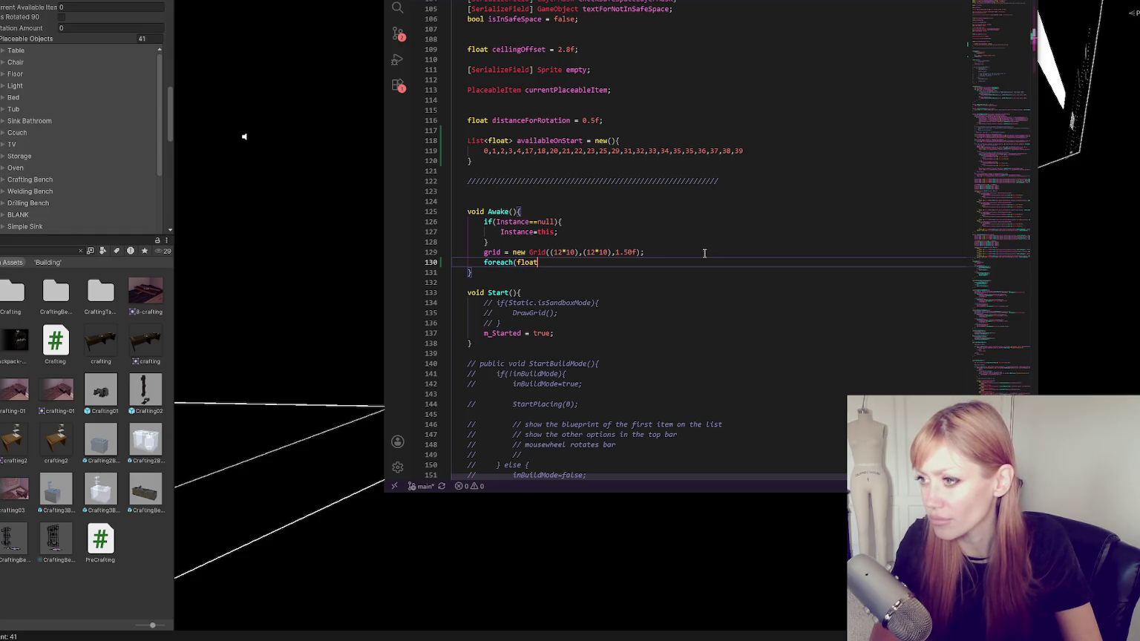
{"action": "type", "text": "a"}
{"action": "key", "text": "BackSpace"}
{"action": "key", "text": "BackSpace"}
{"action": "key", "text": "BackSpace"}
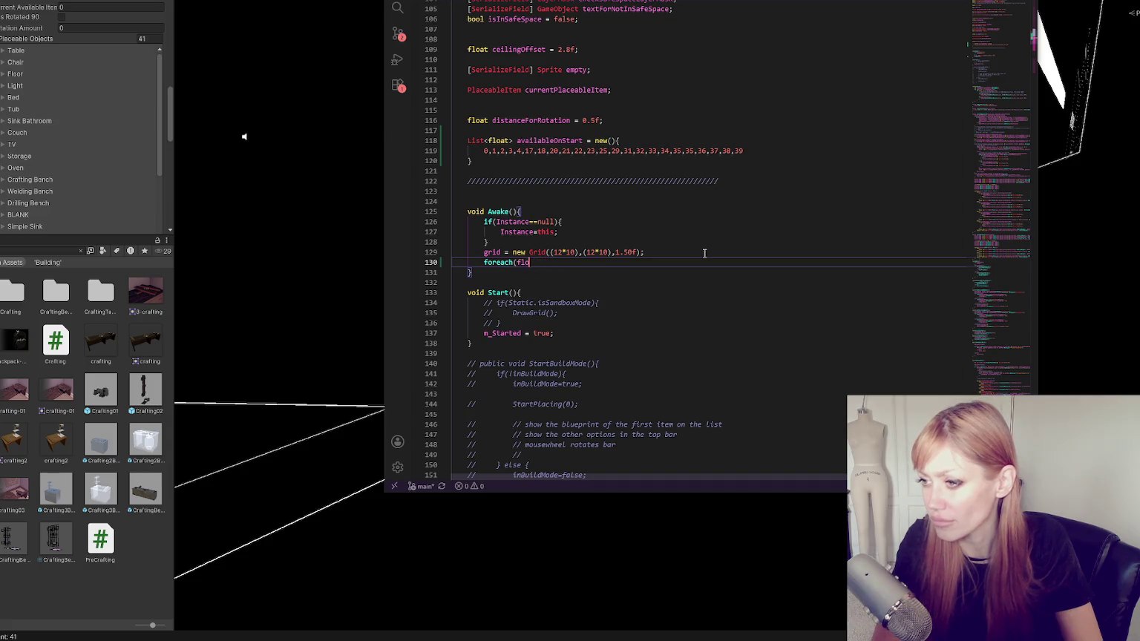
{"action": "type", "text": "(int i=0; i<; i++){"}
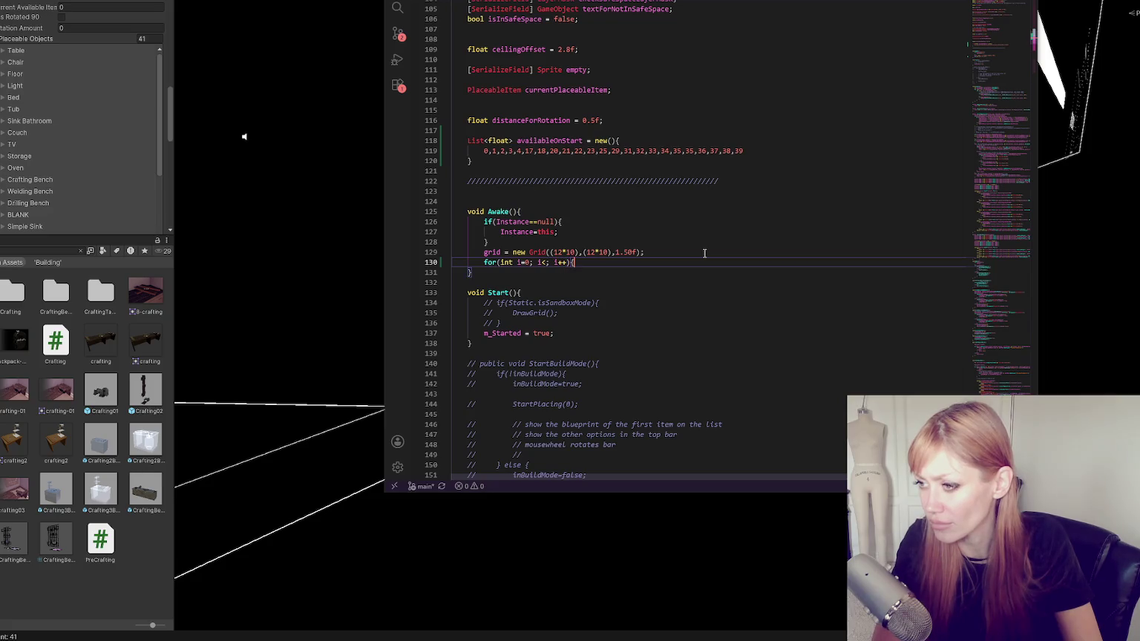
{"action": "key", "text": "Return"}
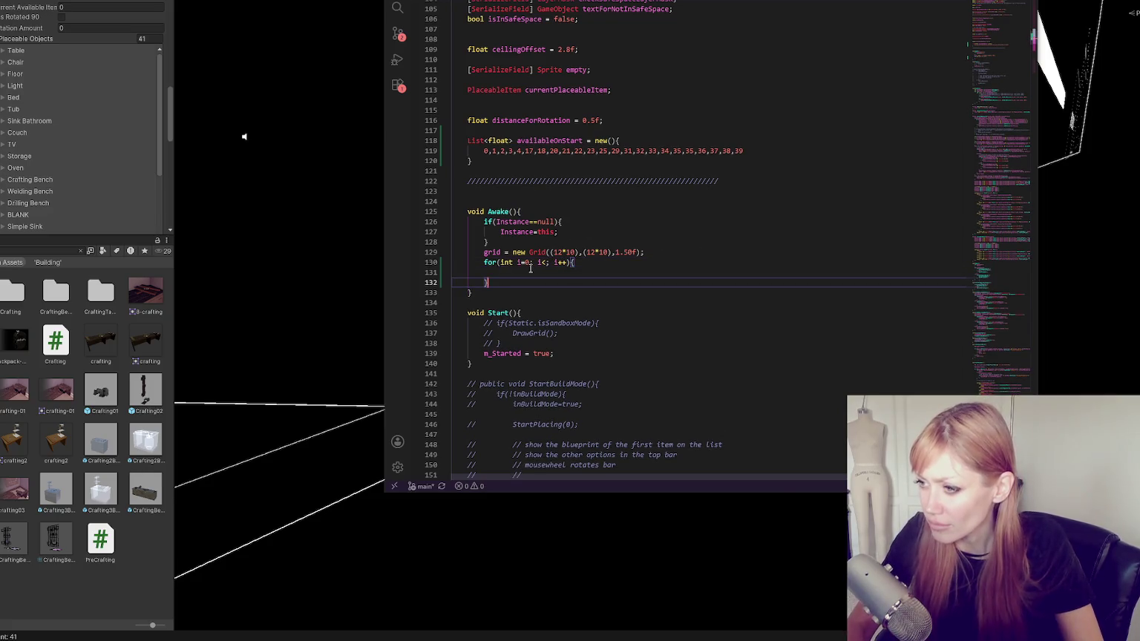
{"action": "scroll", "coordinate": [626, 230], "scroll_direction": "up", "scroll_amount": 10}
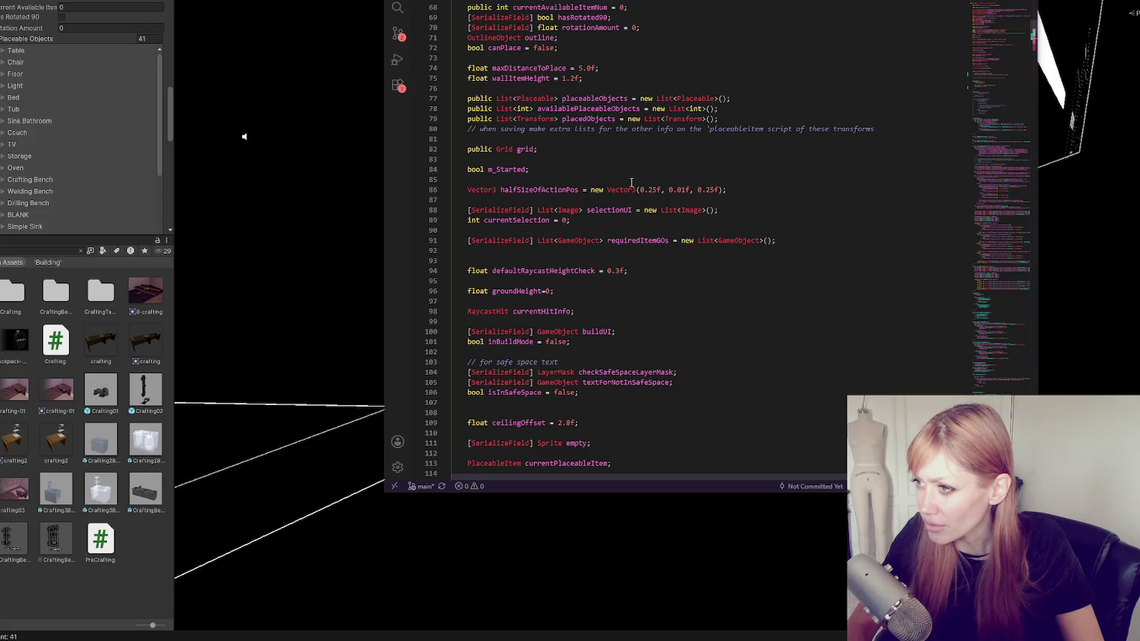
Find every use of availablePlaceableObjects in the script, then check its empty list in Unity's Inspector.
{"action": "double_click", "coordinate": [613, 100]}
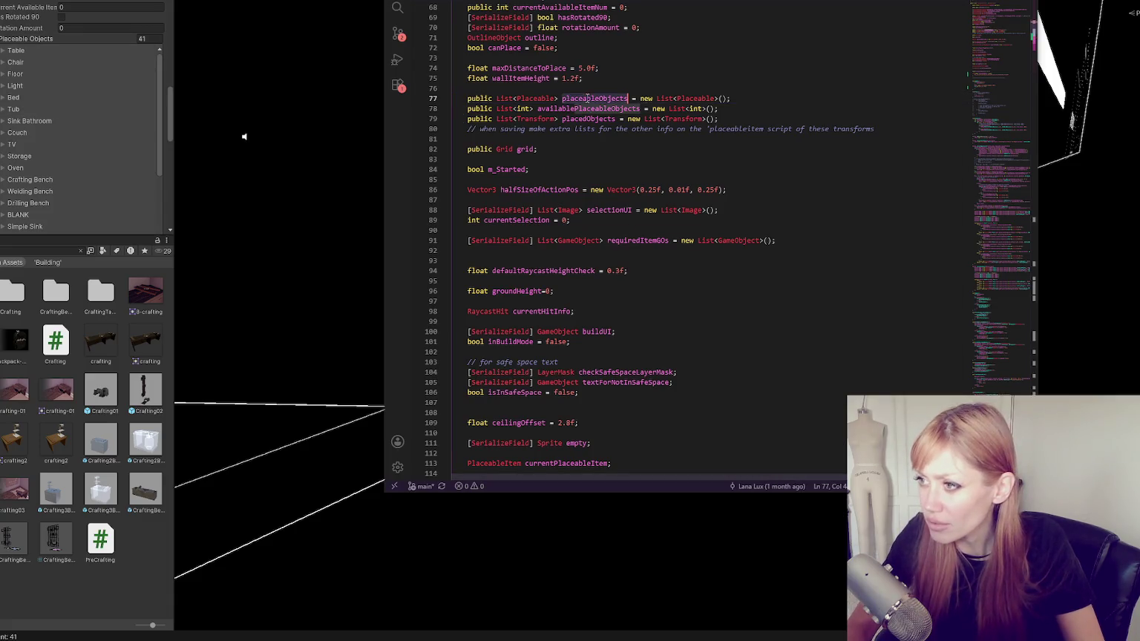
{"action": "scroll", "coordinate": [575, 223], "scroll_direction": "down", "scroll_amount": 1}
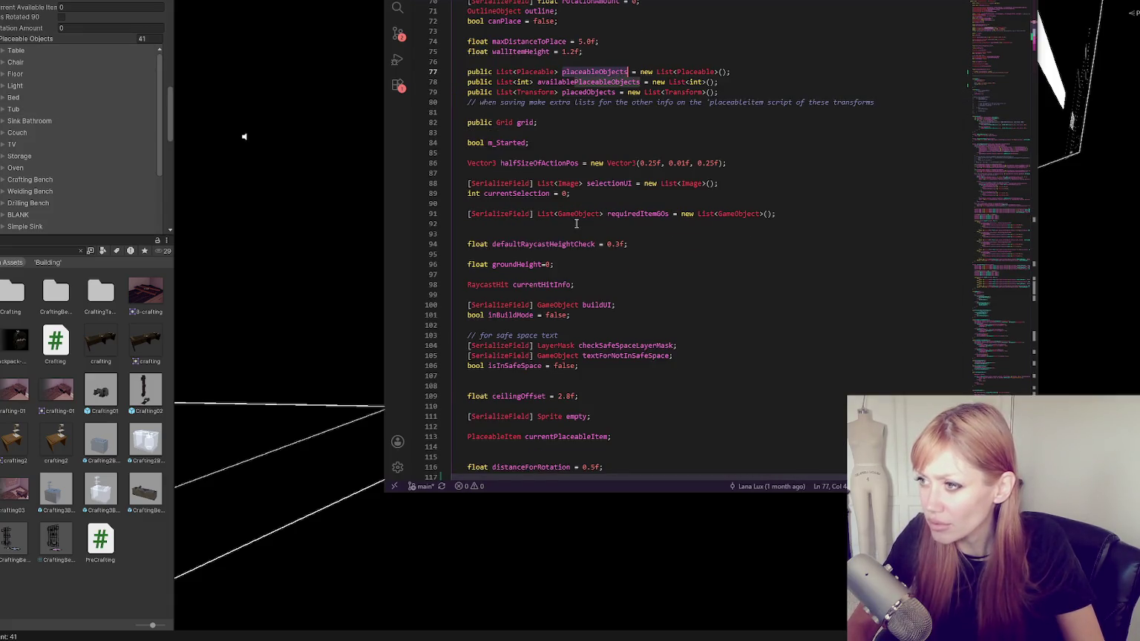
{"action": "double_click", "coordinate": [586, 83]}
{"action": "key", "text": "ctrl+f"}
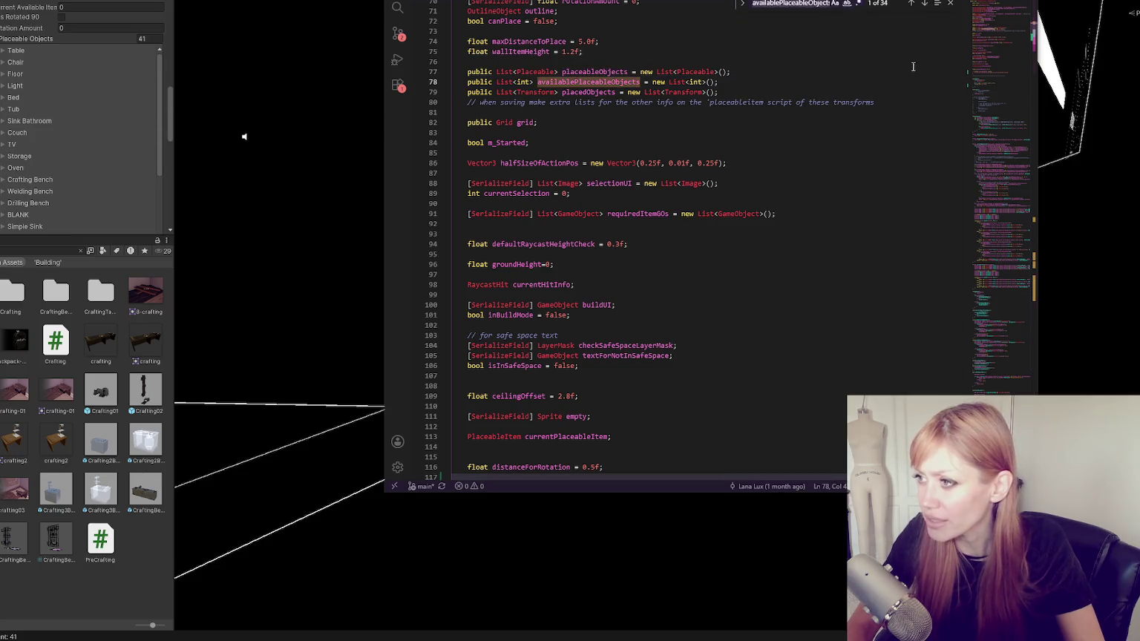
{"action": "left_click", "coordinate": [922, 16]}
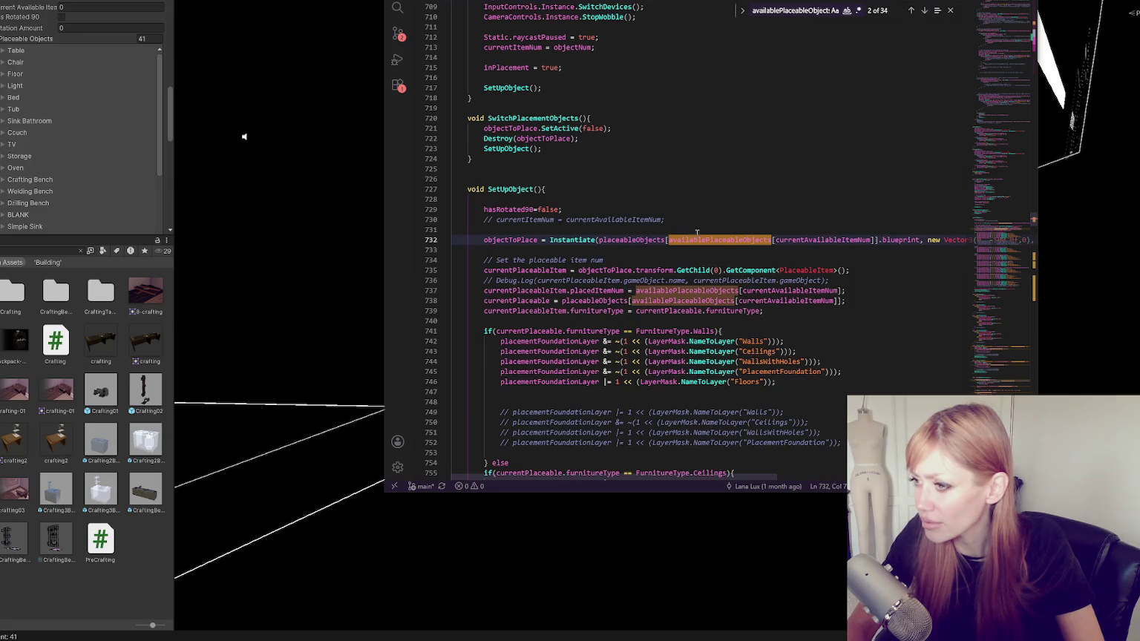
{"action": "left_click", "coordinate": [910, 11]}
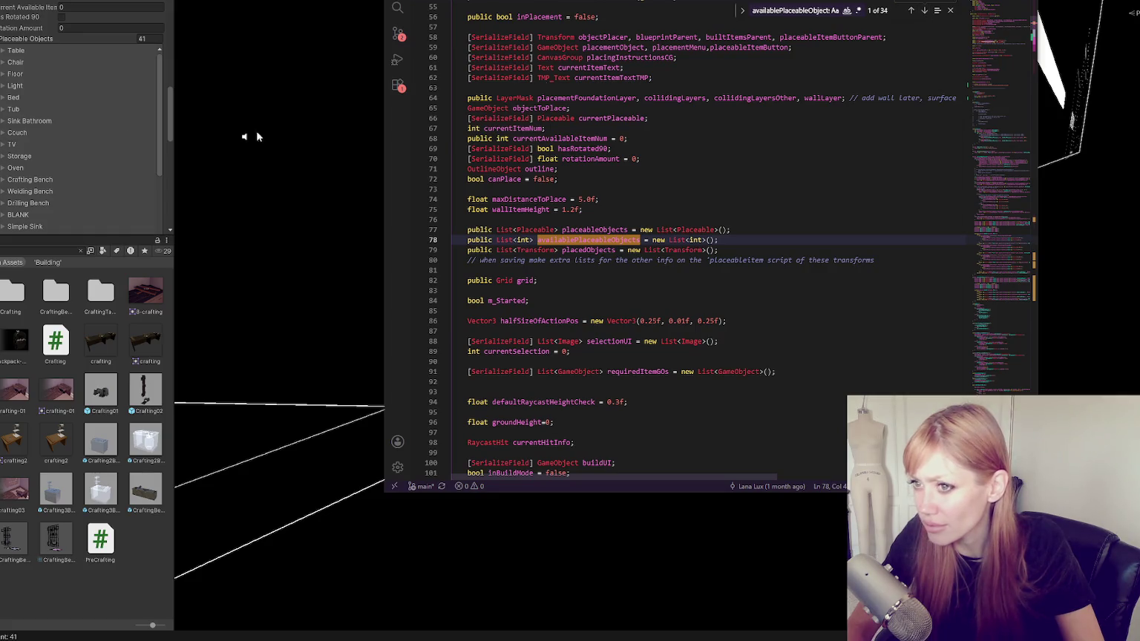
{"action": "scroll", "coordinate": [44, 148], "scroll_direction": "up", "scroll_amount": 5}
{"action": "left_click", "coordinate": [26, 191]}
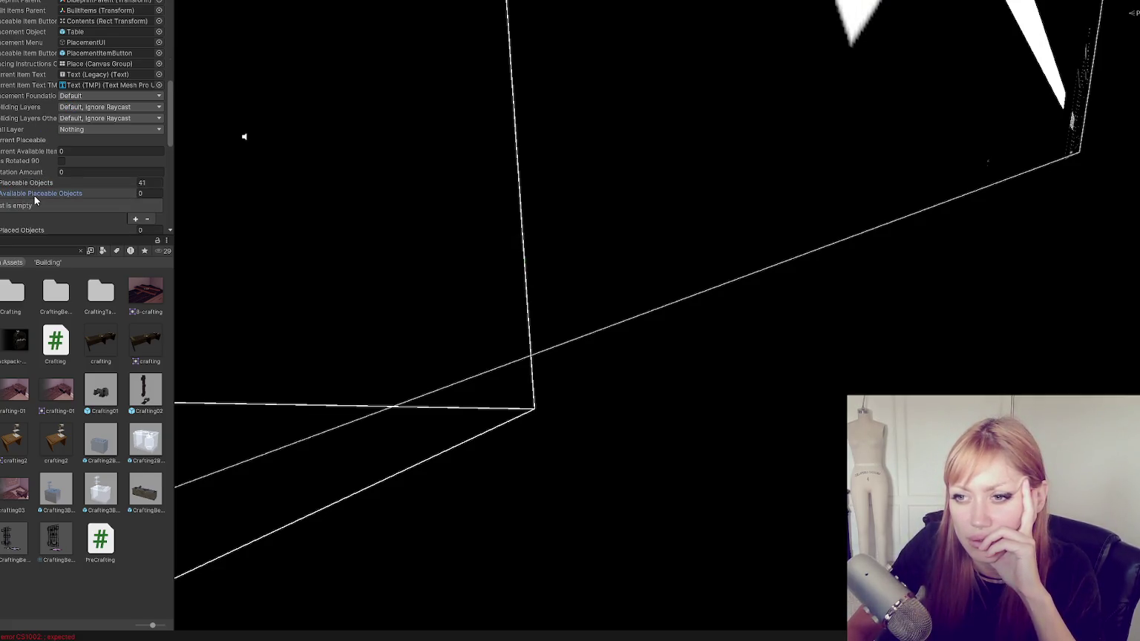
Step through each use of availablePlaceableObjects in the placement script with Find's next-match.
{"action": "key", "text": "alt+Tab"}
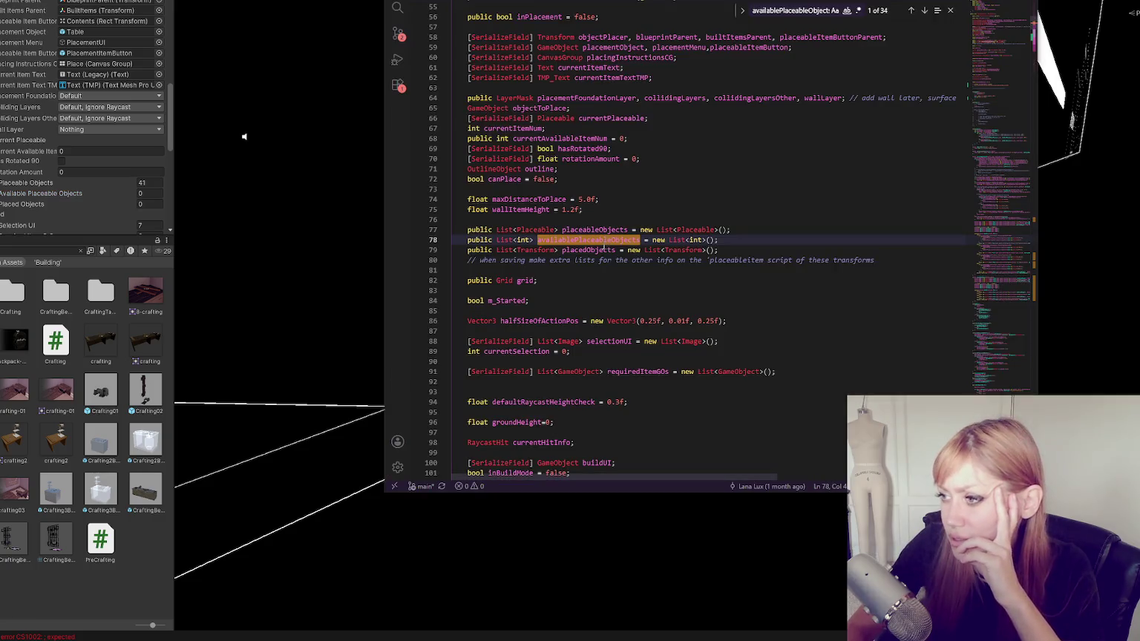
{"action": "left_click", "coordinate": [925, 11]}
{"action": "left_click", "coordinate": [924, 11]}
{"action": "left_click", "coordinate": [924, 10]}
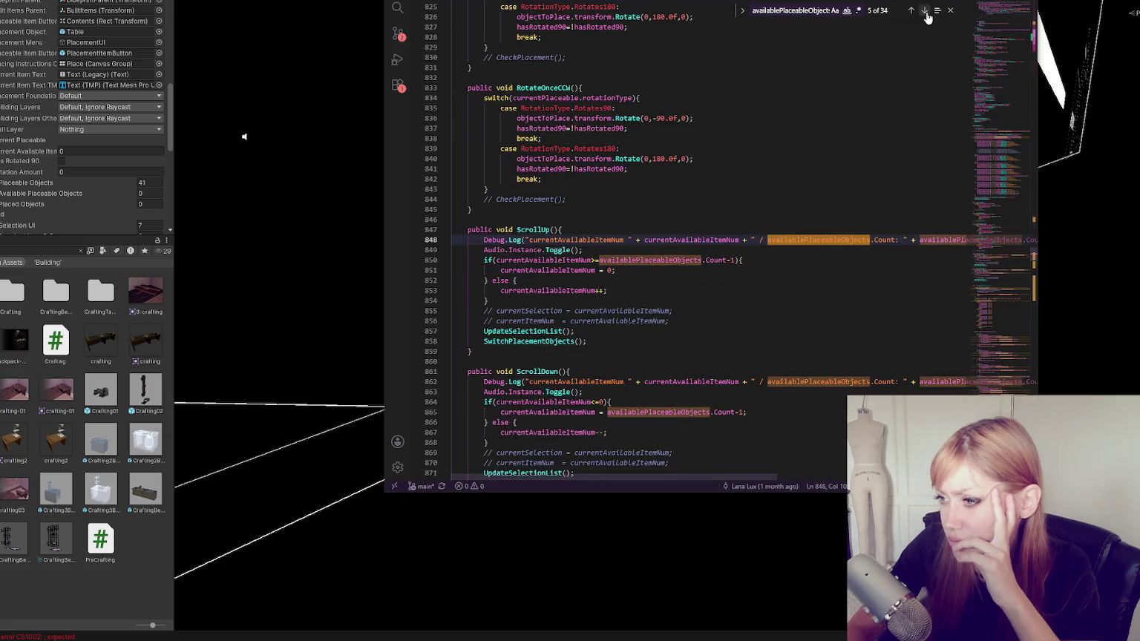
{"action": "left_click", "coordinate": [925, 10]}
{"action": "left_click", "coordinate": [924, 10]}
{"action": "left_click", "coordinate": [924, 11]}
{"action": "left_click", "coordinate": [924, 10]}
{"action": "left_click", "coordinate": [924, 11]}
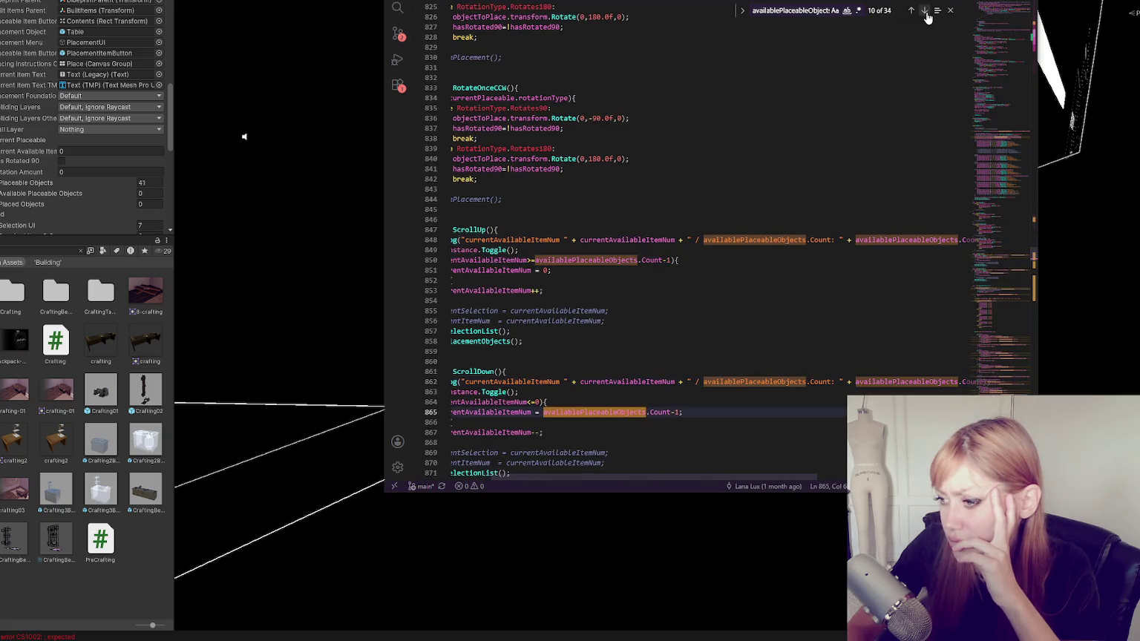
{"action": "left_click", "coordinate": [924, 10]}
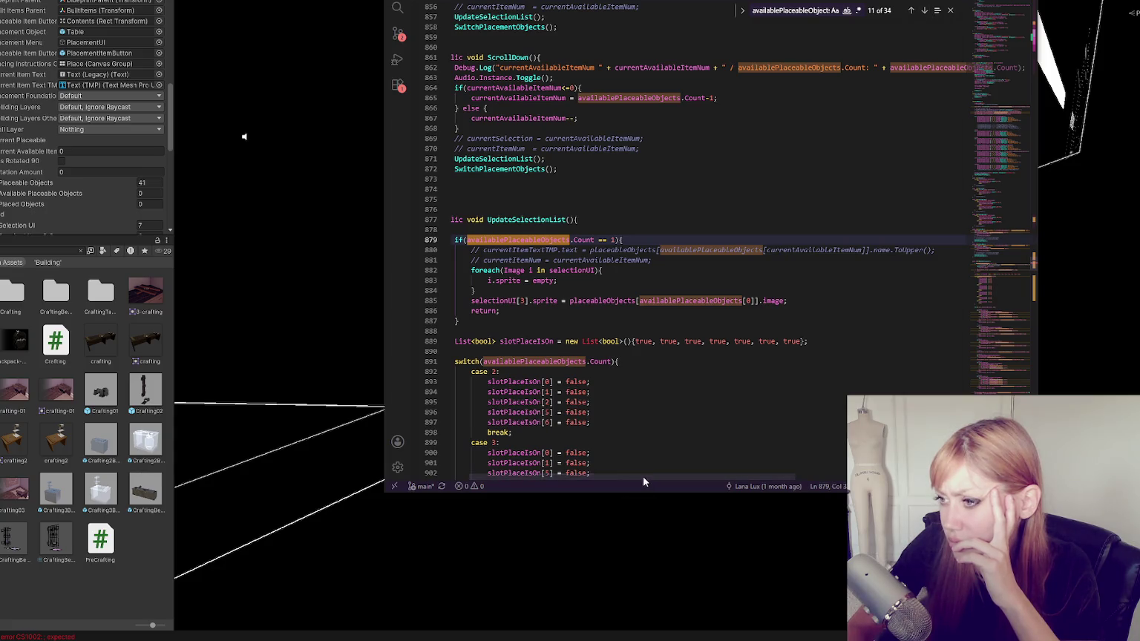
Scroll back up to the for loop in Awake and the list declarations.
{"action": "left_click_drag", "start_coordinate": [644, 478], "coordinate": [628, 478]}
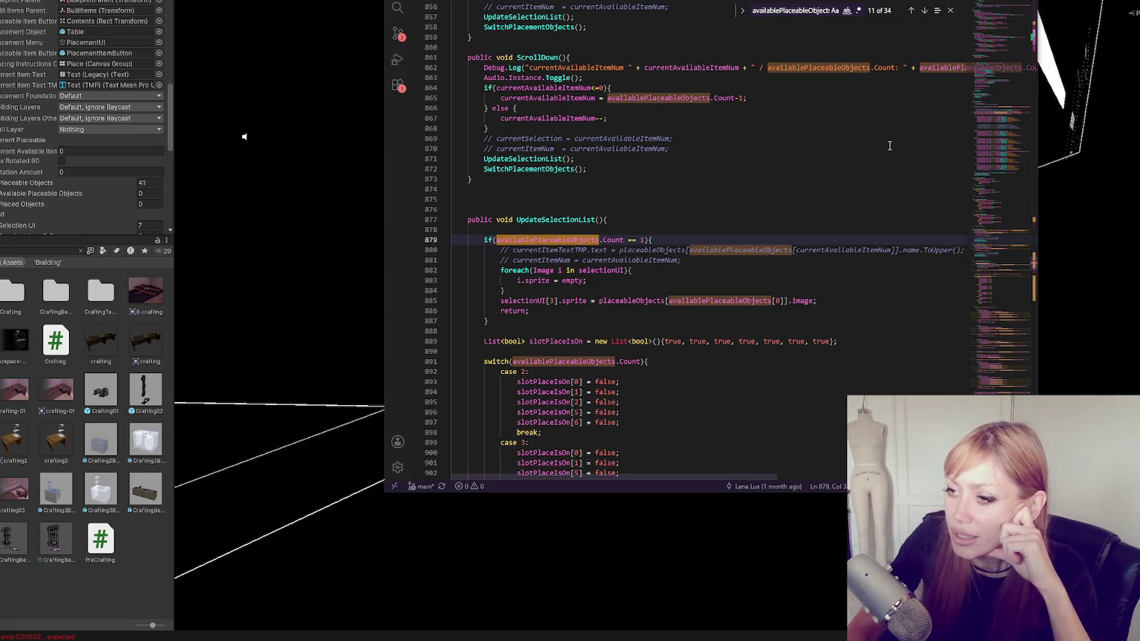
{"action": "scroll", "coordinate": [945, 140], "scroll_direction": "up", "scroll_amount": 20}
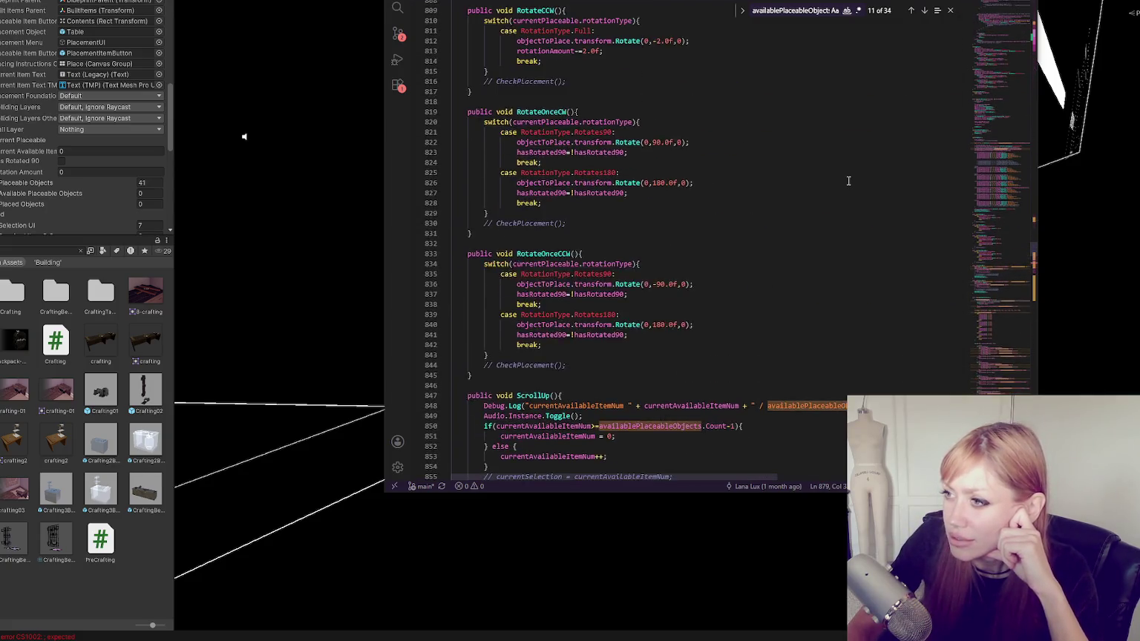
{"action": "scroll", "coordinate": [844, 190], "scroll_direction": "up", "scroll_amount": 20}
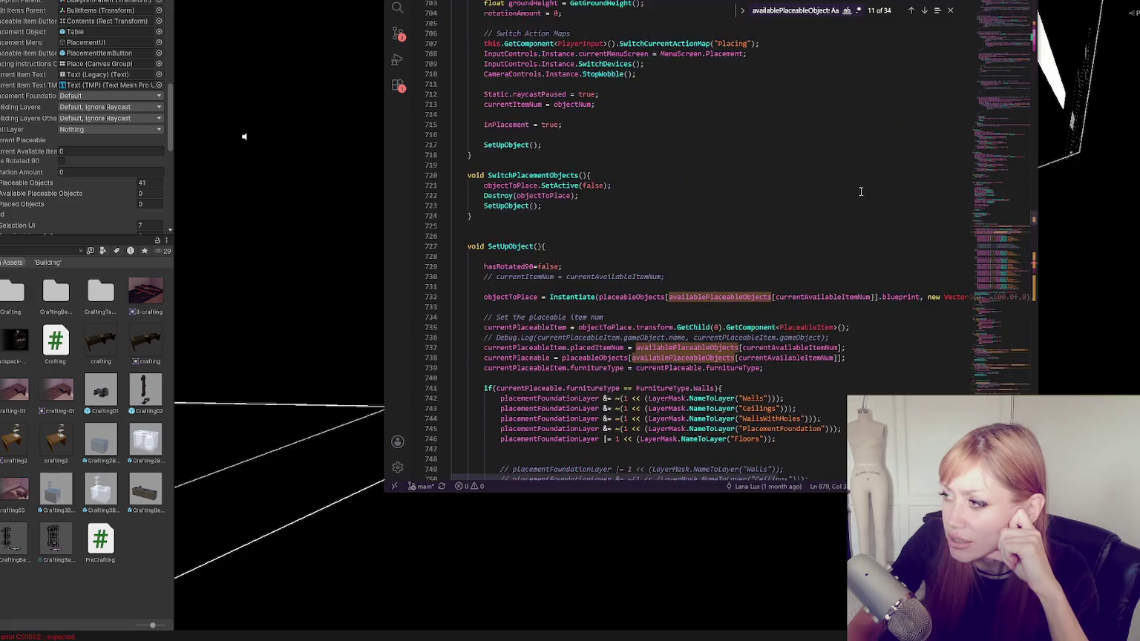
{"action": "scroll", "coordinate": [846, 200], "scroll_direction": "up", "scroll_amount": 20}
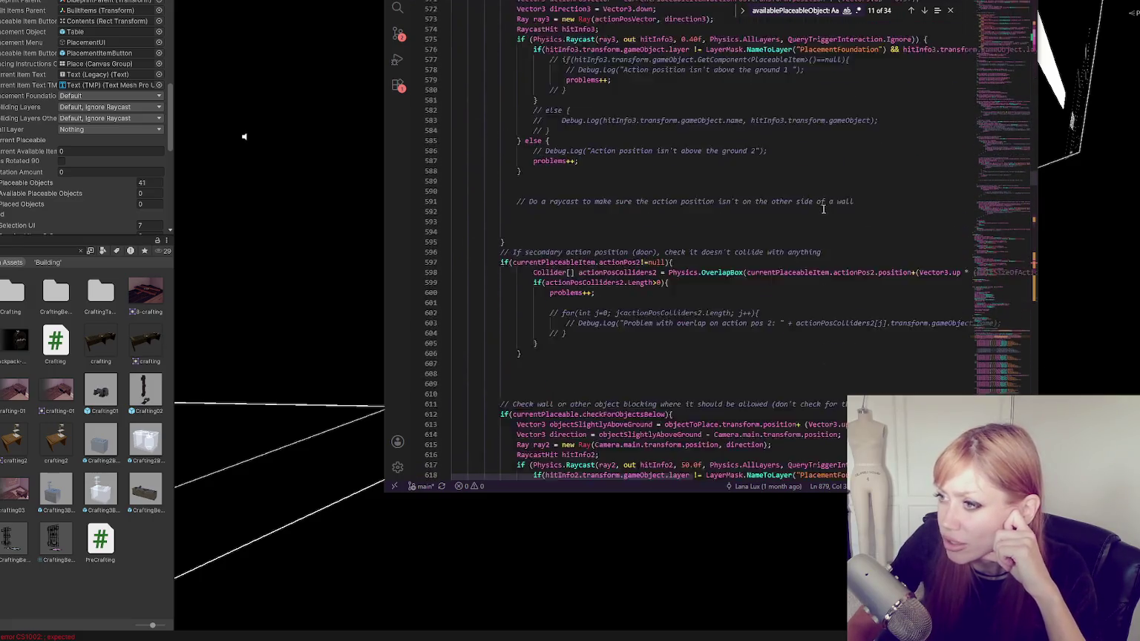
{"action": "scroll", "coordinate": [824, 215], "scroll_direction": "up", "scroll_amount": 20}
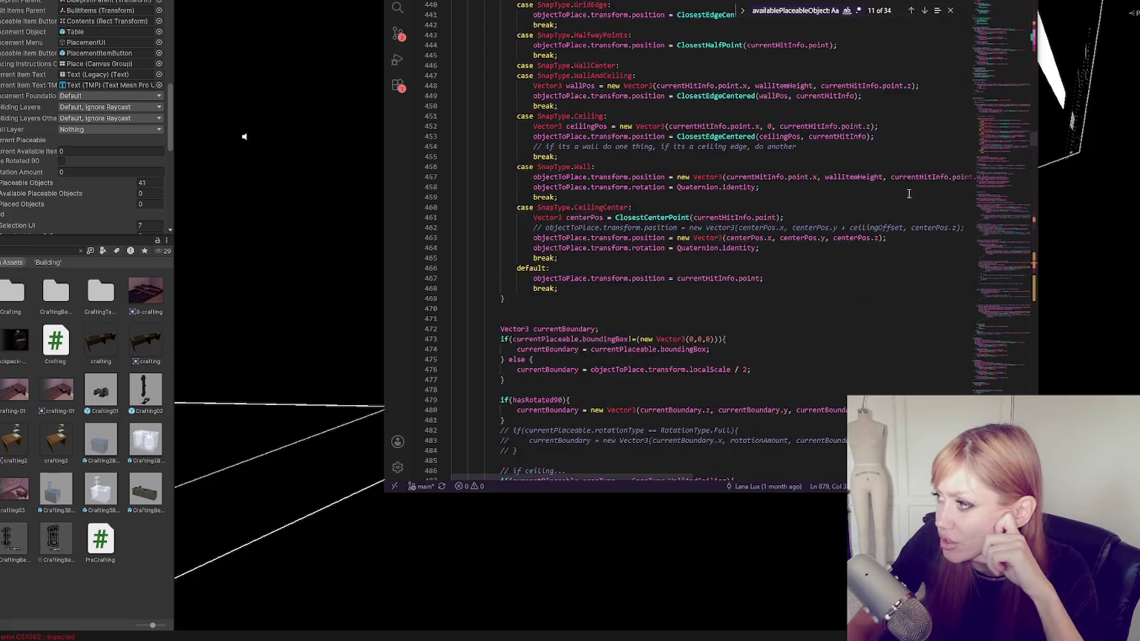
{"action": "scroll", "coordinate": [967, 183], "scroll_direction": "up", "scroll_amount": 20}
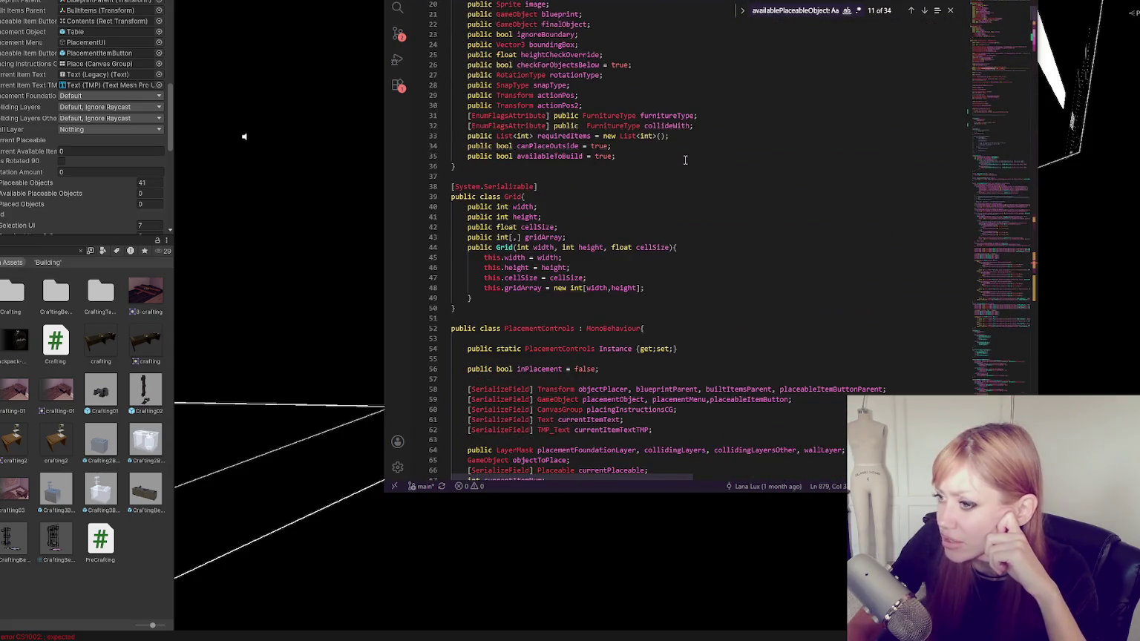
{"action": "scroll", "coordinate": [630, 218], "scroll_direction": "down", "scroll_amount": 20}
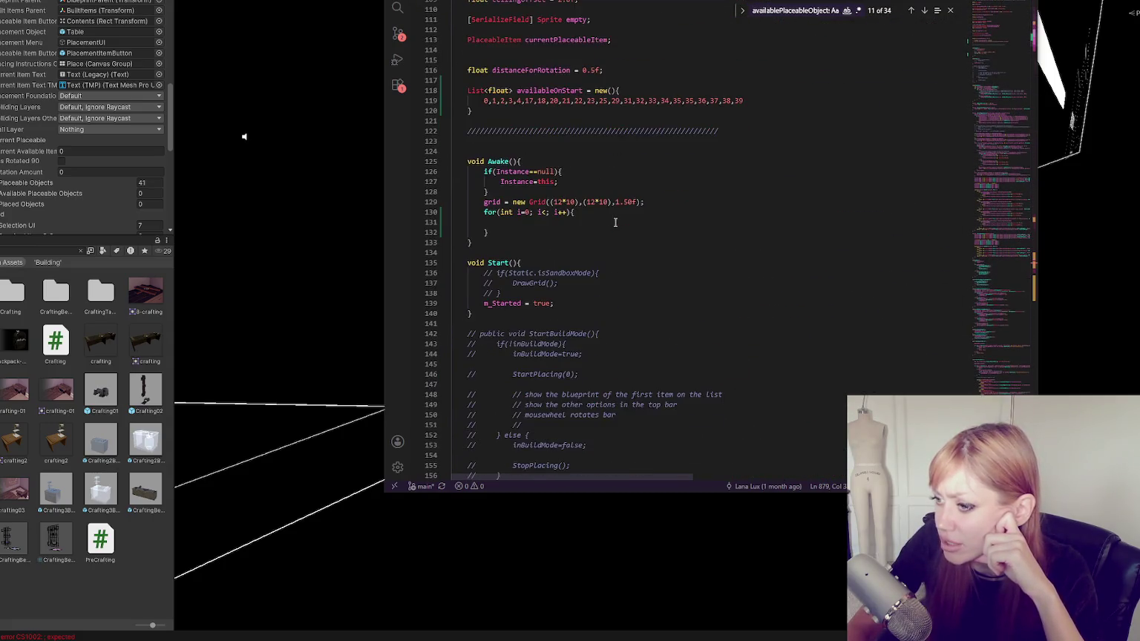
{"action": "left_click", "coordinate": [614, 221]}
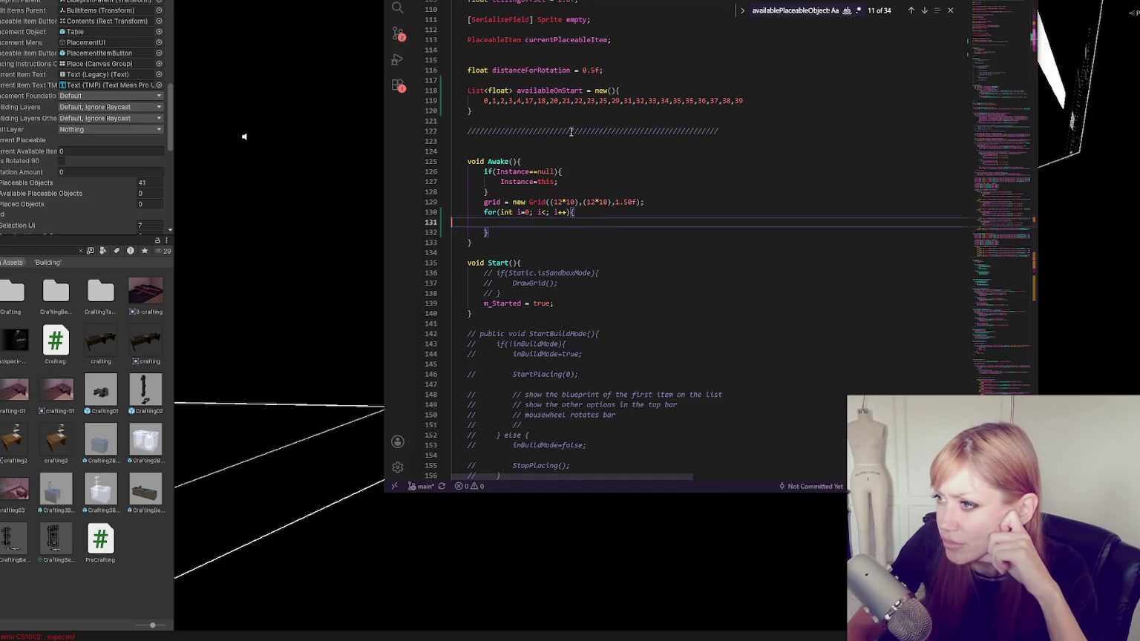
{"action": "scroll", "coordinate": [573, 139], "scroll_direction": "up", "scroll_amount": 10}
{"action": "scroll", "coordinate": [573, 139], "scroll_direction": "up", "scroll_amount": 4}
{"action": "left_click", "coordinate": [464, 165]}
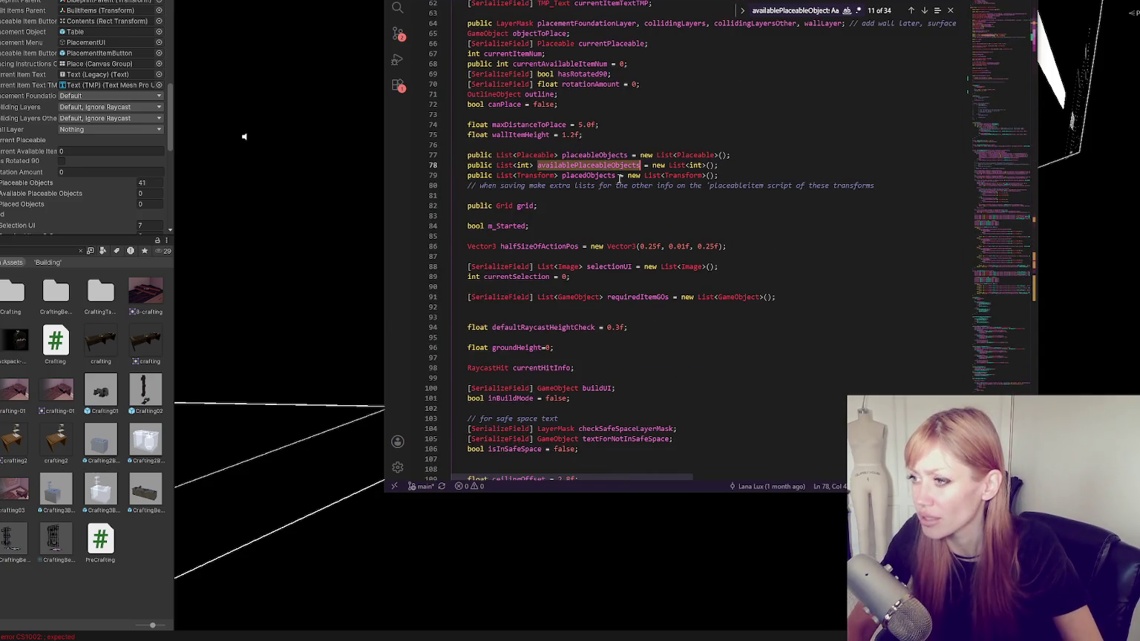
{"action": "scroll", "coordinate": [553, 170], "scroll_direction": "down", "scroll_amount": 12}
{"action": "scroll", "coordinate": [553, 170], "scroll_direction": "down", "scroll_amount": 2}
Change availableOnStart to List<int> and paste availablePlaceableObjects into the for-loop body.
{"action": "double_click", "coordinate": [495, 143]}
{"action": "type", "text": "int"}
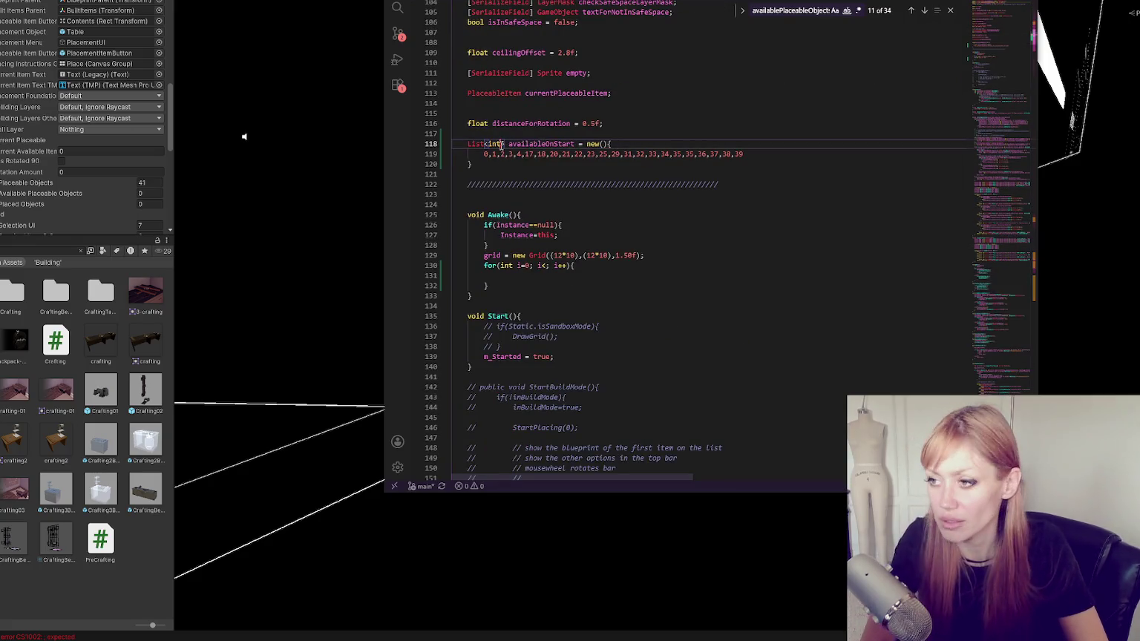
{"action": "left_click", "coordinate": [534, 277]}
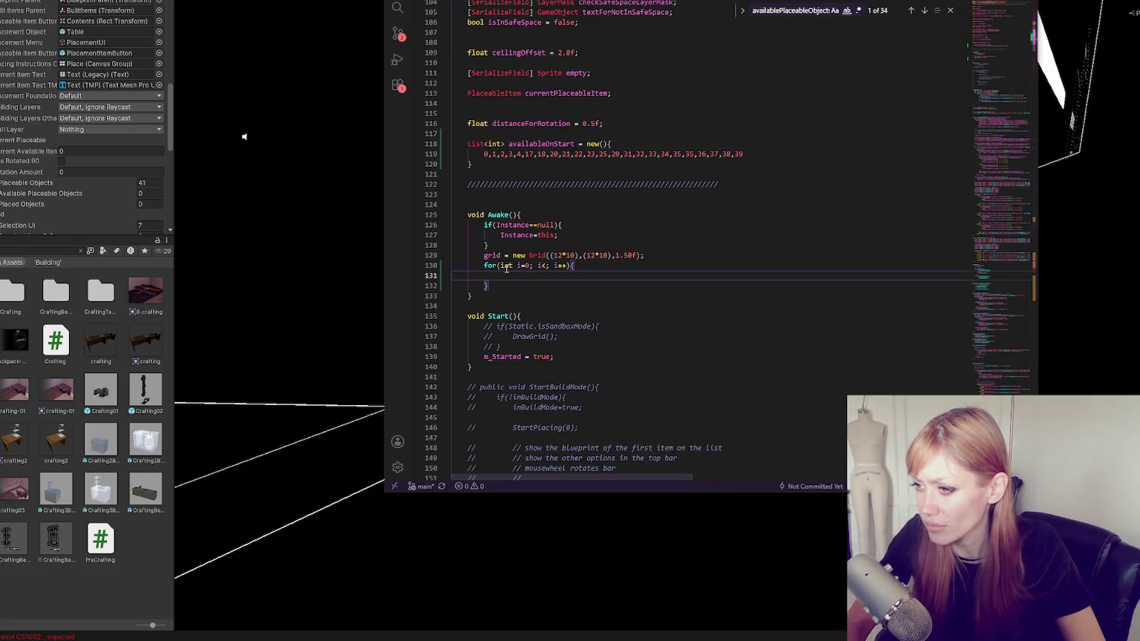
{"action": "type", "text": "availablePlaceableObjects"}
{"action": "key", "text": "Tab"}
{"action": "key", "text": "Tab"}
{"action": "key", "text": "Tab"}
Make the loop condition i < availableOnStart.Count.
{"action": "left_click", "coordinate": [542, 265]}
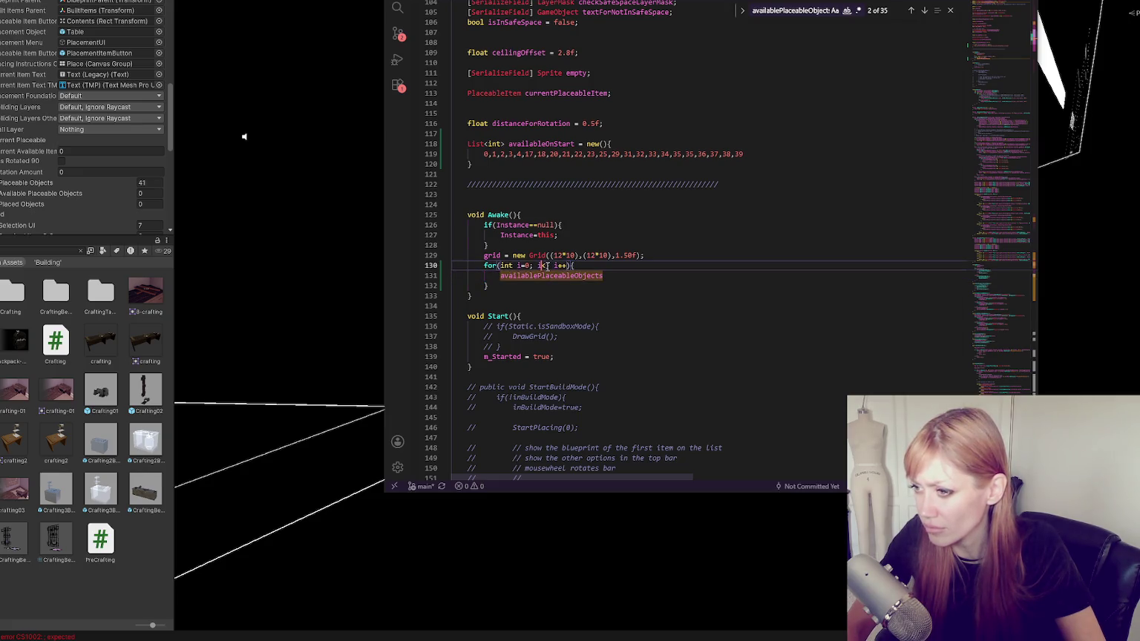
{"action": "type", "text": "<"}
{"action": "type", "text": "availablePlaceableObjects"}
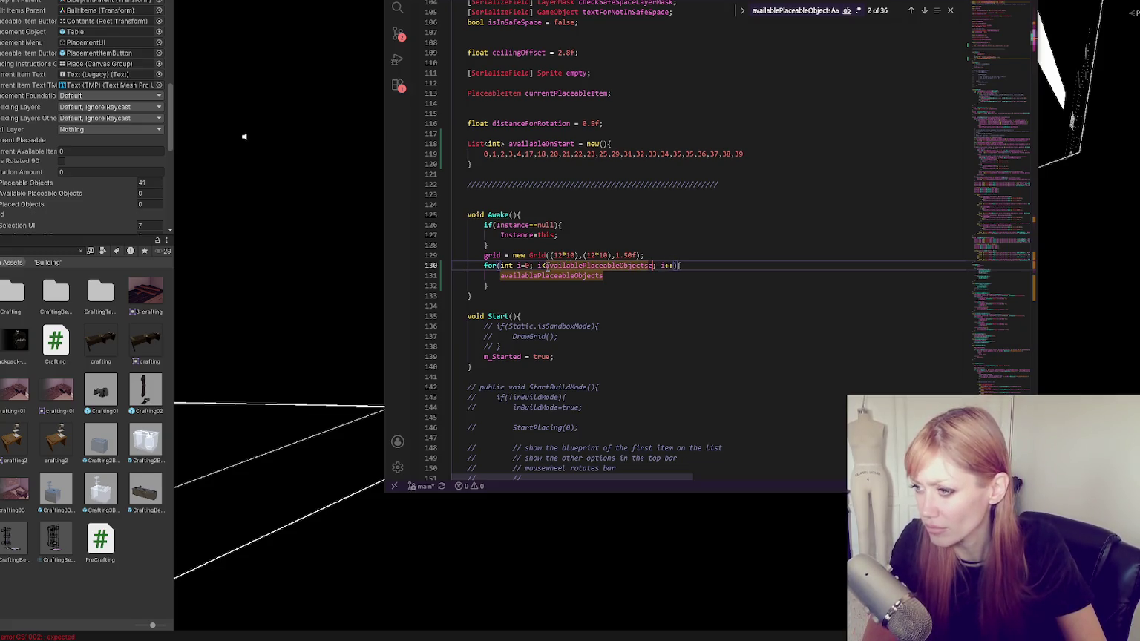
{"action": "key", "text": "ctrl+z"}
{"action": "key", "text": "ctrl+c"}
{"action": "left_click", "coordinate": [539, 265]}
{"action": "key", "text": "ctrl+v"}
{"action": "type", "text": ".V"}
{"action": "key", "text": "BackSpace"}
{"action": "type", "text": "Count"}
Finish the loop body as availablePlaceableObjects.Add(i); and return to Unity to compile.
{"action": "left_click", "coordinate": [625, 279]}
{"action": "type", "text": ".Add("}
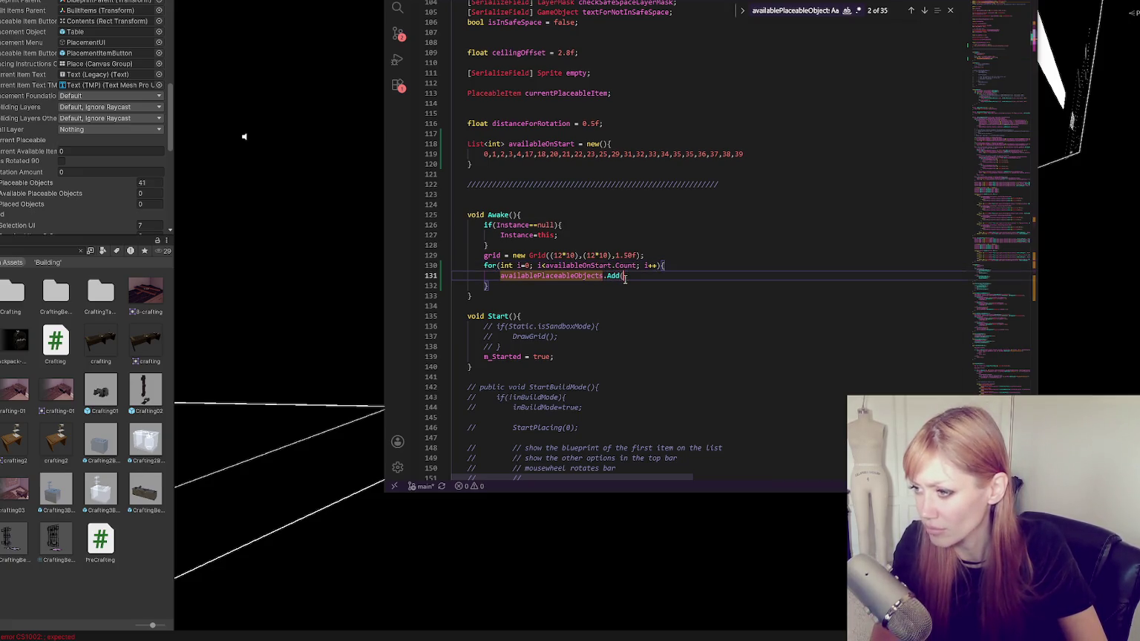
{"action": "type", "text": "i);"}
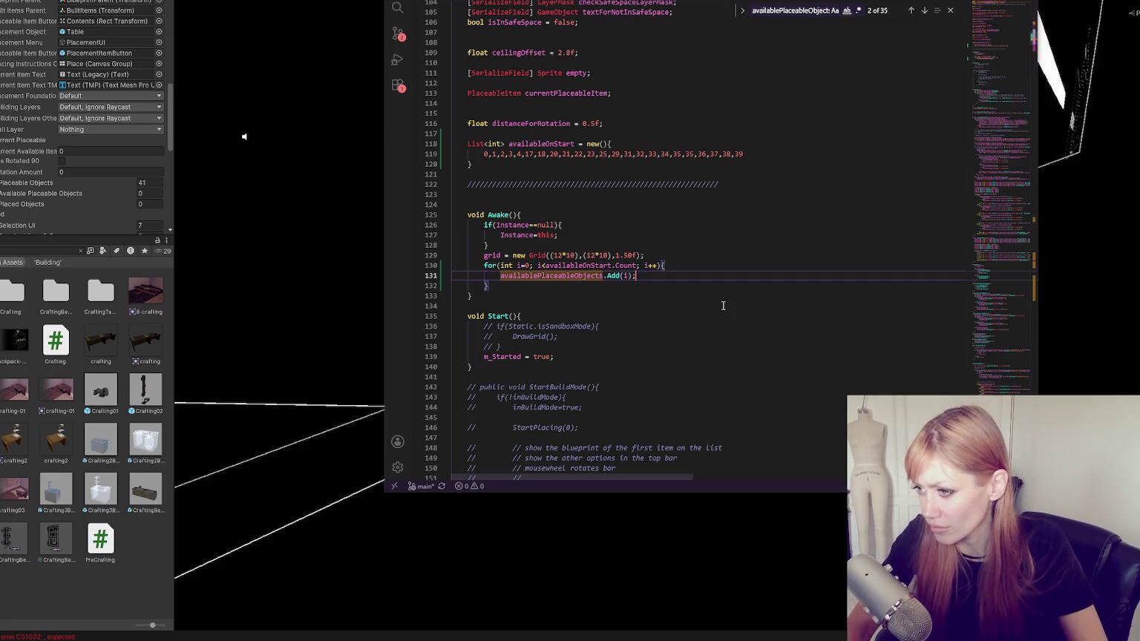
{"action": "left_click", "coordinate": [723, 305]}
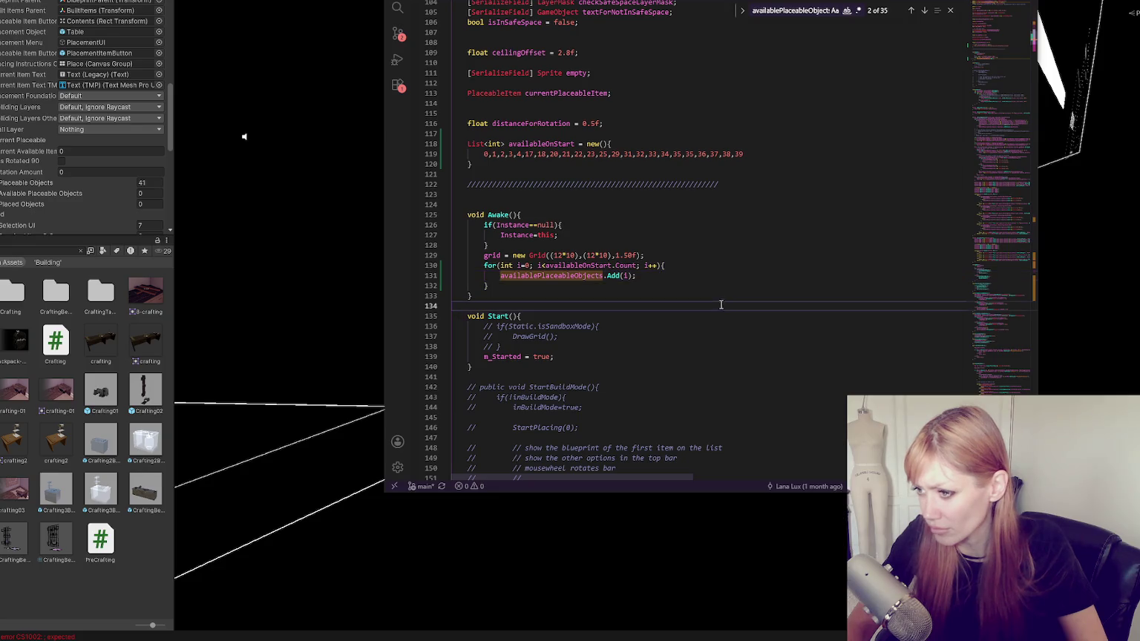
{"action": "left_click", "coordinate": [40, 592]}
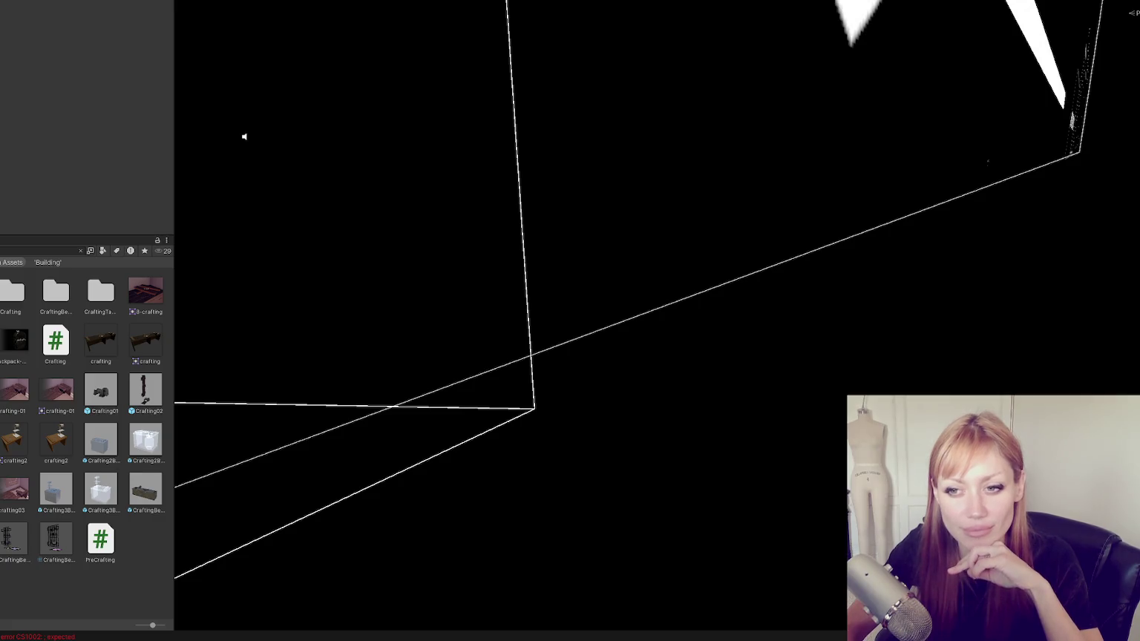
Show the Console and open the CS1002 '; expected' error on line 120 in the code editor.
{"action": "key", "text": "ctrl+shift+c"}
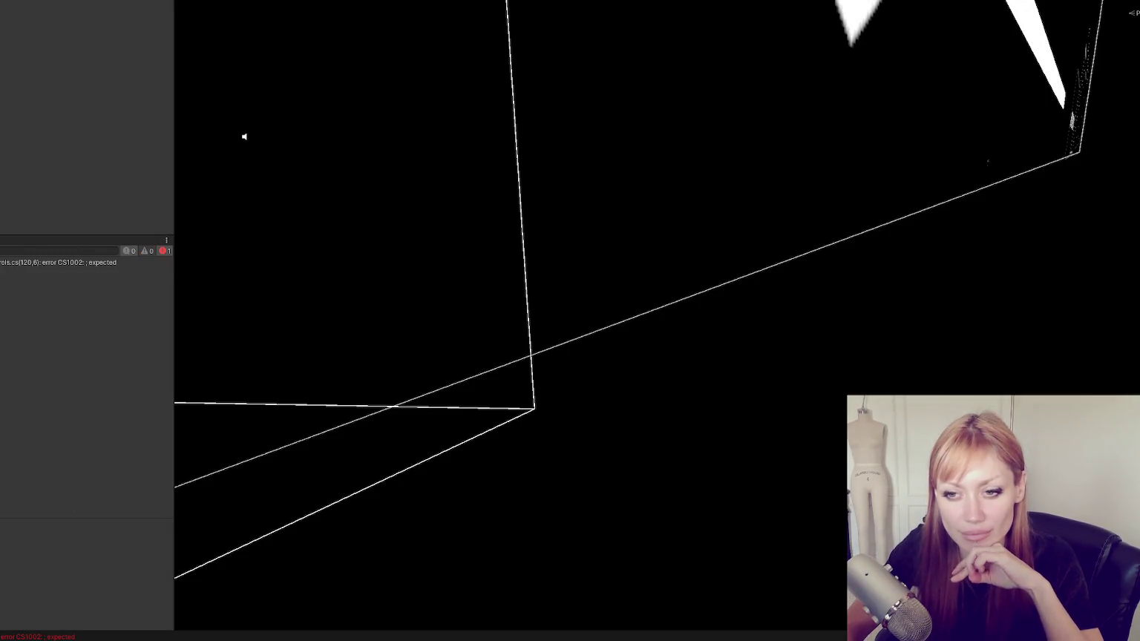
{"action": "double_click", "coordinate": [18, 267]}
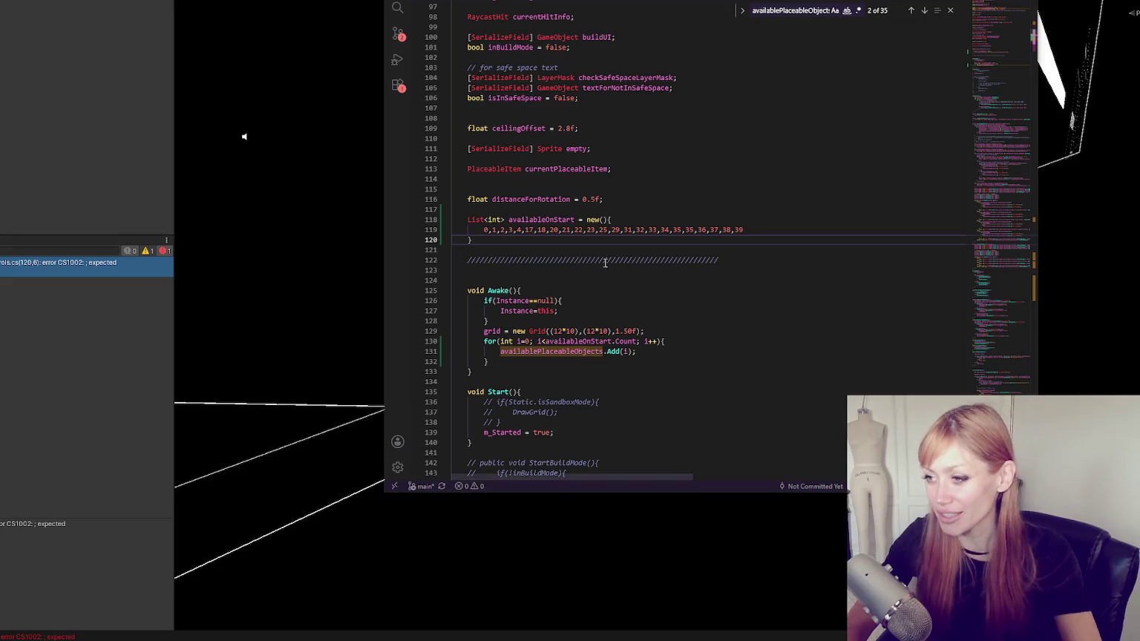
Add the missing semicolon after the list on line 120, then recompile in Unity.
{"action": "left_click", "coordinate": [841, 231]}
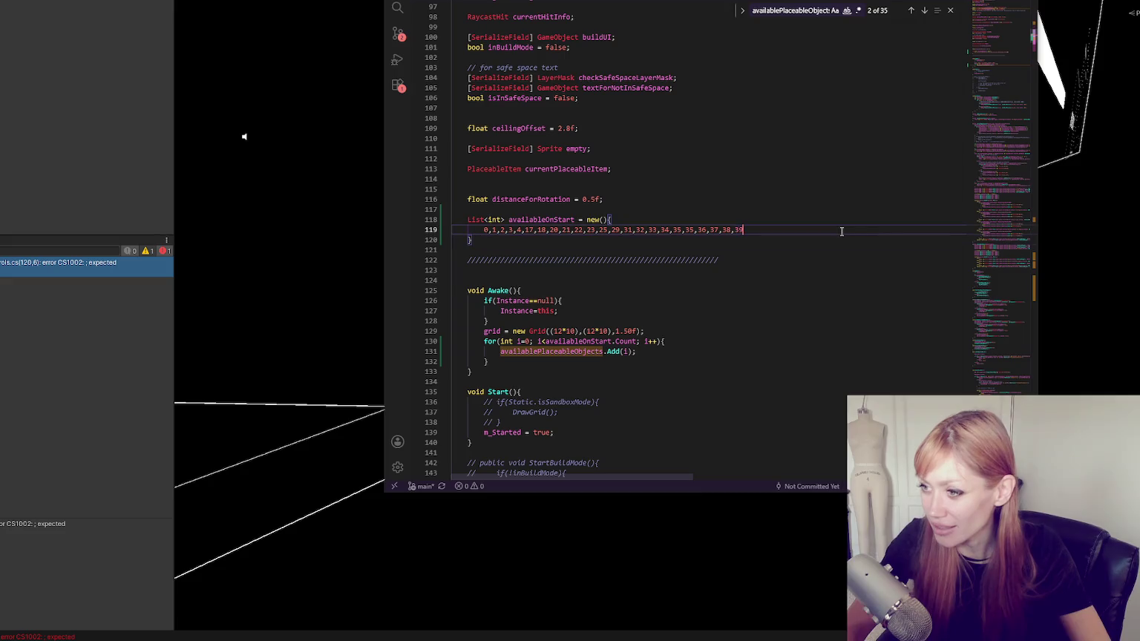
{"action": "left_click", "coordinate": [783, 242]}
{"action": "type", "text": ";"}
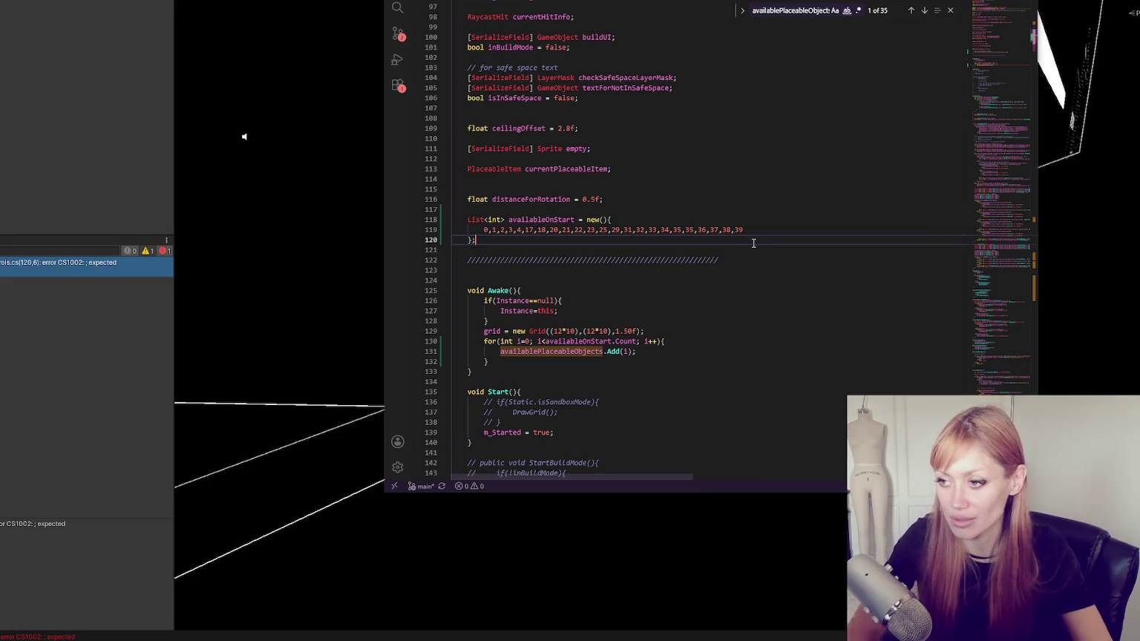
{"action": "left_click", "coordinate": [55, 307]}
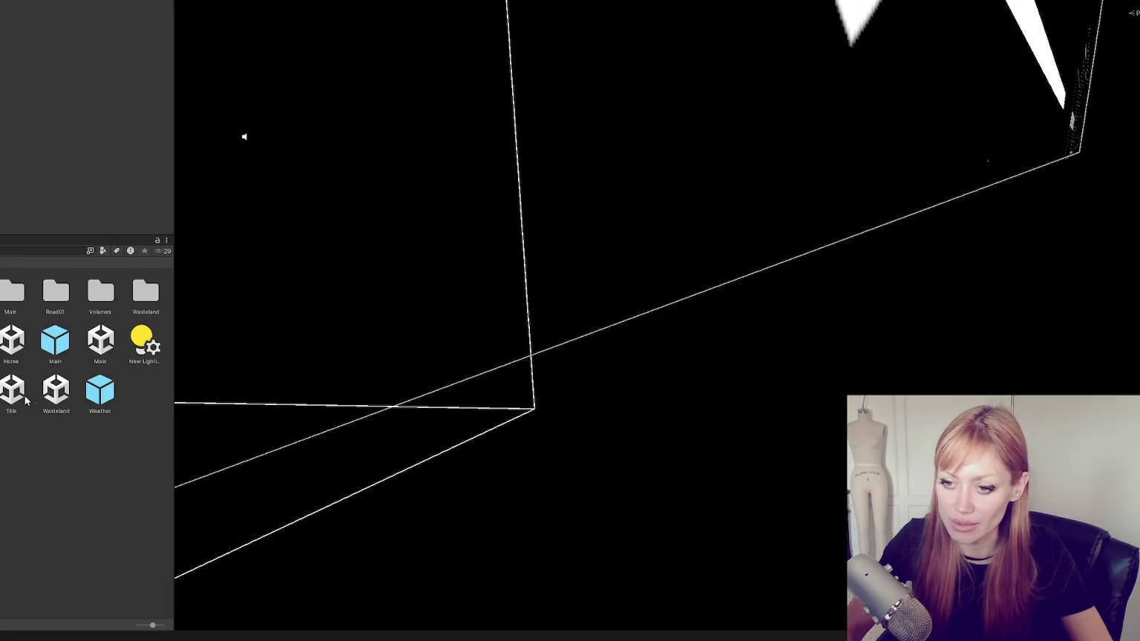
Open the Title scene, save the modified Main scene, and start the game in dev mode.
{"action": "double_click", "coordinate": [12, 385]}
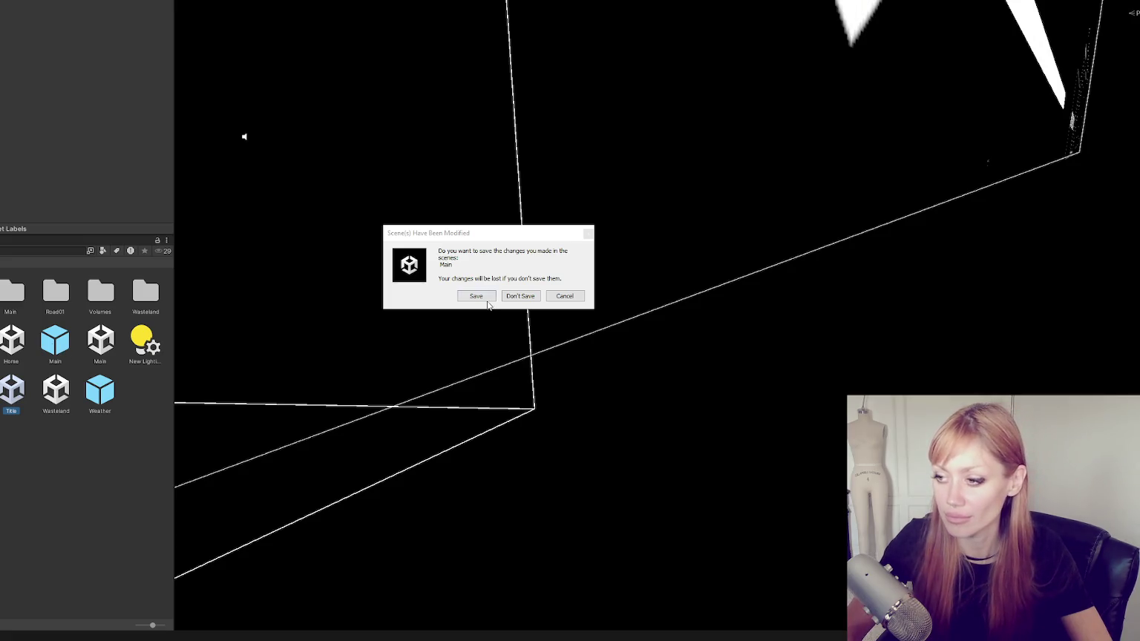
{"action": "key", "text": "Return"}
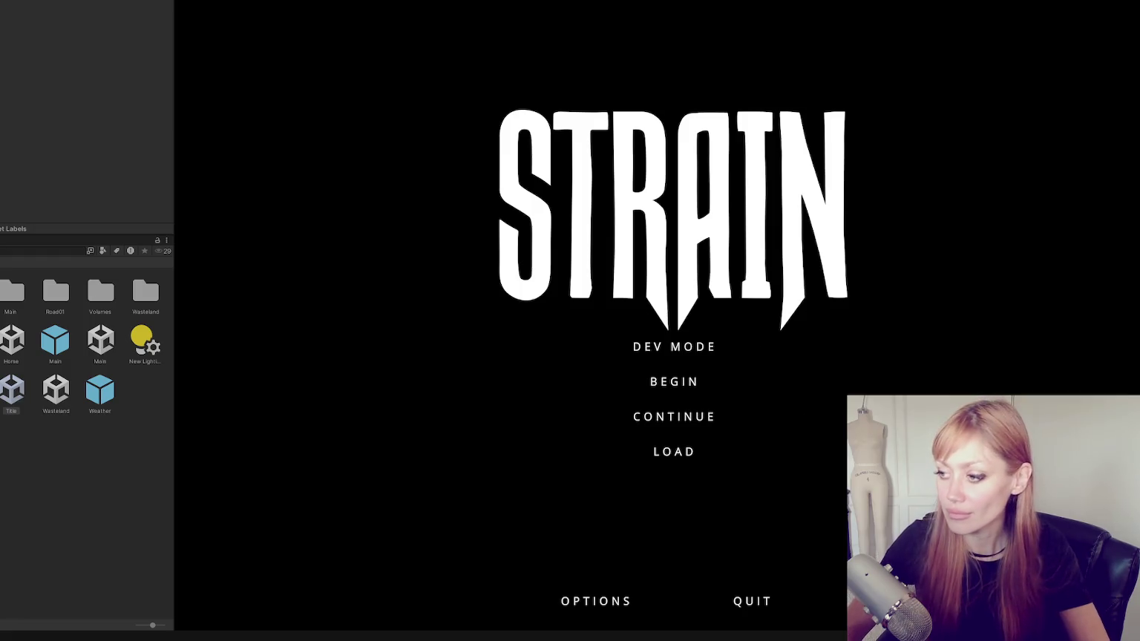
{"action": "left_click", "coordinate": [689, 347]}
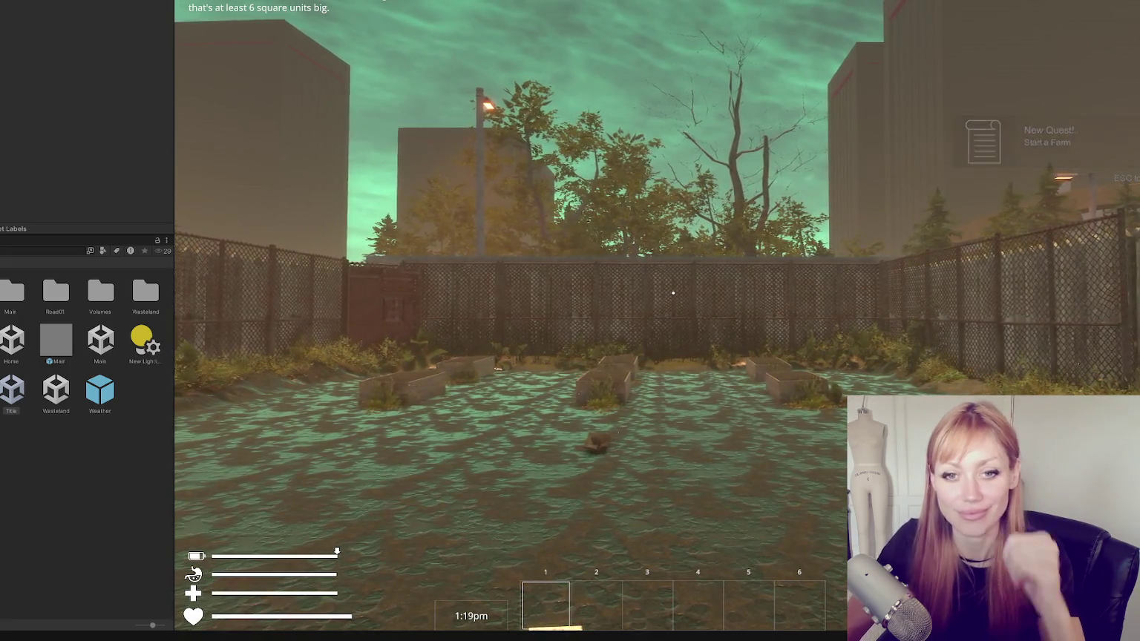
Walk the player forward into the garden and bring up the pause menu.
{"action": "key", "text": "1"}
{"action": "key", "text": "w"}
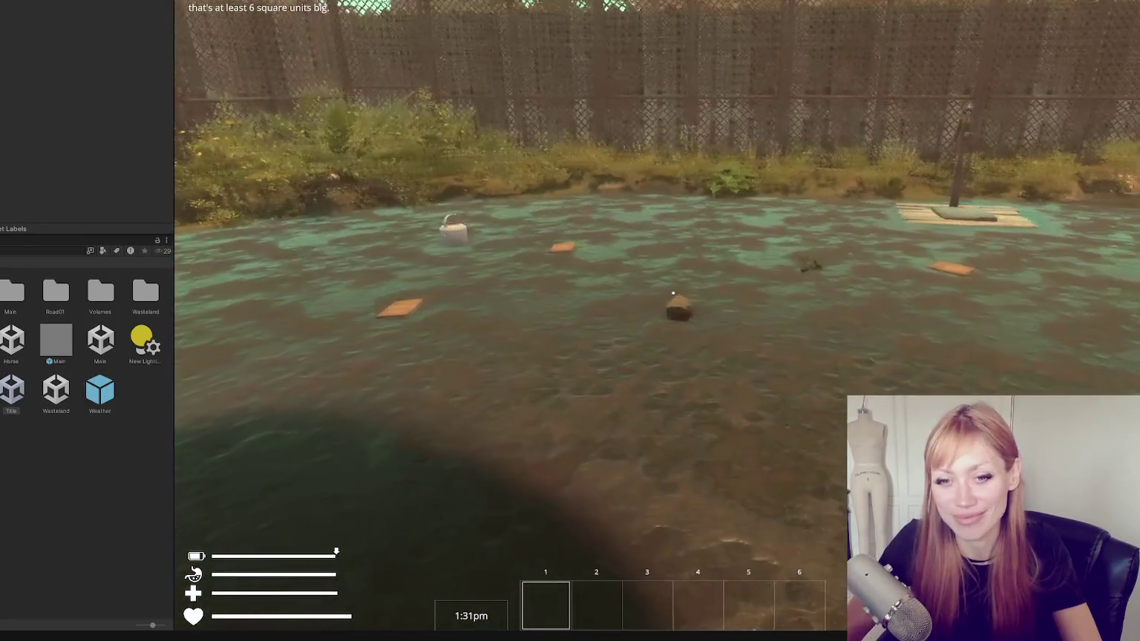
{"action": "key", "text": "Escape"}
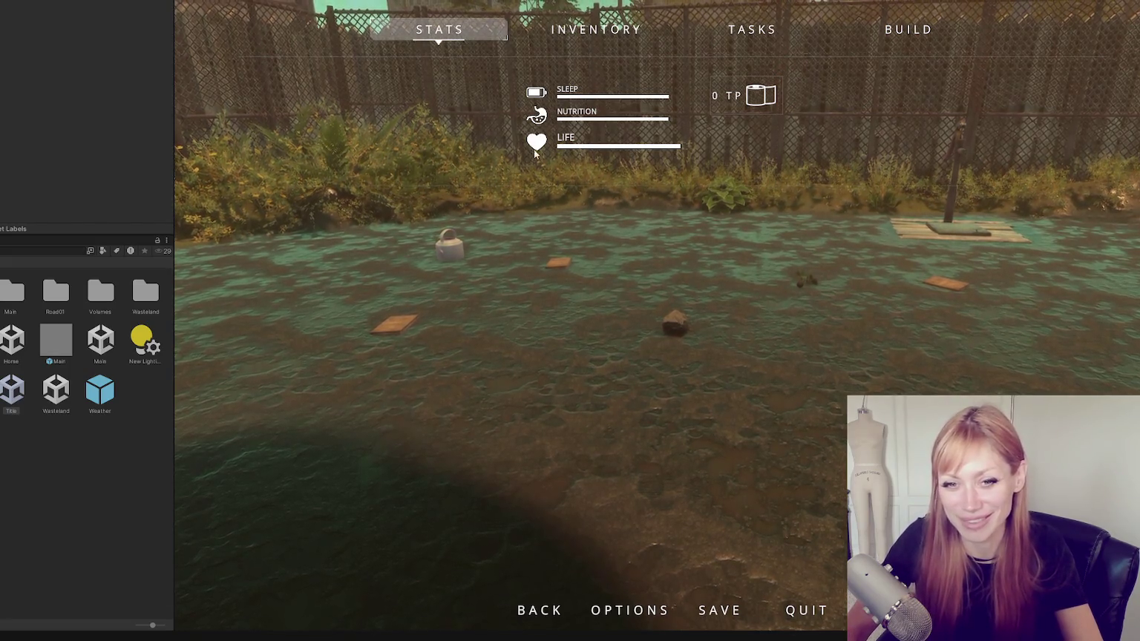
Widen the game view, open the BUILD list, and select the Newspaper Bed.
{"action": "left_click", "coordinate": [898, 24]}
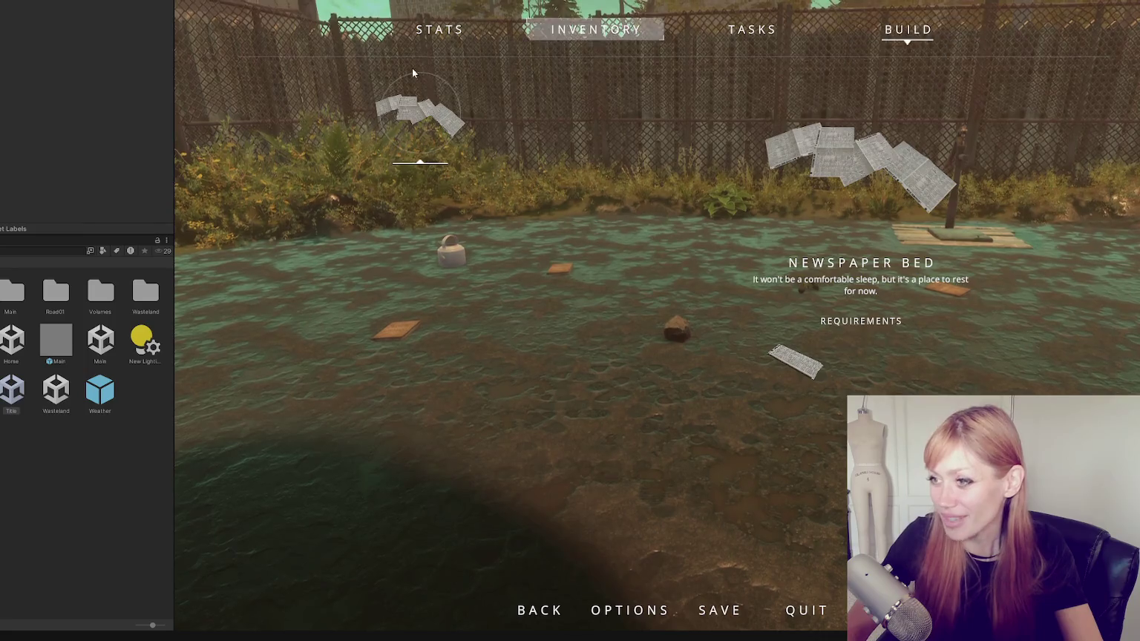
{"action": "left_click_drag", "start_coordinate": [174, 89], "coordinate": [84, 89]}
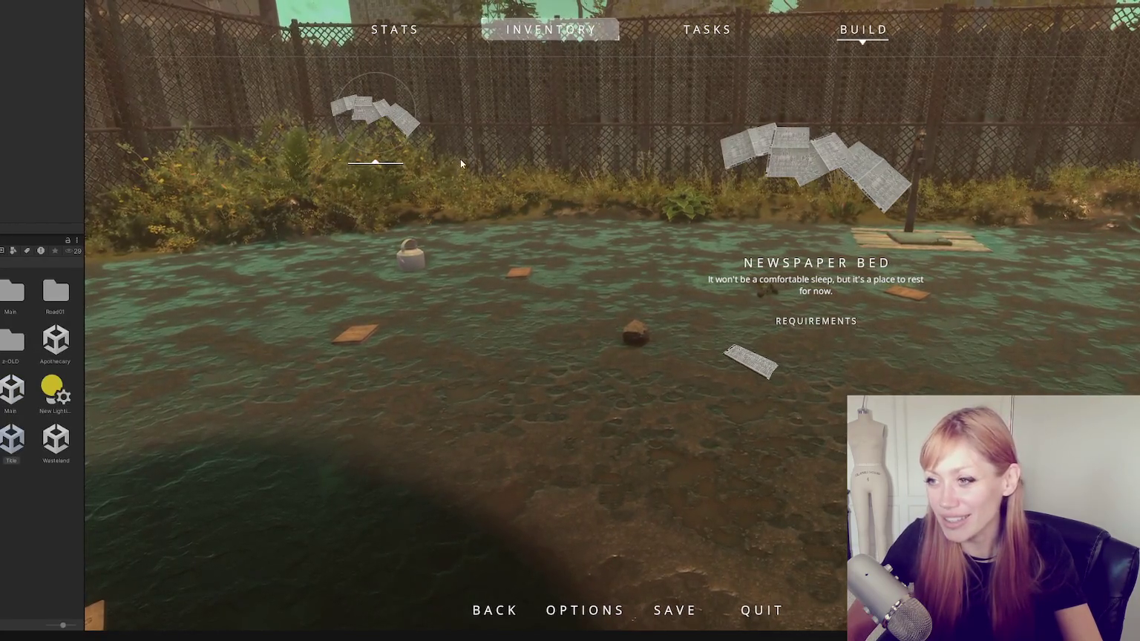
{"action": "key", "text": "Escape"}
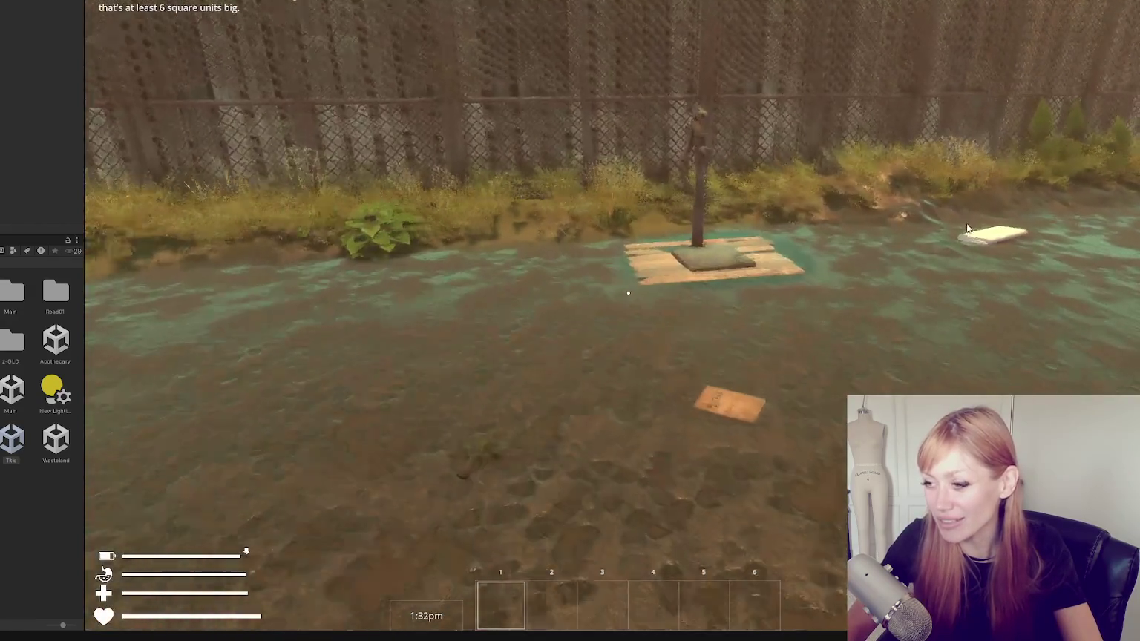
{"action": "key", "text": "Escape"}
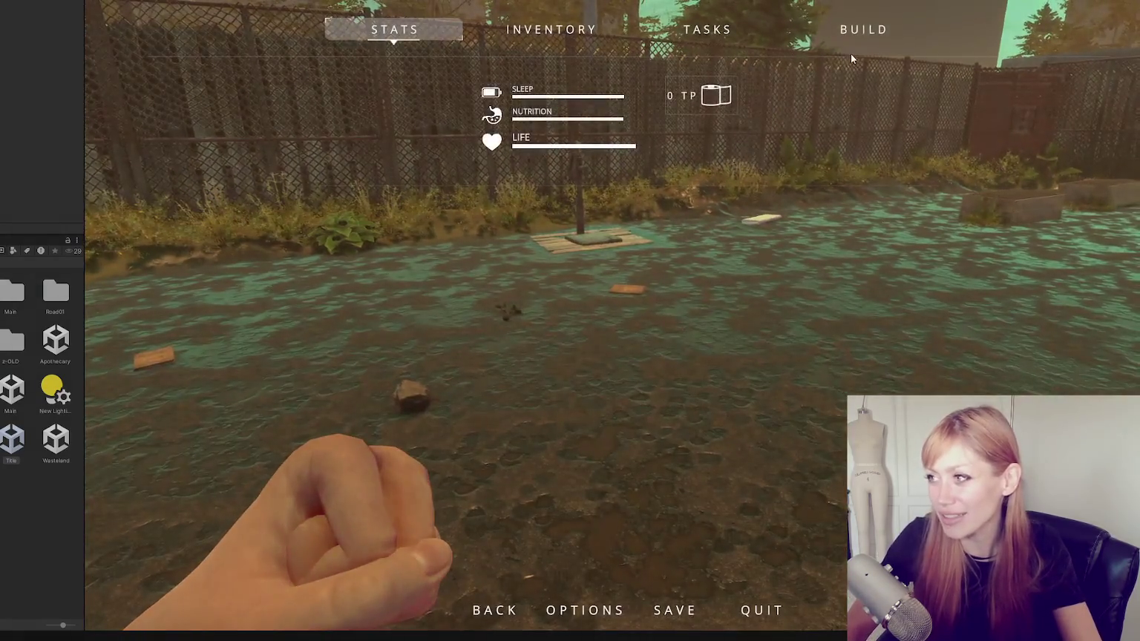
{"action": "left_click", "coordinate": [860, 28]}
{"action": "left_click", "coordinate": [789, 156]}
Try placing the Newspaper Bed at several ground spots near the fence, then pause the game.
{"action": "left_click", "coordinate": [764, 510]}
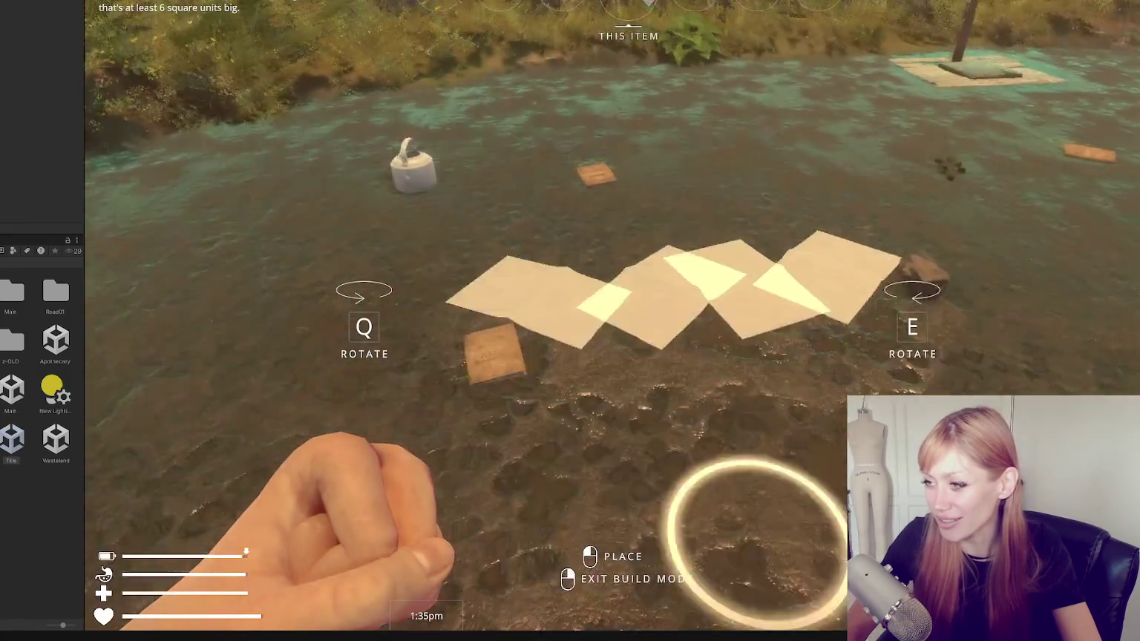
{"action": "left_click", "coordinate": [560, 476]}
{"action": "left_click", "coordinate": [482, 530]}
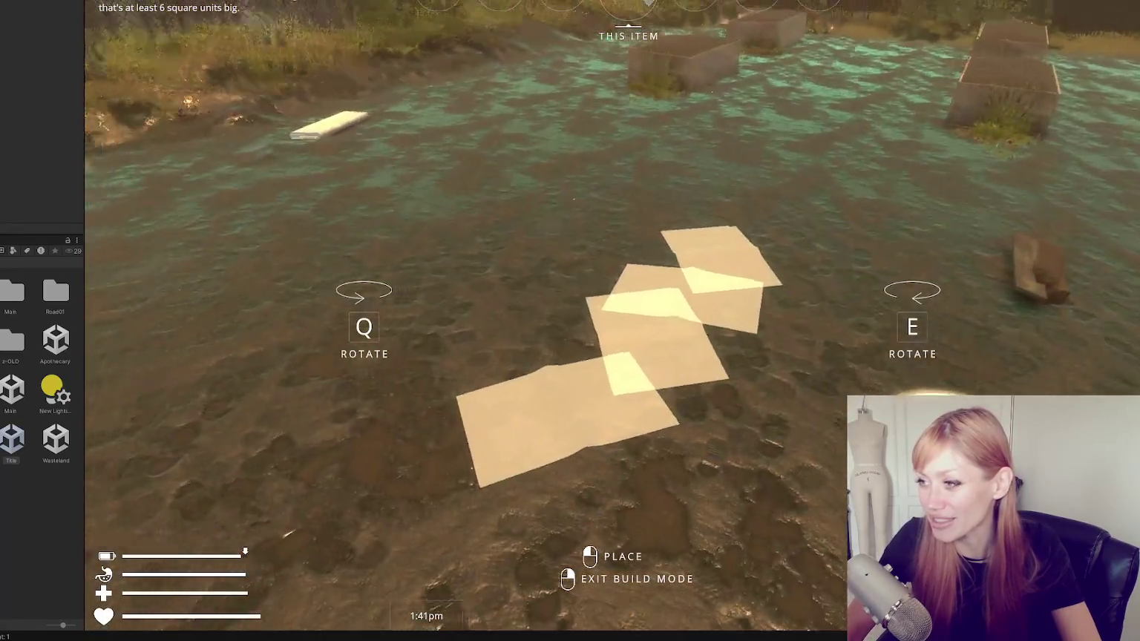
{"action": "left_click", "coordinate": [453, 344]}
{"action": "left_click", "coordinate": [415, 445]}
{"action": "left_click", "coordinate": [616, 386]}
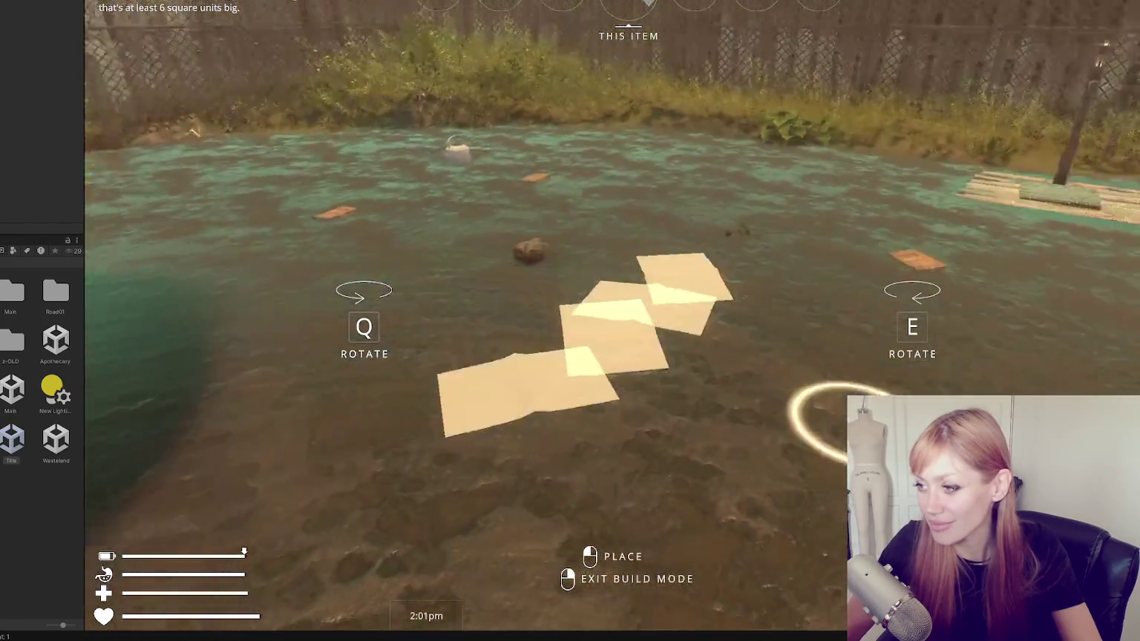
{"action": "key", "text": "Escape"}
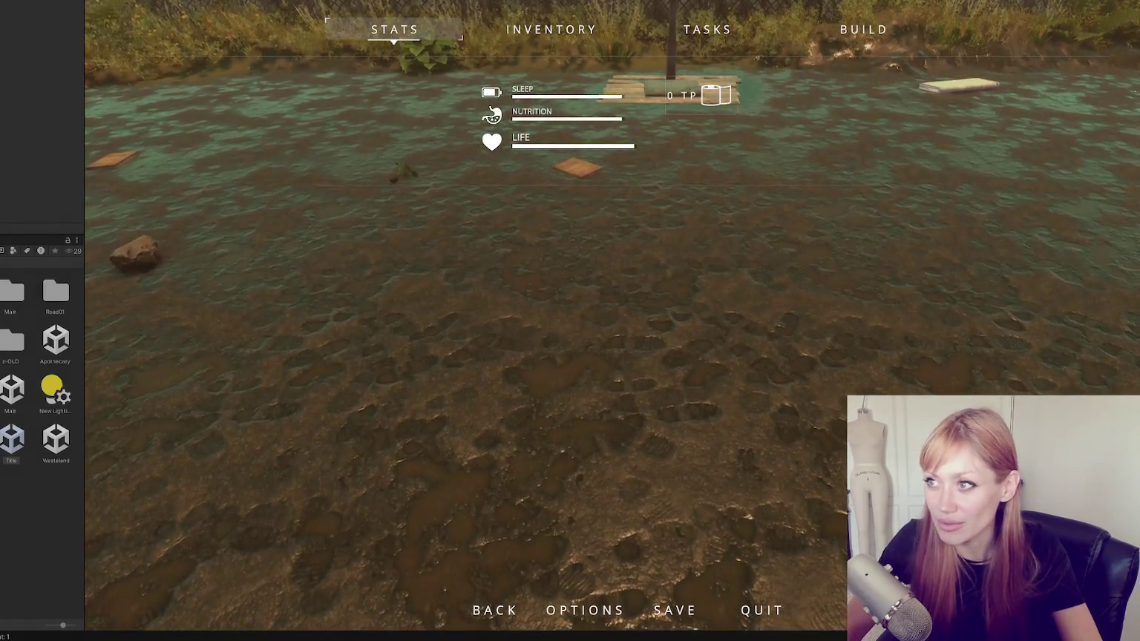
Select availableOnStart in VS Code, read through Start and DrawGrid, then return to Unity.
{"action": "key", "text": "alt+Tab"}
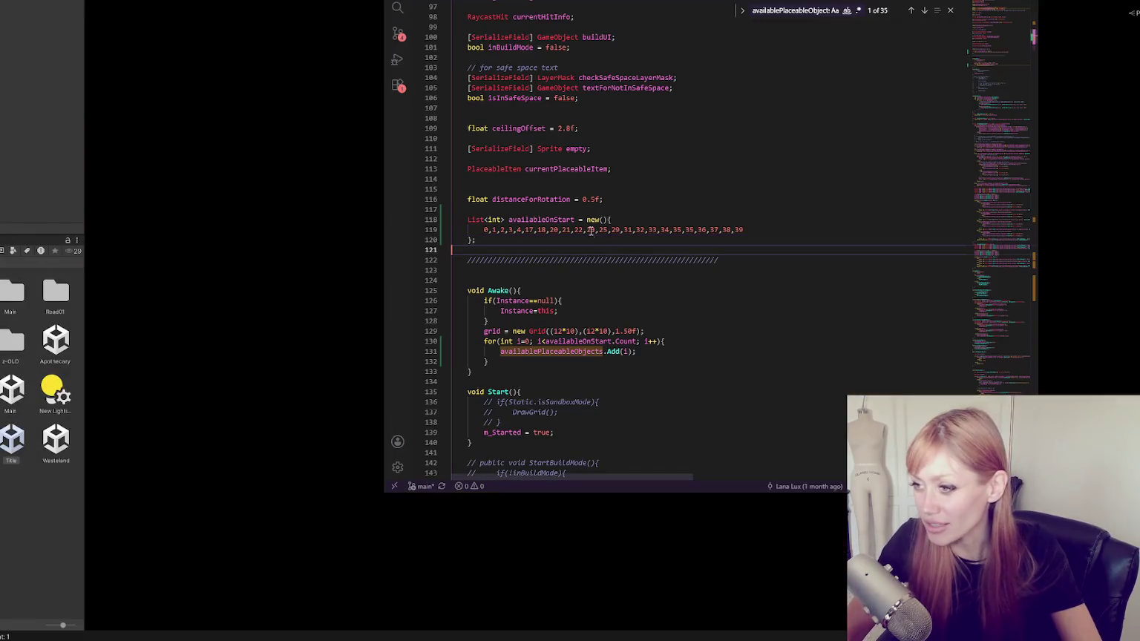
{"action": "double_click", "coordinate": [549, 220]}
{"action": "scroll", "coordinate": [676, 223], "scroll_direction": "down", "scroll_amount": 6}
{"action": "scroll", "coordinate": [668, 216], "scroll_direction": "down", "scroll_amount": 6}
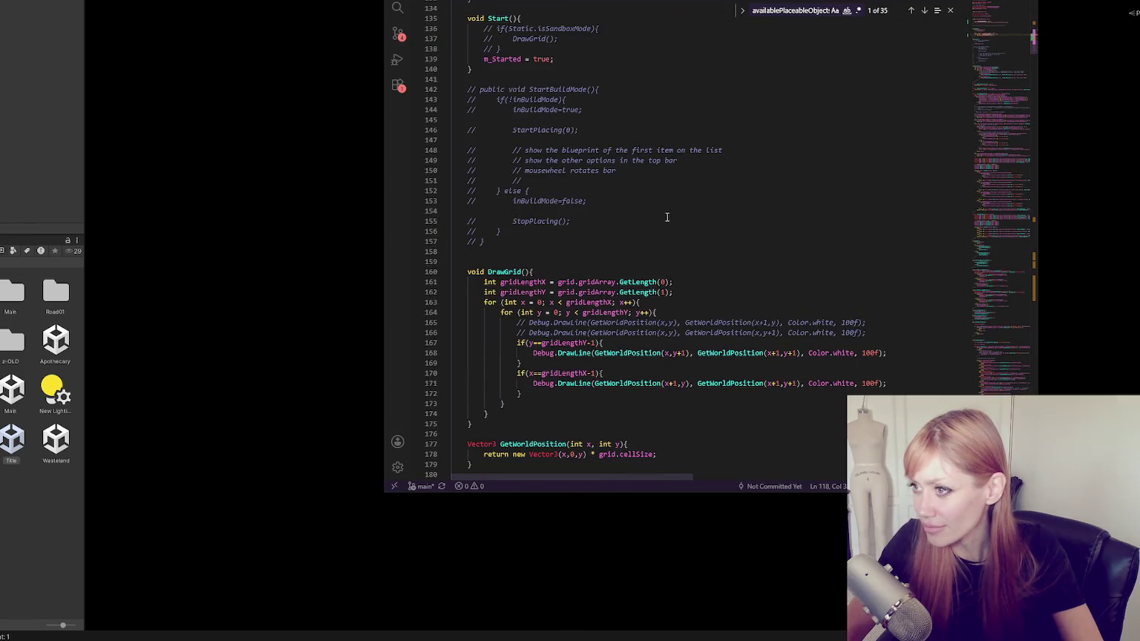
{"action": "key", "text": "alt+Tab"}
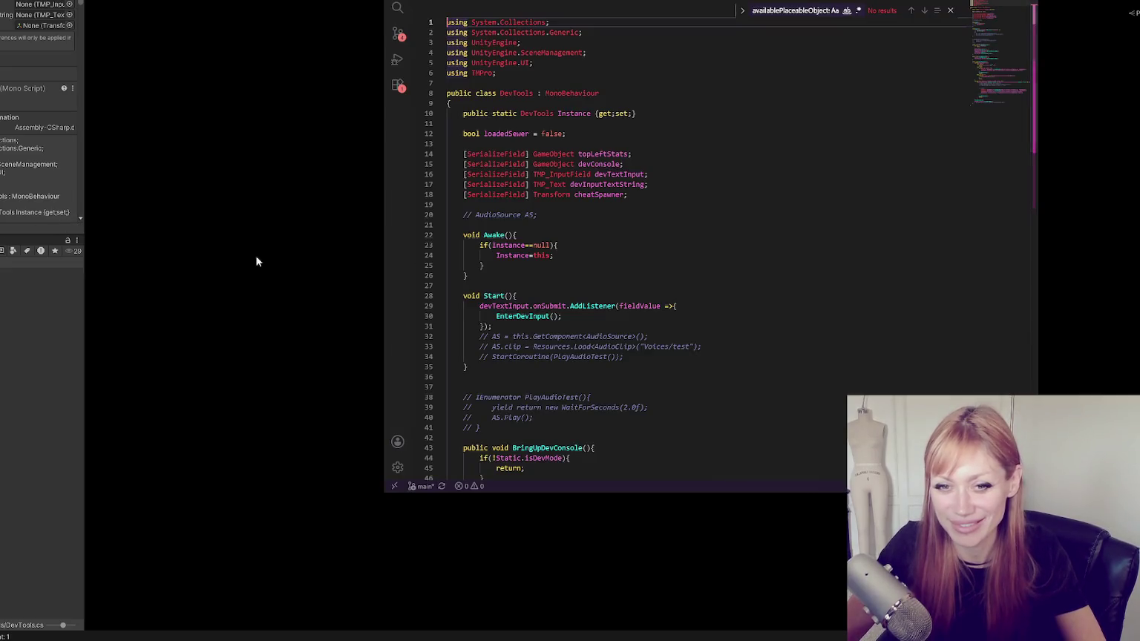
Read the DevTools Awake and Start code, widening the editor to see BringUpDevConsole.
{"action": "left_click", "coordinate": [653, 234]}
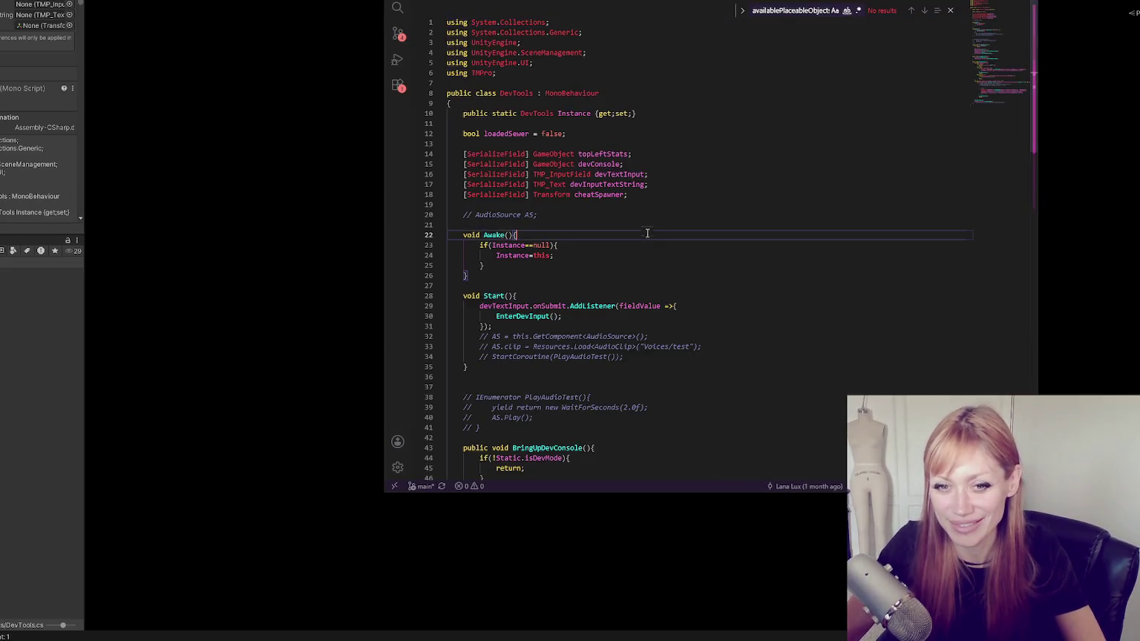
{"action": "scroll", "coordinate": [664, 203], "scroll_direction": "down", "scroll_amount": 3}
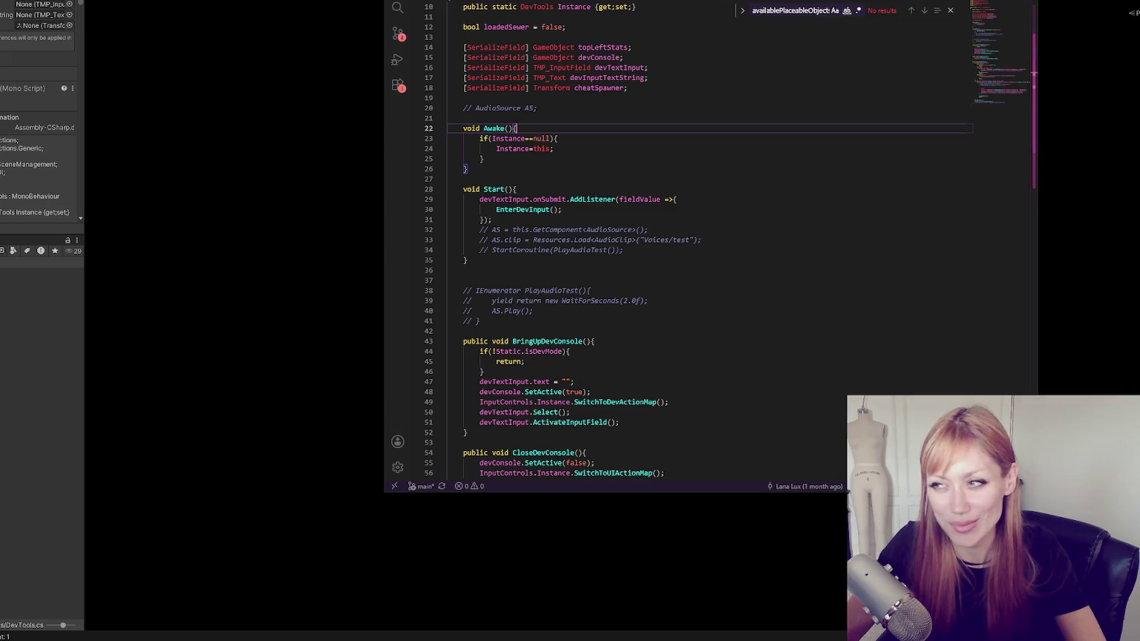
{"action": "left_click", "coordinate": [685, 250]}
{"action": "scroll", "coordinate": [684, 247], "scroll_direction": "down", "scroll_amount": 4}
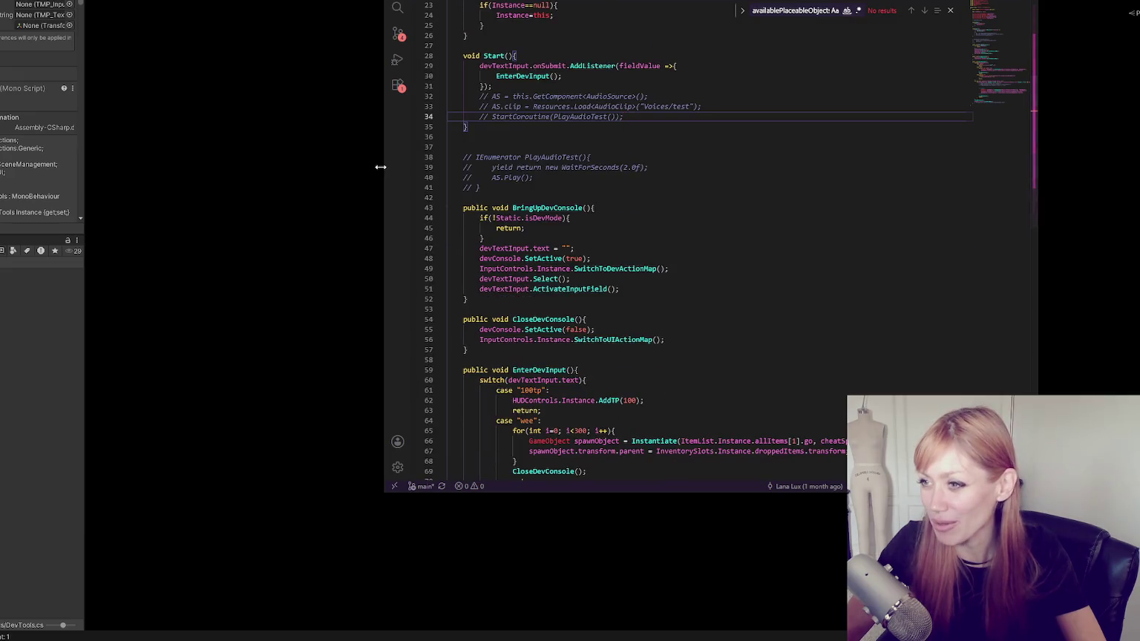
{"action": "left_click_drag", "start_coordinate": [379, 167], "coordinate": [191, 167]}
{"action": "left_click", "coordinate": [408, 187]}
{"action": "scroll", "coordinate": [415, 215], "scroll_direction": "down", "scroll_amount": 8}
{"action": "scroll", "coordinate": [417, 218], "scroll_direction": "up", "scroll_amount": 7}
{"action": "scroll", "coordinate": [416, 211], "scroll_direction": "up", "scroll_amount": 5}
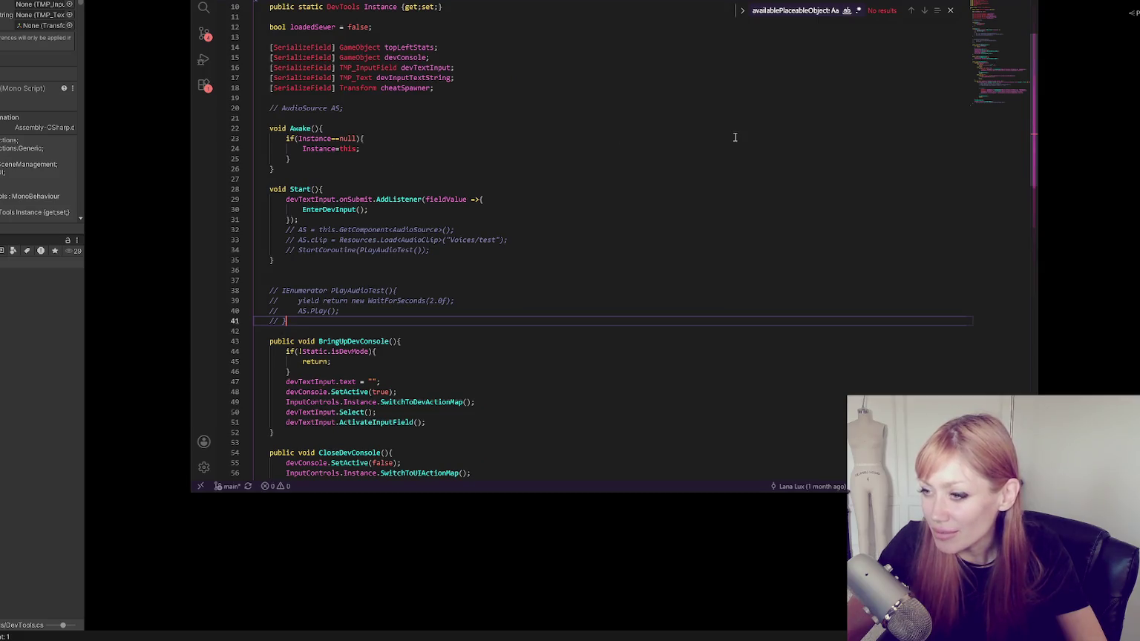